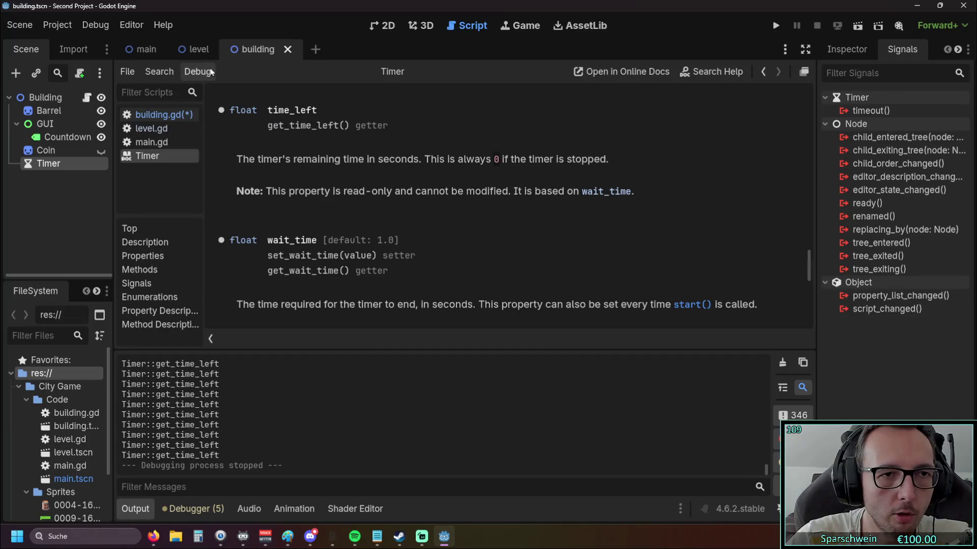
# Step: In building.gd, fix line 20 to print(timer.time_left) using autocomplete
pyautogui.click(159, 115)
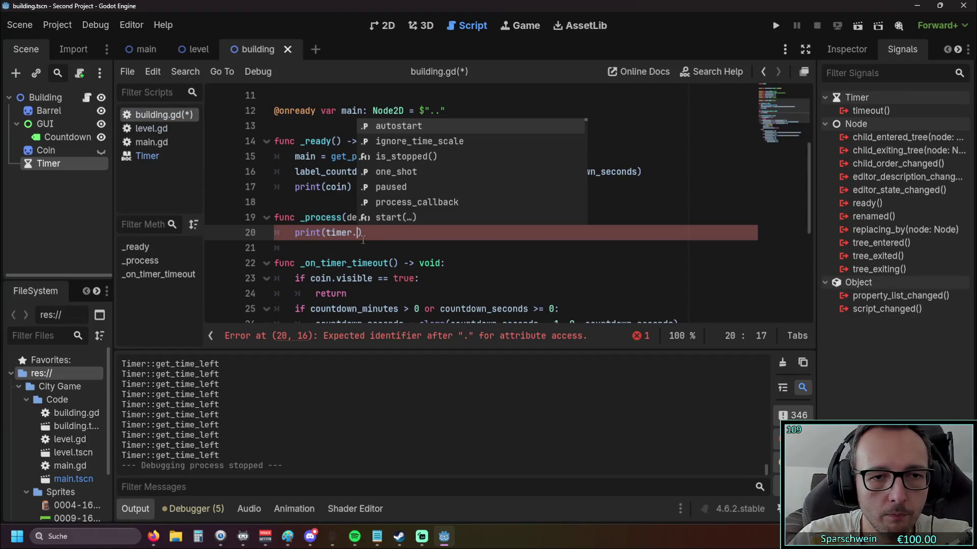
pyautogui.press('BackSpace')
pyautogui.write('.time')
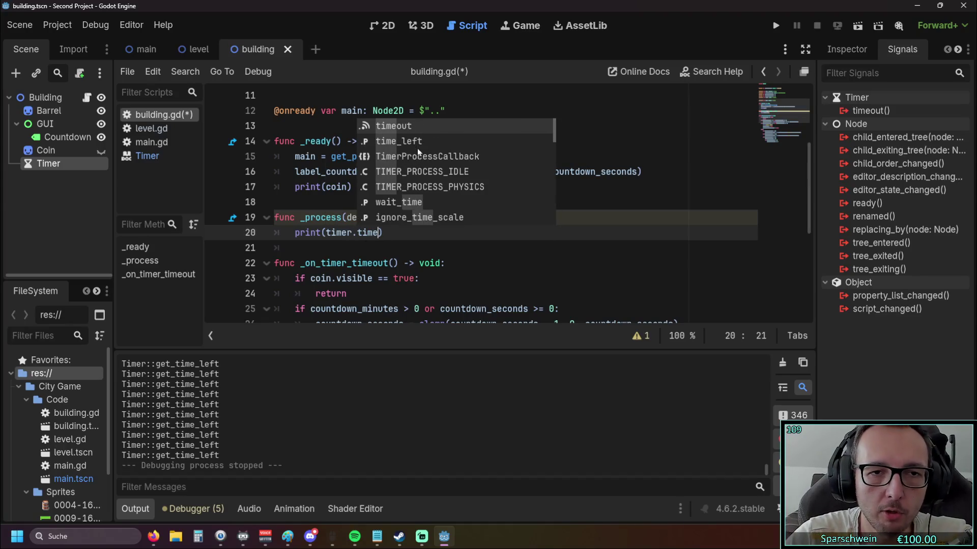
pyautogui.click(416, 142)
# Step: Run the project and collect a coin for gold
pyautogui.click(451, 229)
pyautogui.click(775, 25)
pyautogui.click(484, 248)
# Step: Collect gold coins and build a barrel on a grass tile, then close the game and select the Timer node
pyautogui.click(454, 252)
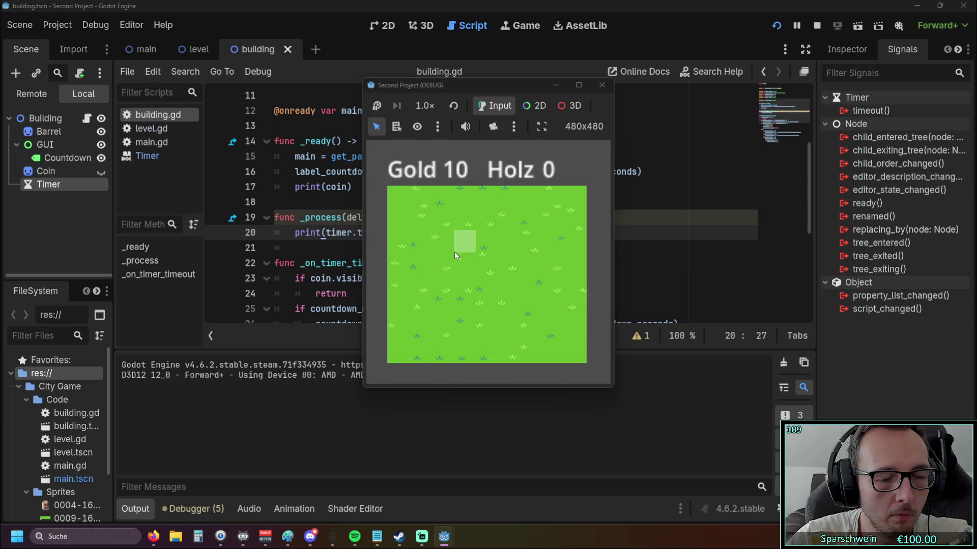
pyautogui.click(454, 252)
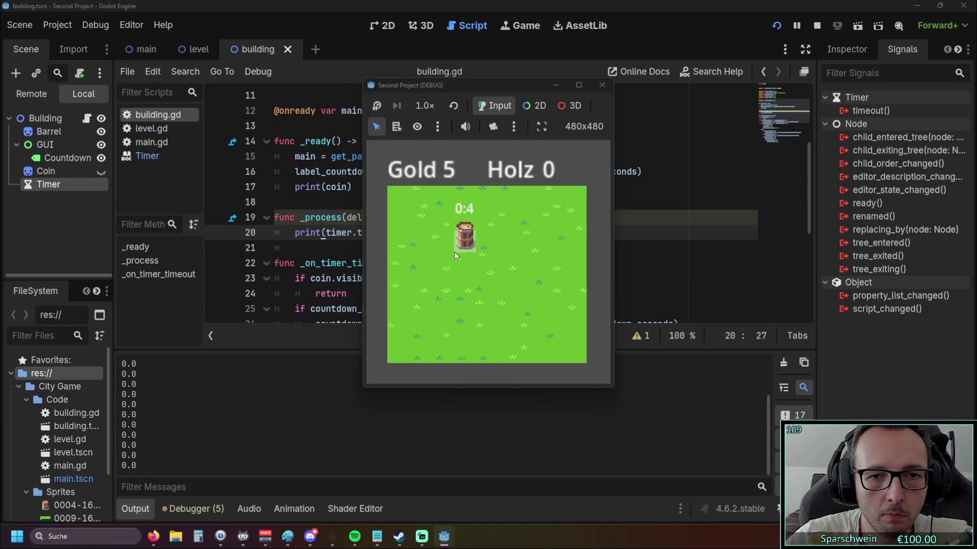
pyautogui.click(453, 304)
pyautogui.click(423, 277)
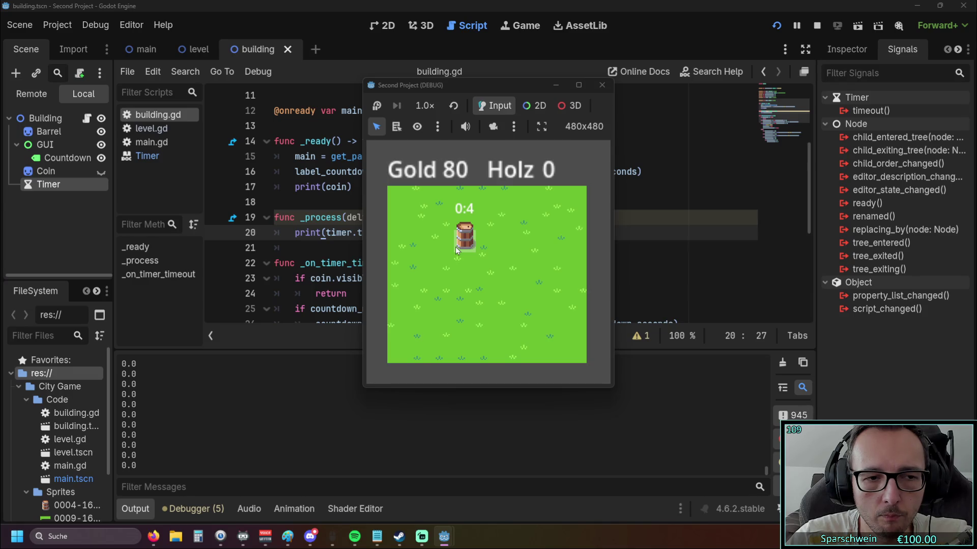
pyautogui.click(597, 90)
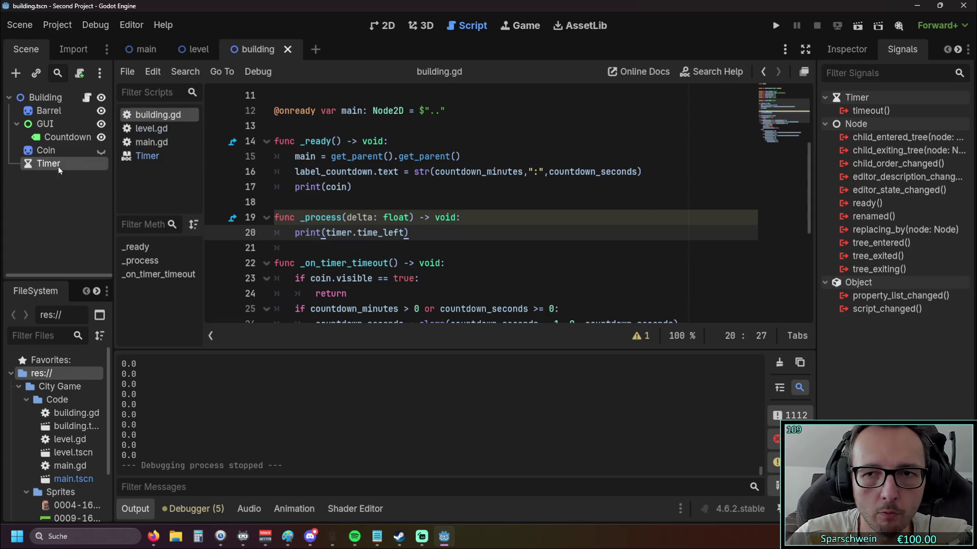
pyautogui.click(847, 49)
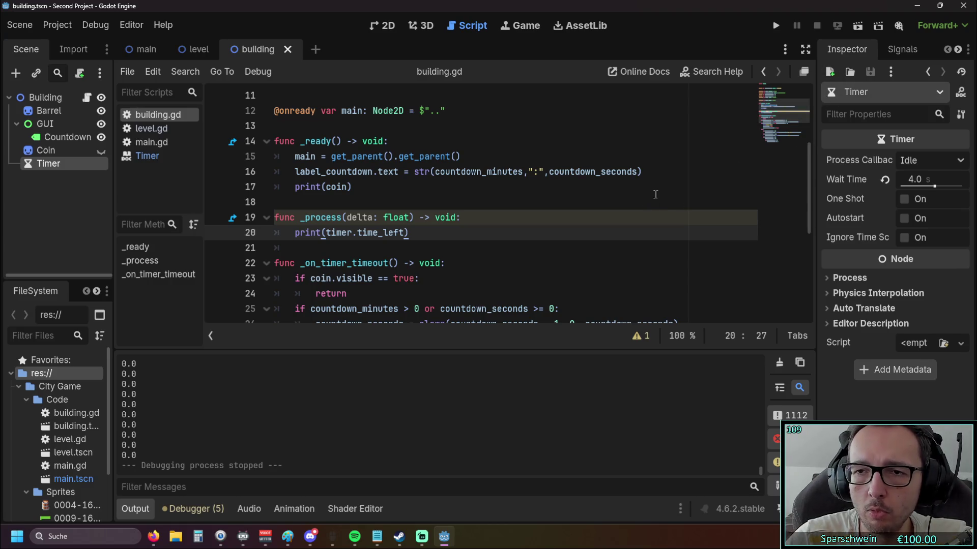
# Step: Raise the Timer's Wait Time to 52.764 s and start a new test run
pyautogui.moveTo(934, 186); pyautogui.dragTo(945, 188)
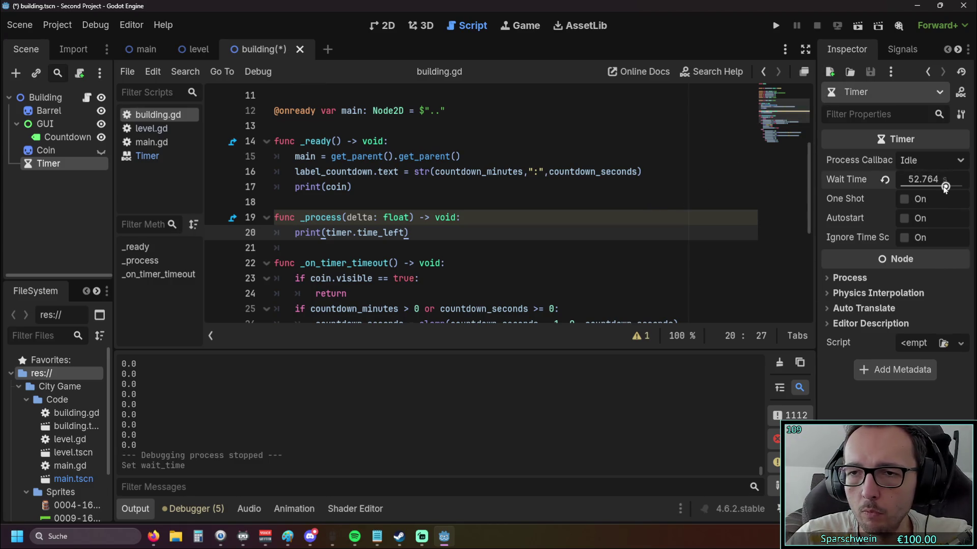
pyautogui.click(776, 25)
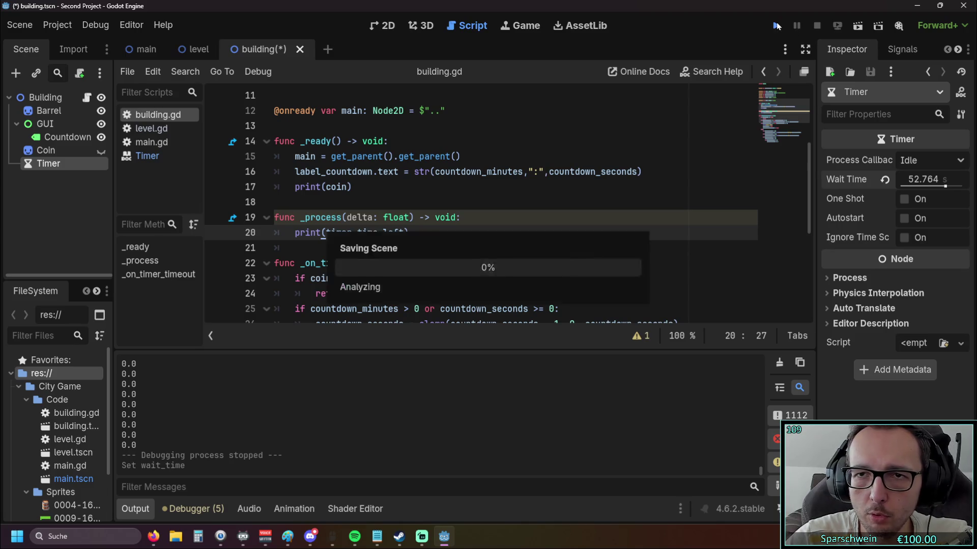
# Step: Collect a coin, place a barrel with a countdown, then close the game
pyautogui.click(465, 243)
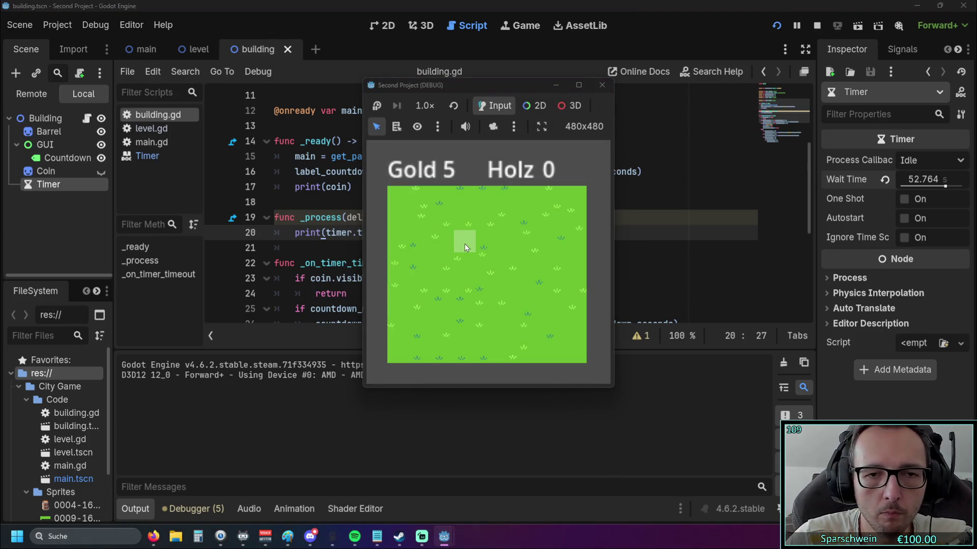
pyautogui.click(465, 243)
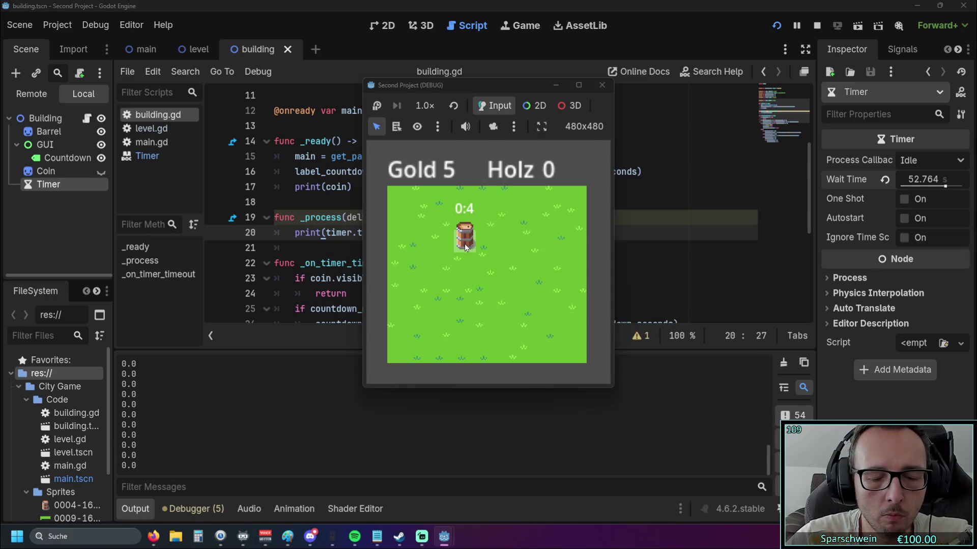
pyautogui.click(472, 233)
pyautogui.click(602, 85)
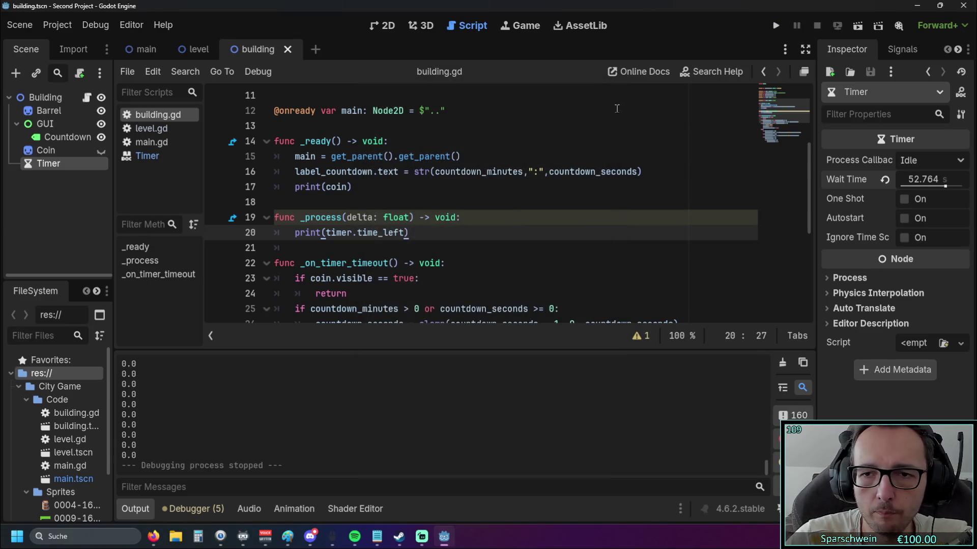
# Step: Set the Timer's Wait Time back to 4 s
pyautogui.click(915, 181)
pyautogui.write('4')
pyautogui.press('Return')
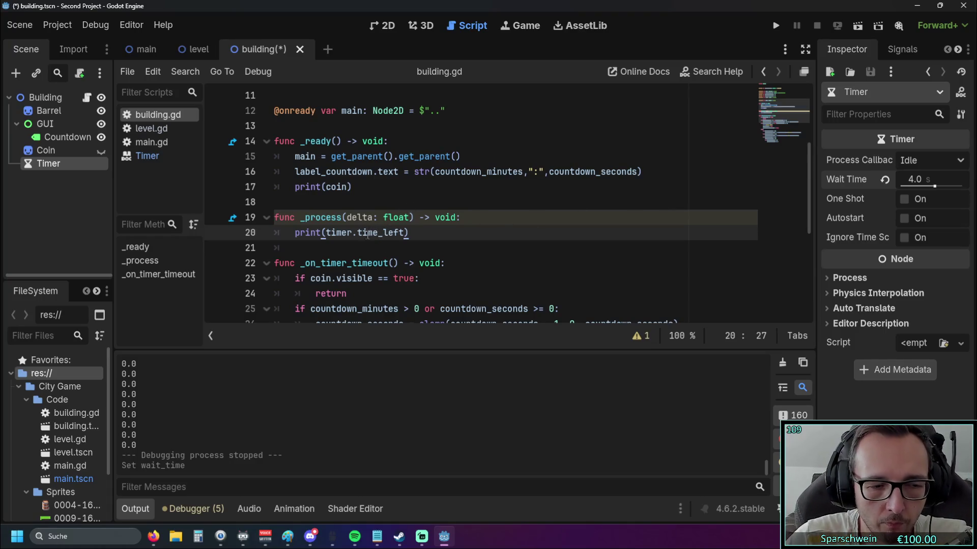
# Step: Rerun the project with F5 and review the printed time_left values in Output
pyautogui.press('F5')
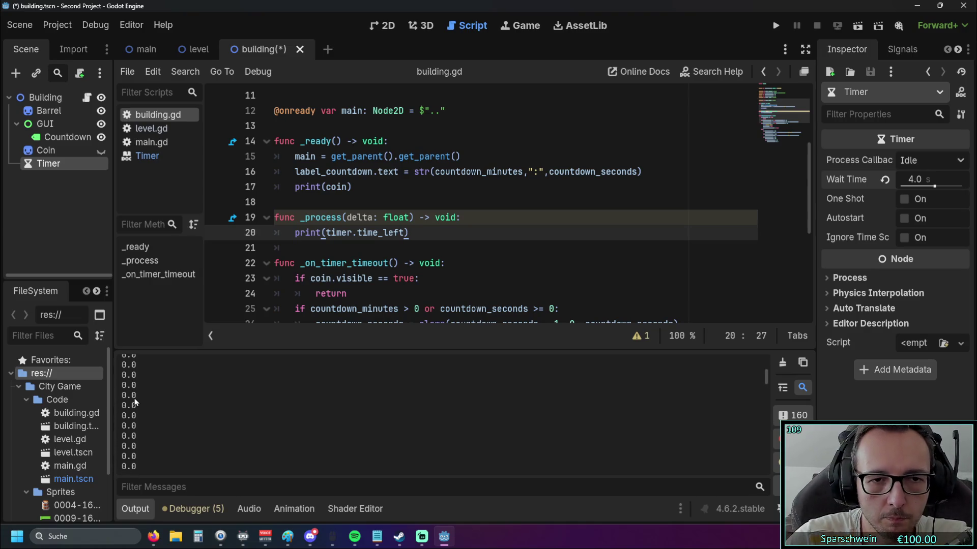
pyautogui.scroll(5, 135, 402)
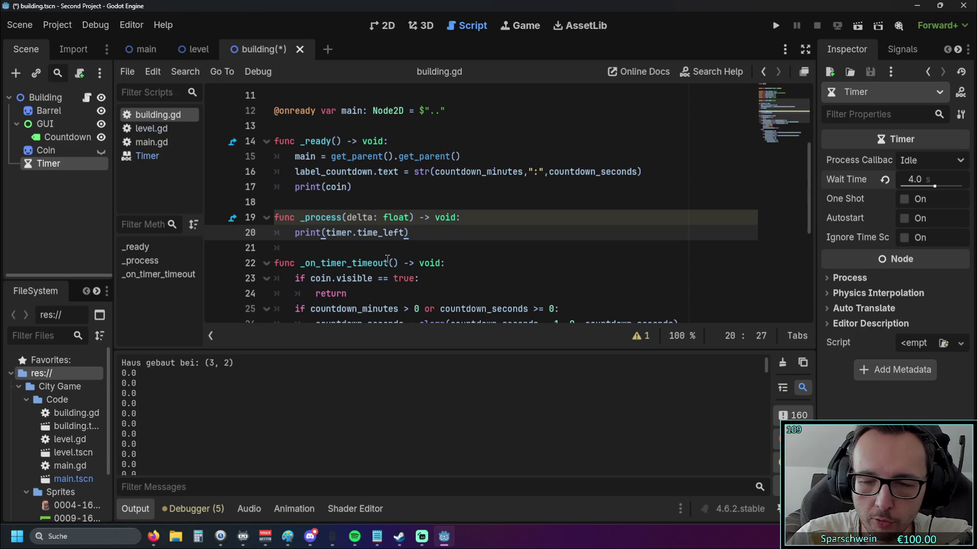
pyautogui.scroll(2, 124, 389)
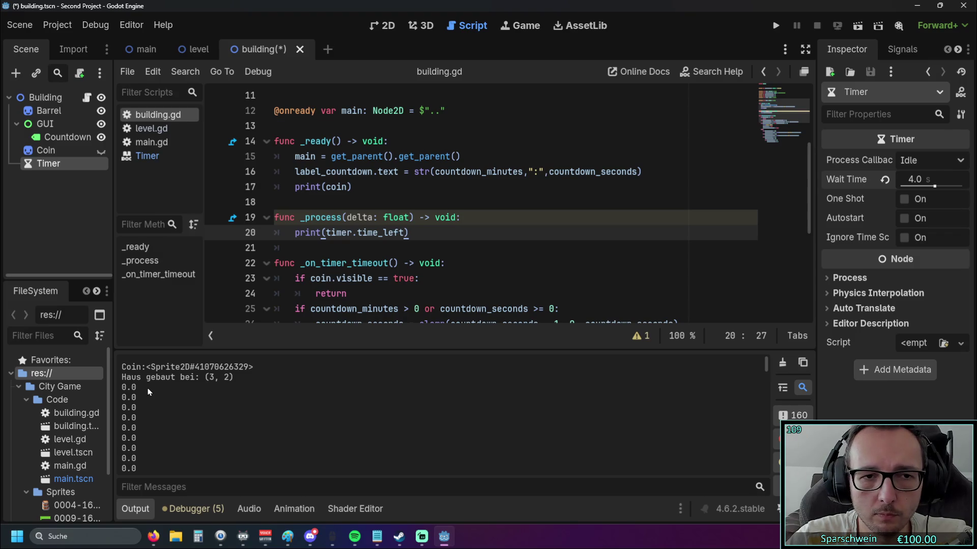
pyautogui.moveTo(136, 398); pyautogui.dragTo(123, 397)
pyautogui.click(165, 410)
pyautogui.click(168, 407)
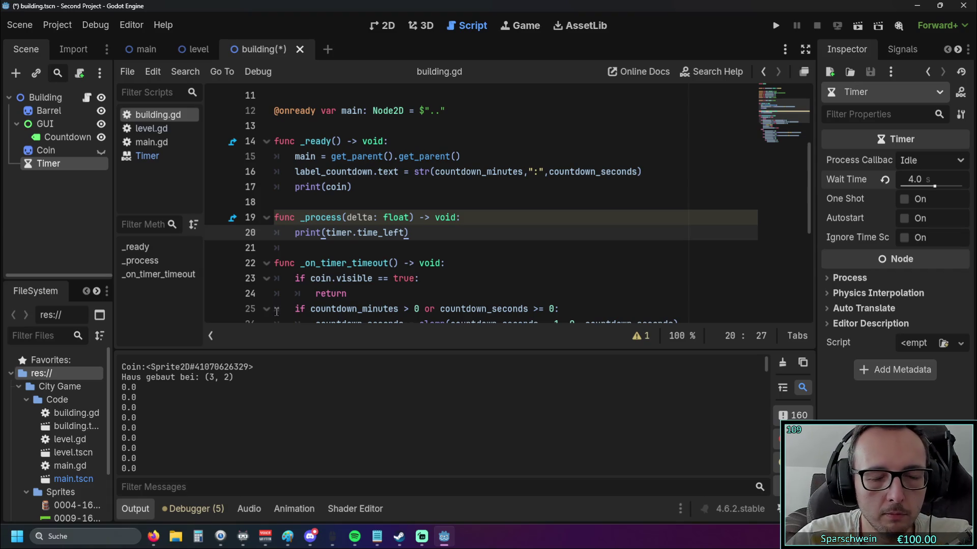
# Step: Delete the countdown_seconds and countdown_minutes variable declarations on lines 8–9
pyautogui.scroll(2, 394, 240)
pyautogui.scroll(2, 389, 243)
pyautogui.moveTo(448, 218); pyautogui.dragTo(237, 212)
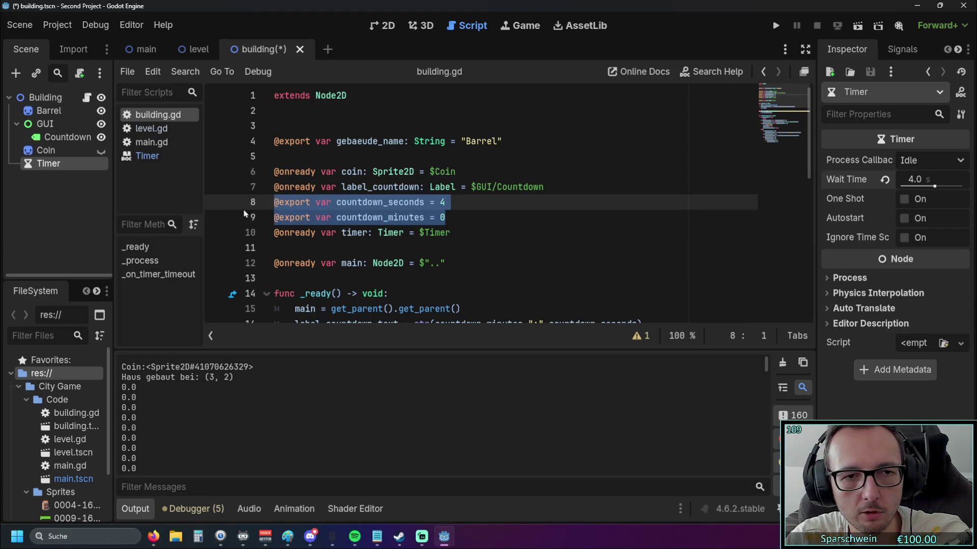
pyautogui.hotkey('ctrl', 'x')
pyautogui.press('BackSpace')
# Step: Delete the label_countdown.text line from _ready, leaving print(coin)
pyautogui.scroll(-1, 445, 216)
pyautogui.scroll(-2, 445, 216)
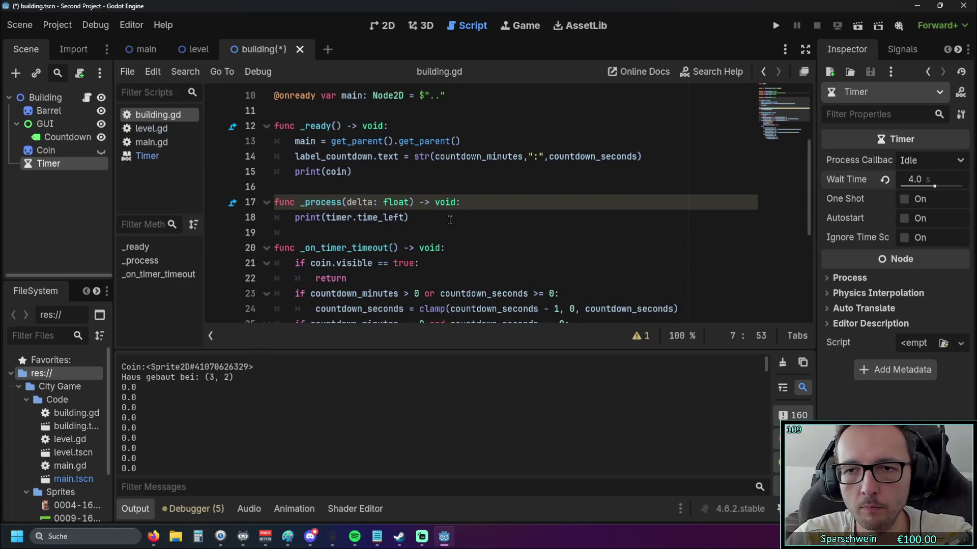
pyautogui.moveTo(865, 181)
pyautogui.scroll(1, 477, 201)
pyautogui.click(479, 217)
pyautogui.scroll(-5, 479, 218)
pyautogui.scroll(5, 478, 217)
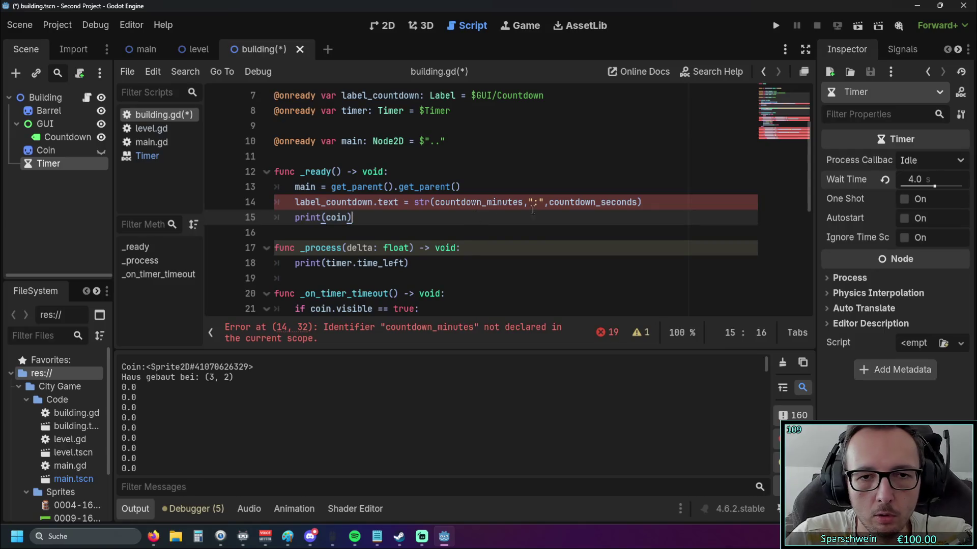
pyautogui.moveTo(652, 203); pyautogui.dragTo(248, 203)
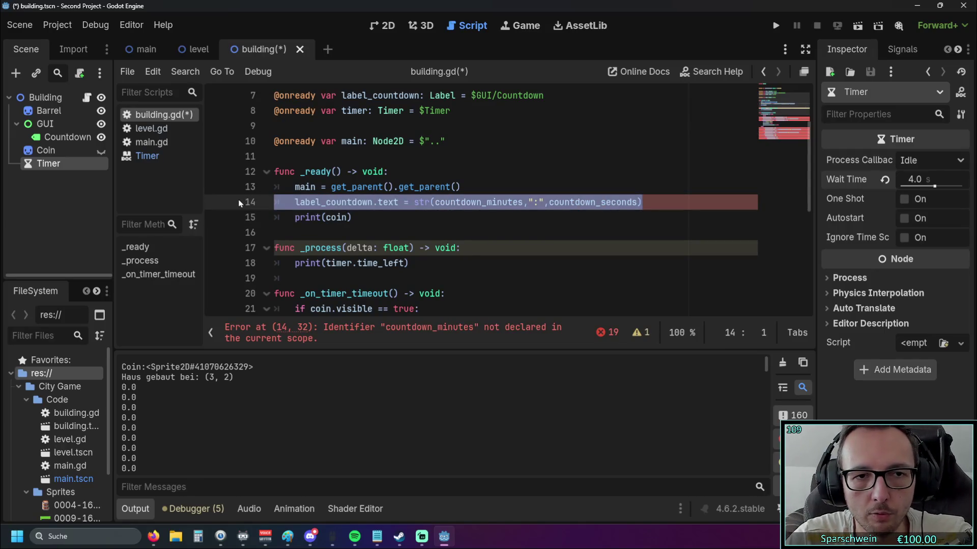
pyautogui.press('BackSpace')
pyautogui.press('BackSpace')
pyautogui.scroll(-5, 507, 214)
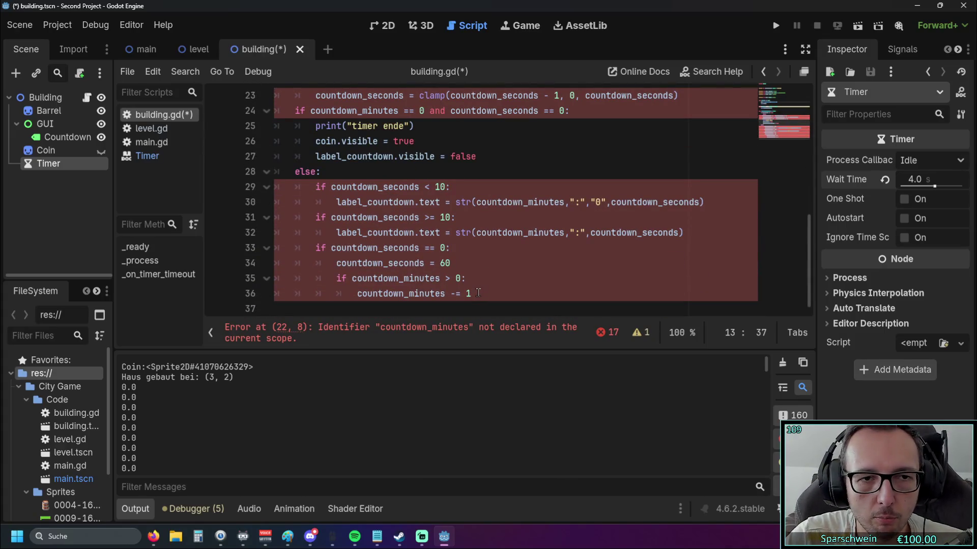
pyautogui.scroll(3, 478, 292)
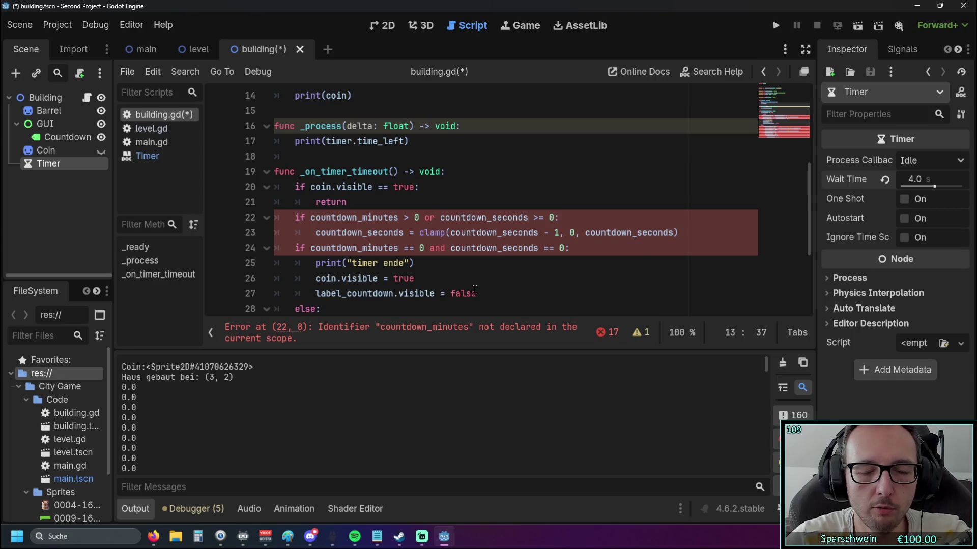
pyautogui.scroll(-1, 400, 241)
pyautogui.scroll(5, 398, 243)
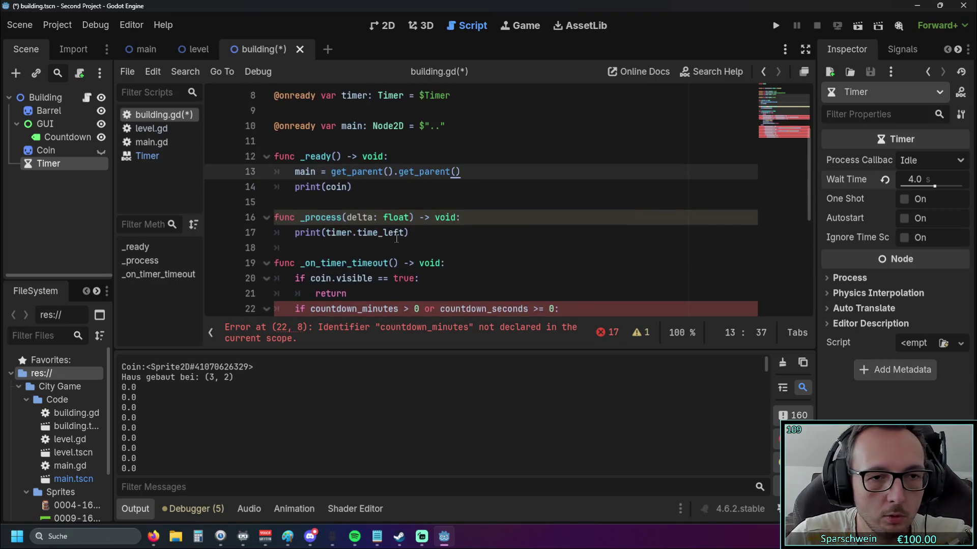
pyautogui.scroll(-2, 397, 242)
pyautogui.scroll(-1, 396, 234)
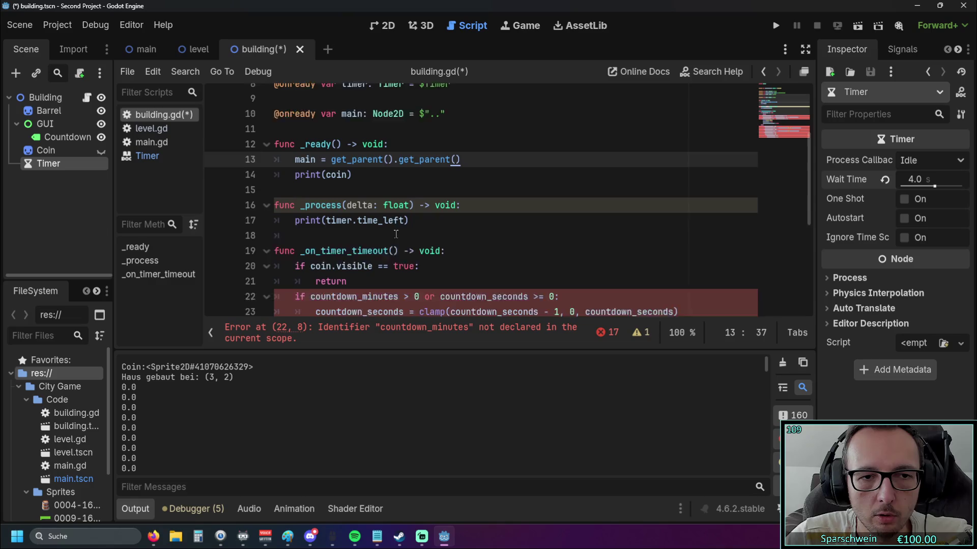
pyautogui.scroll(1, 396, 231)
# Step: Add timer.start() to _ready and run the project
pyautogui.press('Return')
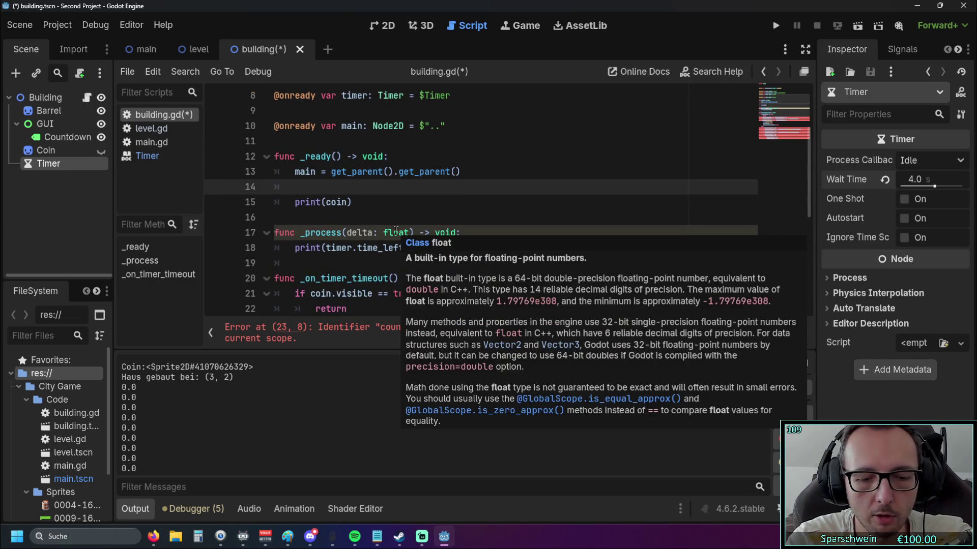
pyautogui.write('timer')
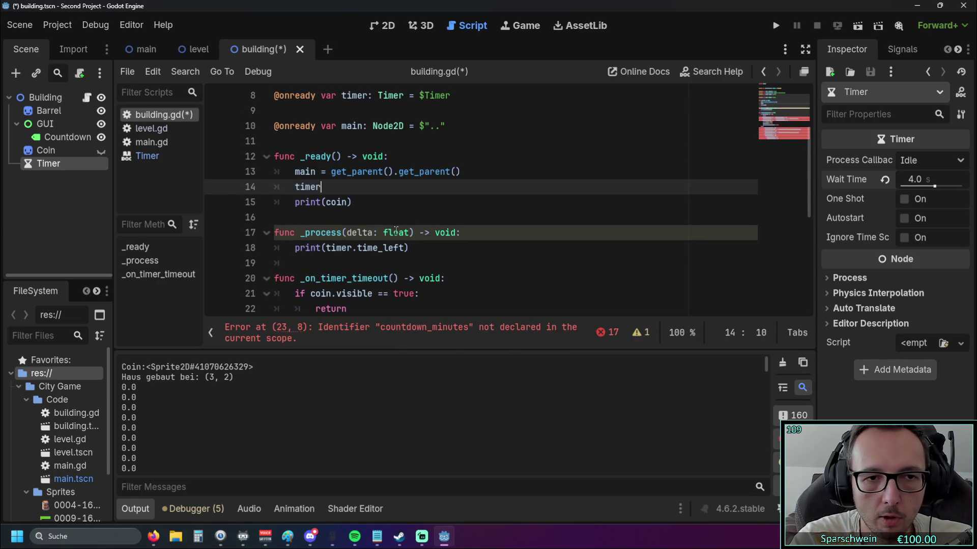
pyautogui.write('.st')
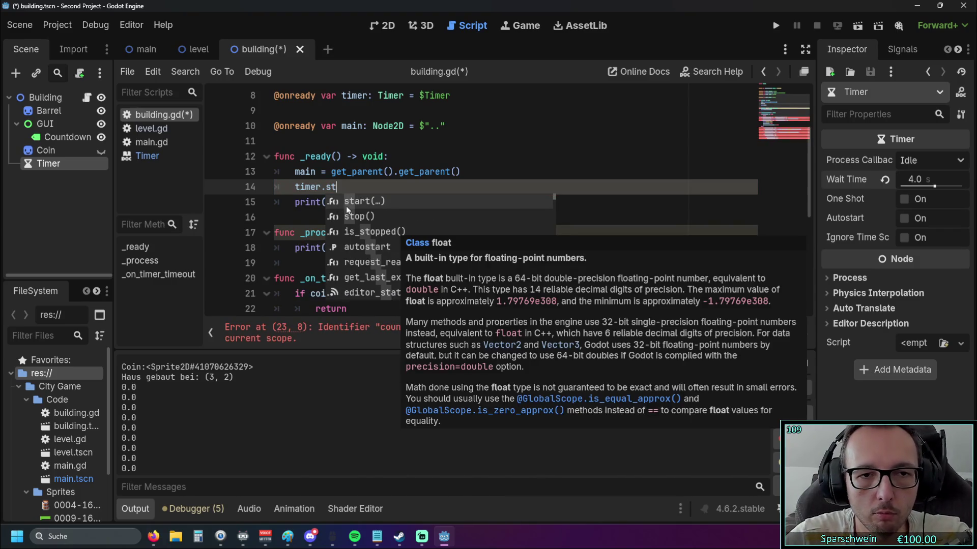
pyautogui.click(342, 206)
pyautogui.click(446, 215)
pyautogui.click(776, 26)
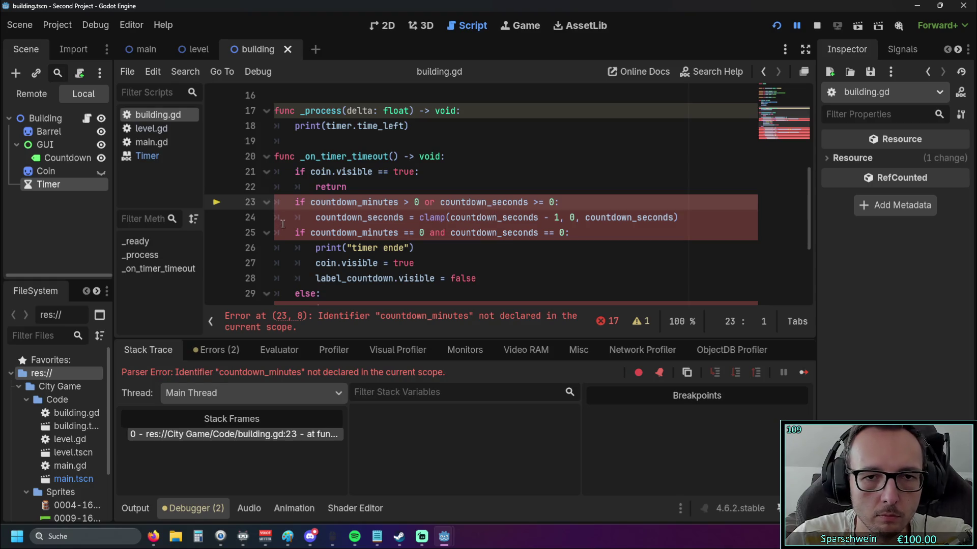
# Step: Delete the _on_timer_timeout function body, then undo the deletion
pyautogui.scroll(1, 281, 224)
pyautogui.scroll(-3, 330, 221)
pyautogui.scroll(2, 386, 219)
pyautogui.scroll(-5, 386, 219)
pyautogui.moveTo(356, 280); pyautogui.dragTo(242, 170)
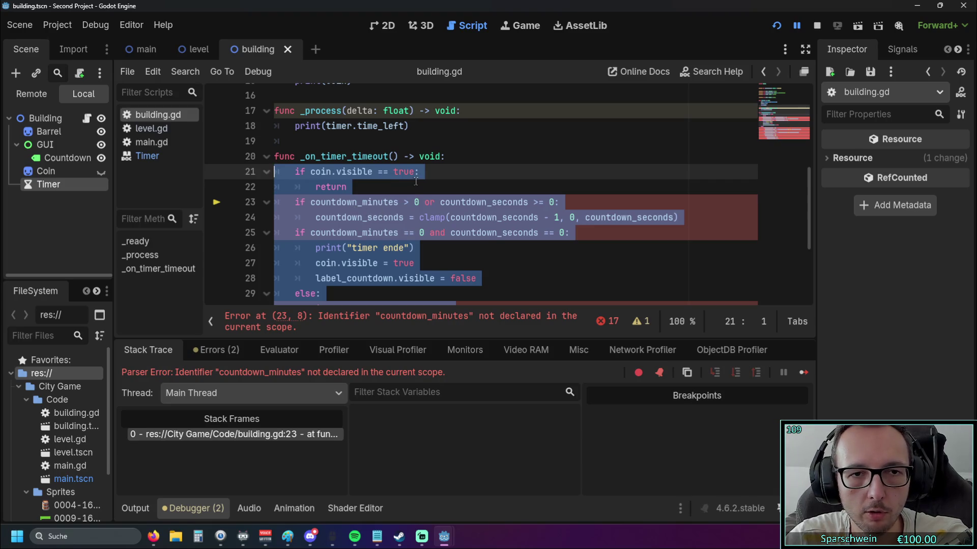
pyautogui.scroll(-2, 415, 182)
pyautogui.press('Delete')
pyautogui.scroll(5, 415, 182)
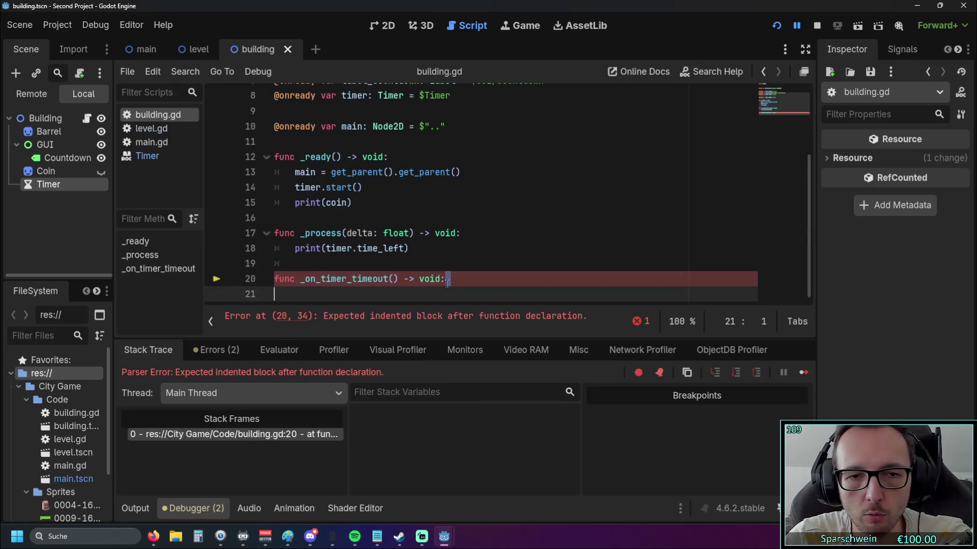
pyautogui.hotkey('alt', 'Up')
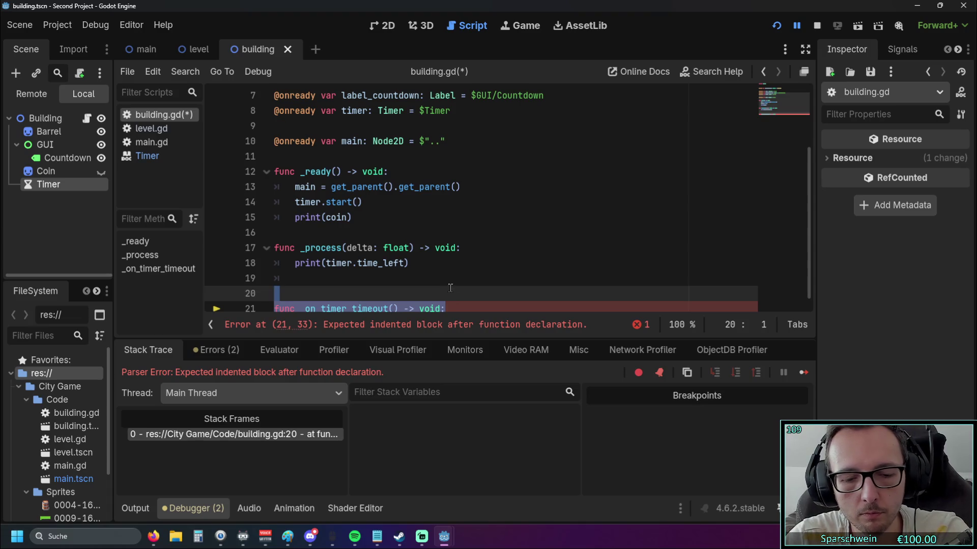
pyautogui.hotkey('ctrl', 'z')
pyautogui.hotkey('ctrl', 'z')
# Step: Remove the entire _on_timer_timeout function and run the game again
pyautogui.scroll(-5, 462, 272)
pyautogui.moveTo(462, 272)
pyautogui.mouseDown()
pyautogui.moveTo(356, 219)
pyautogui.moveTo(285, 97)
pyautogui.moveTo(256, 147)
pyautogui.mouseUp()
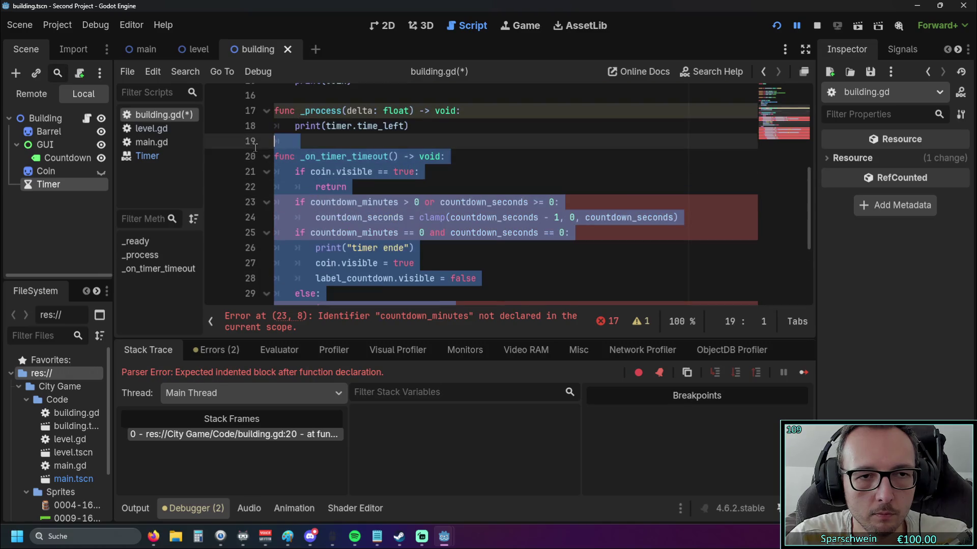
pyautogui.press('BackSpace')
pyautogui.press('Return')
pyautogui.press('Return')
pyautogui.click(780, 29)
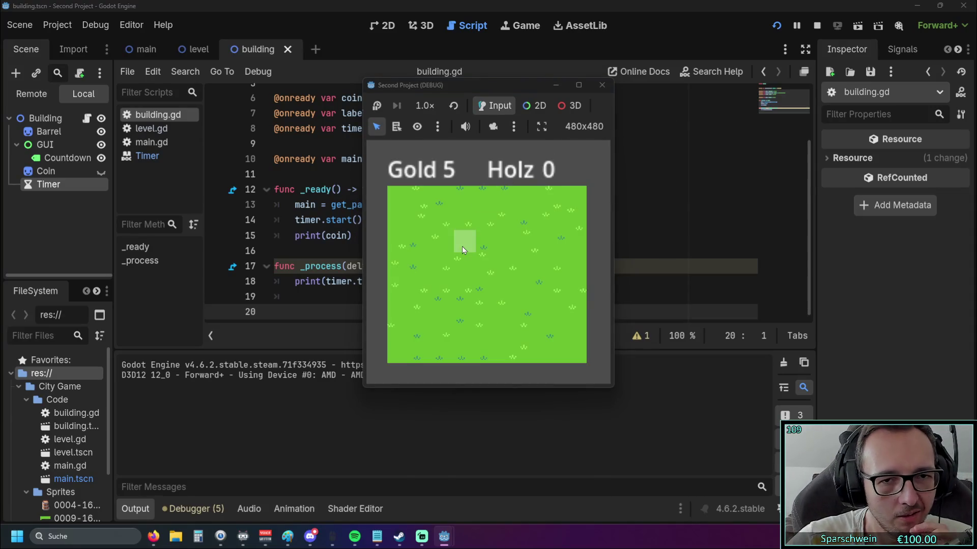
# Step: Build a barrel on the grass while time_left counts down, then close the game
pyautogui.click(462, 246)
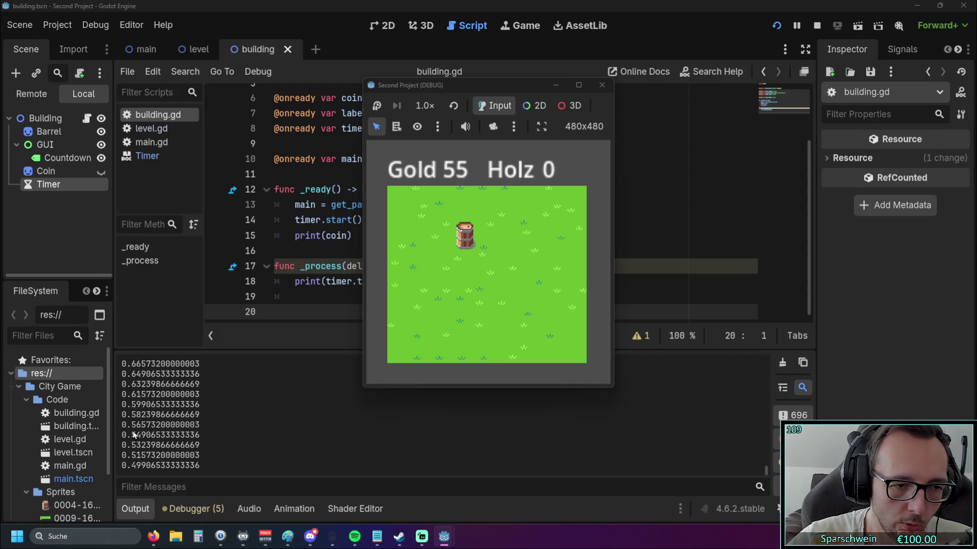
pyautogui.click(600, 85)
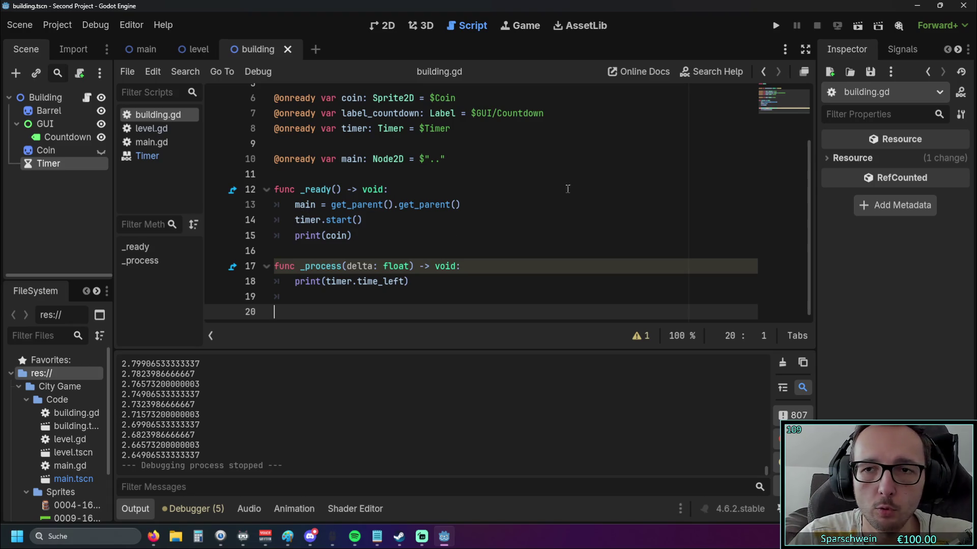
# Step: Bring up the Timer class documentation and read through it
pyautogui.click(147, 155)
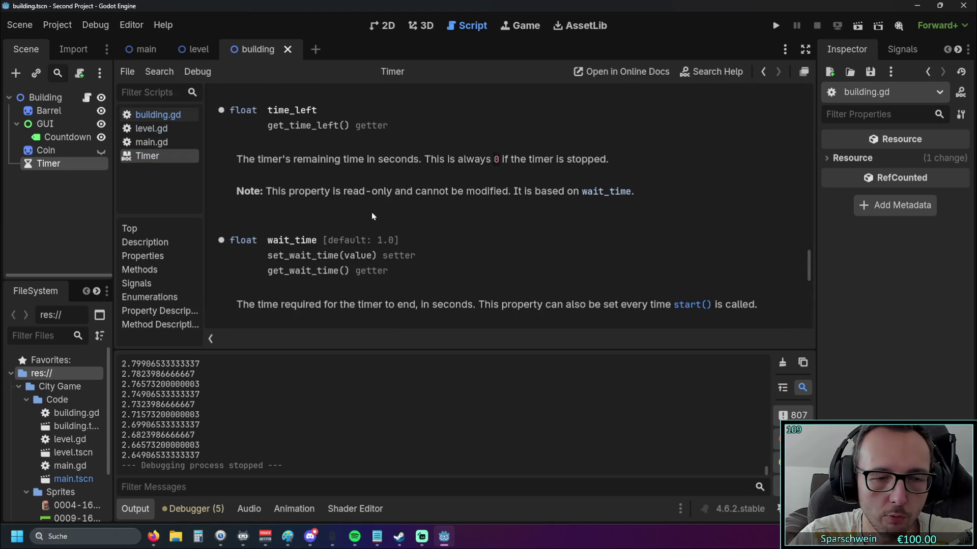
pyautogui.scroll(5, 371, 214)
pyautogui.scroll(4, 370, 223)
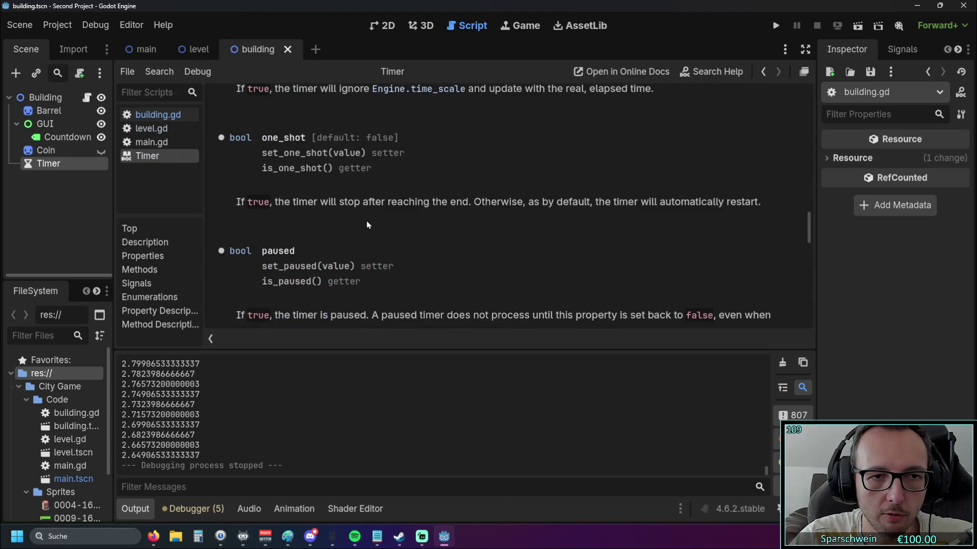
pyautogui.scroll(2, 364, 221)
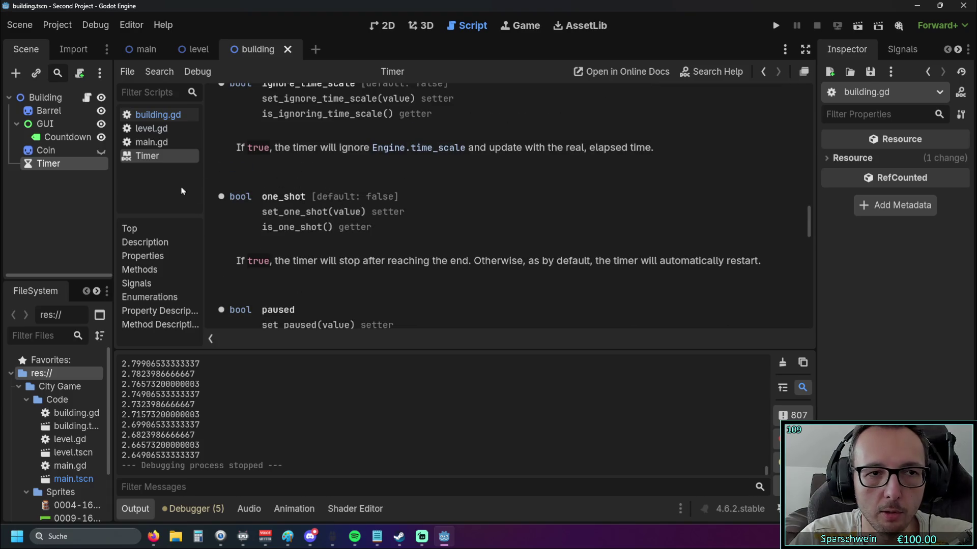
# Step: Select the building scene's Timer node and switch on One Shot
pyautogui.click(194, 50)
pyautogui.click(249, 51)
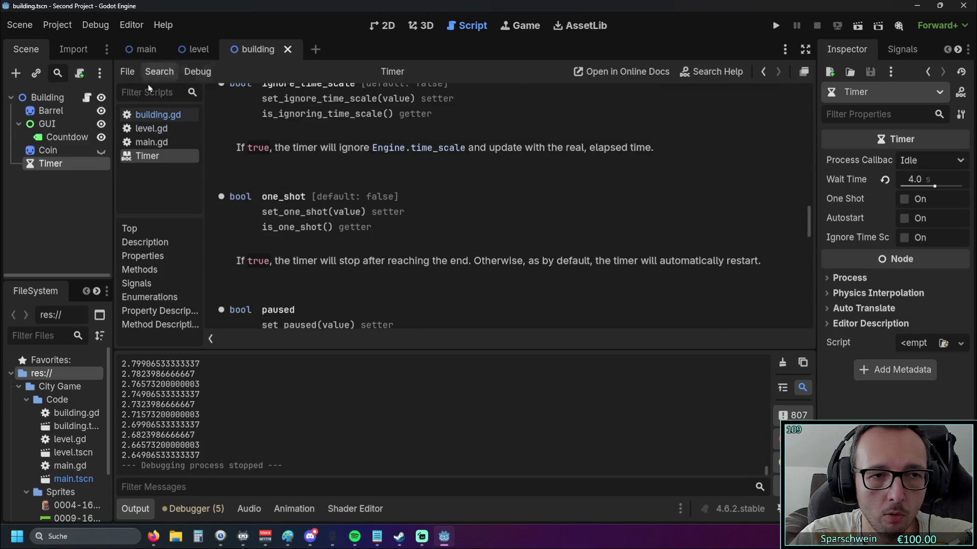
pyautogui.click(145, 49)
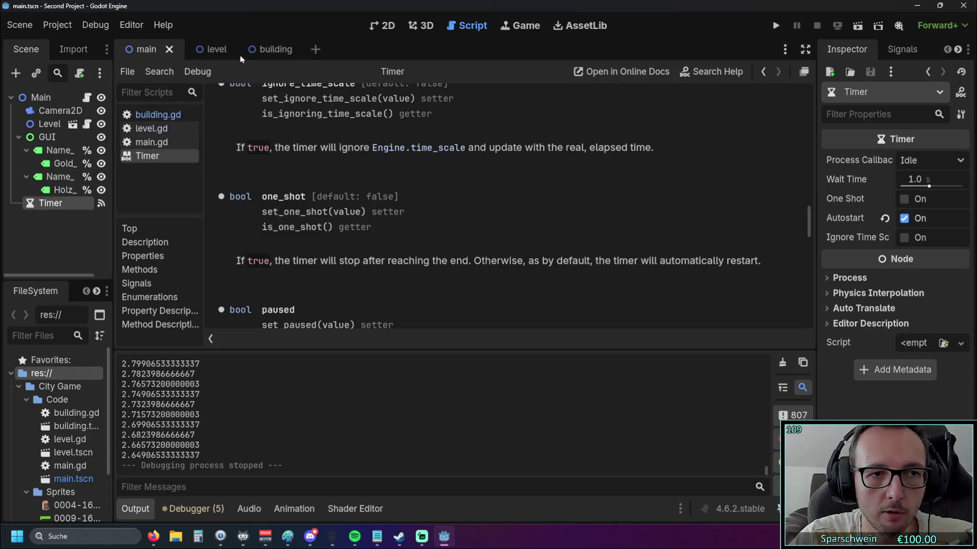
pyautogui.click(285, 50)
pyautogui.click(904, 199)
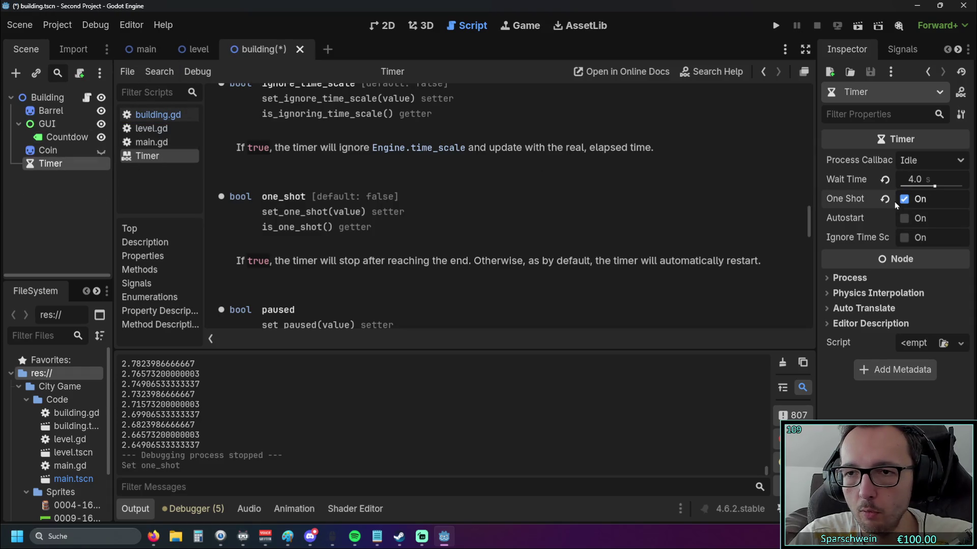
# Step: Run the game with F5, build a barrel on a grass tile, then stop it
pyautogui.press('F5')
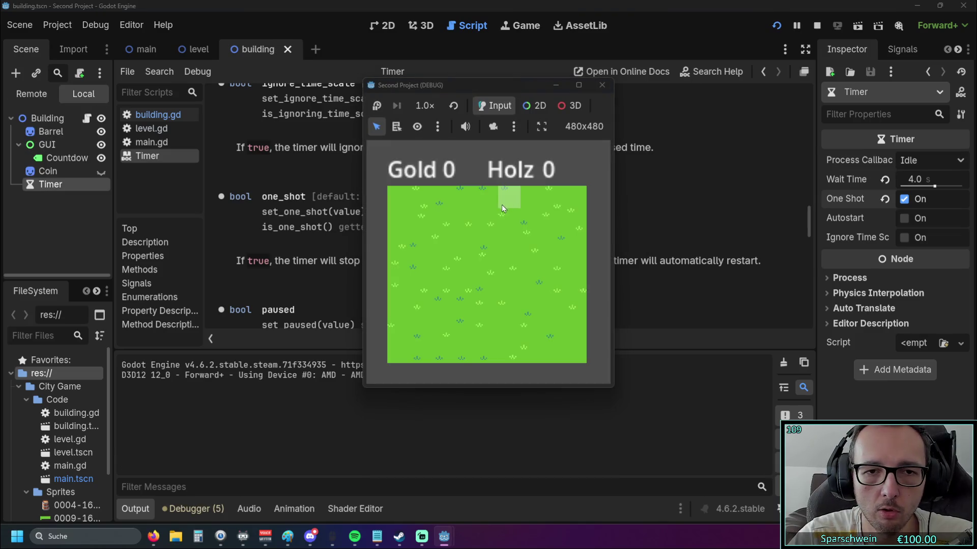
pyautogui.click(464, 261)
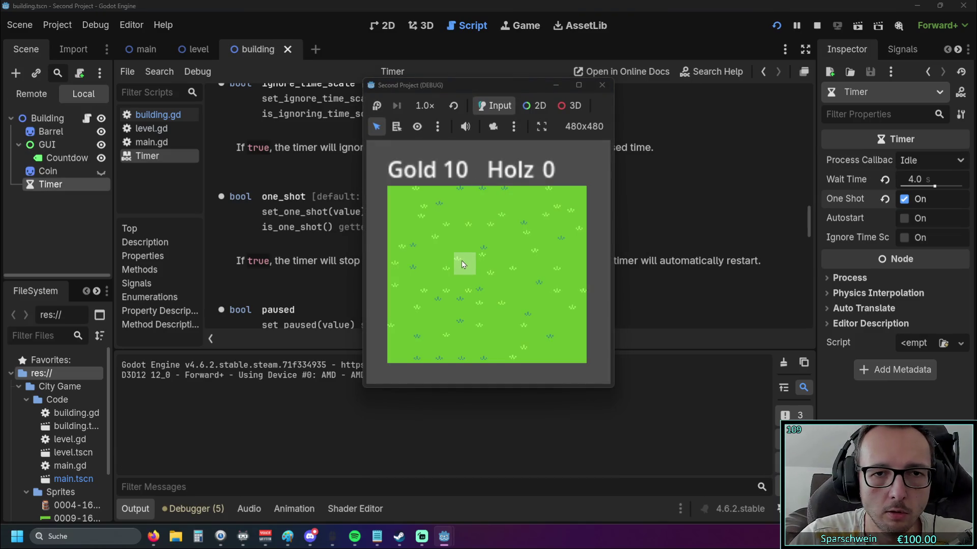
pyautogui.click(463, 262)
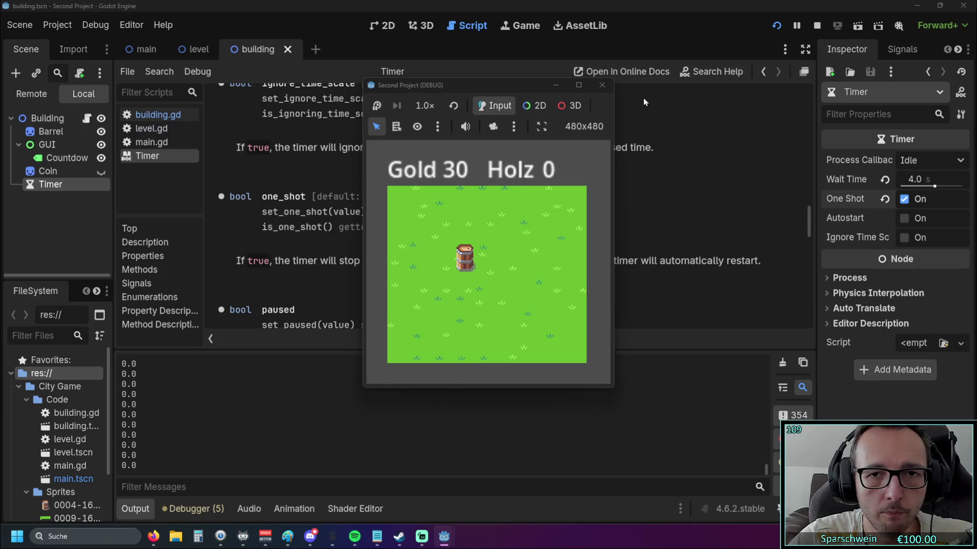
pyautogui.click(602, 85)
# Step: Check the level and building scene tabs, then return to building.gd
pyautogui.scroll(3, 310, 224)
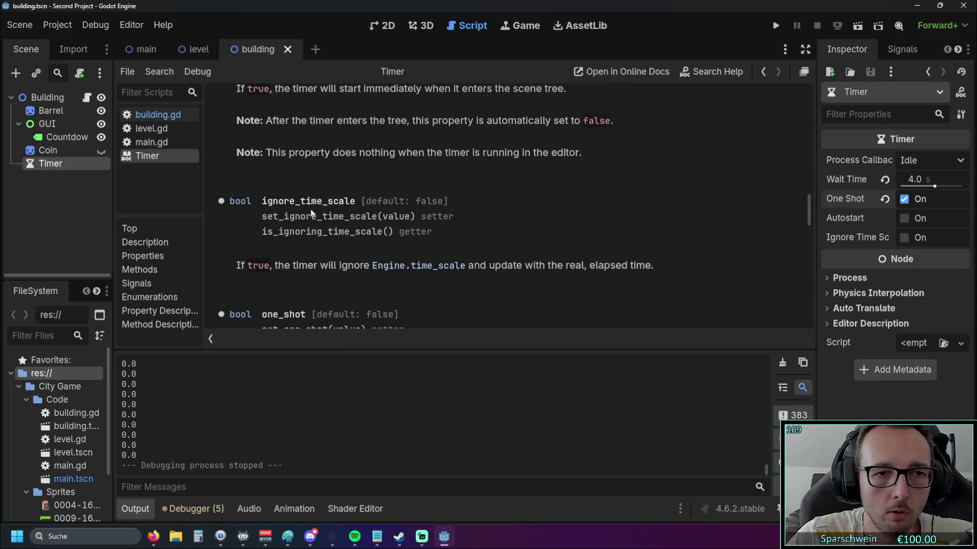
pyautogui.scroll(-5, 312, 212)
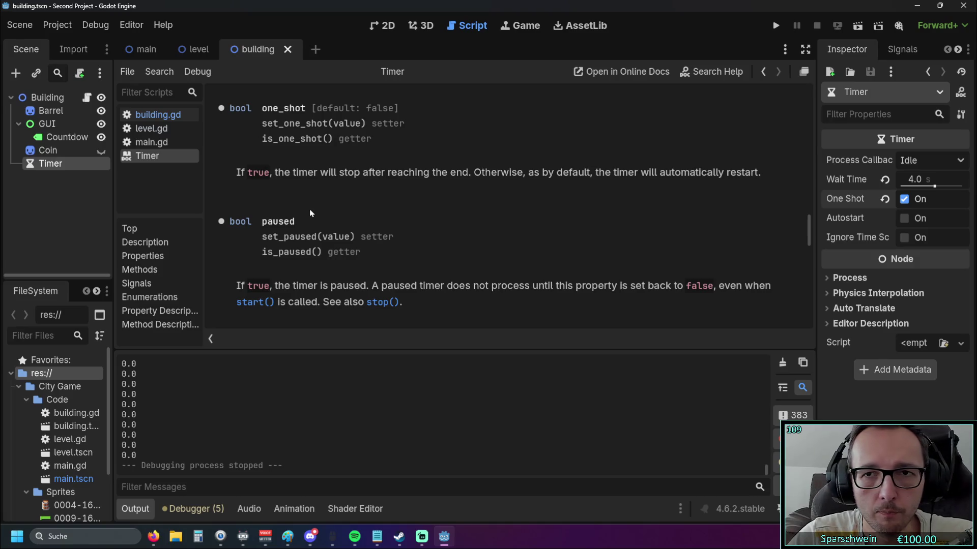
pyautogui.click(196, 49)
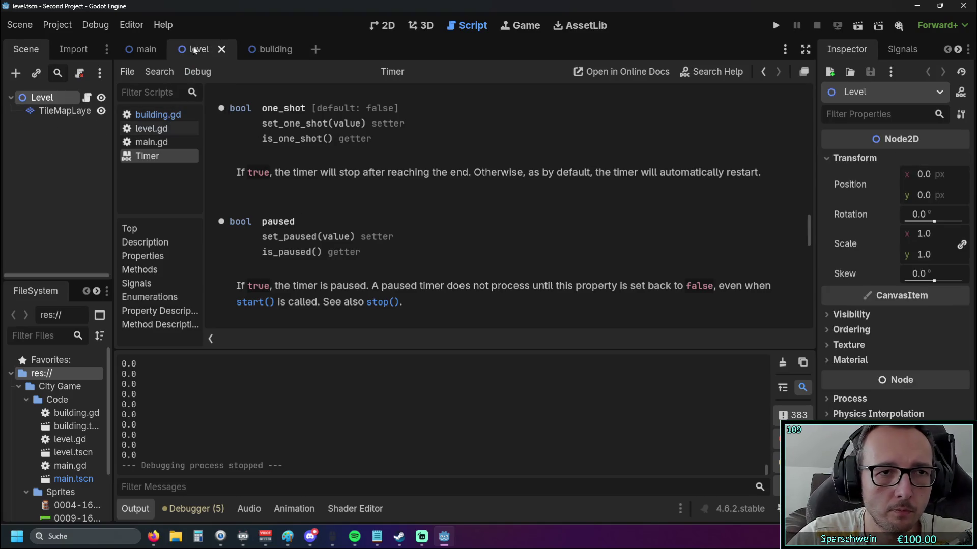
pyautogui.click(260, 56)
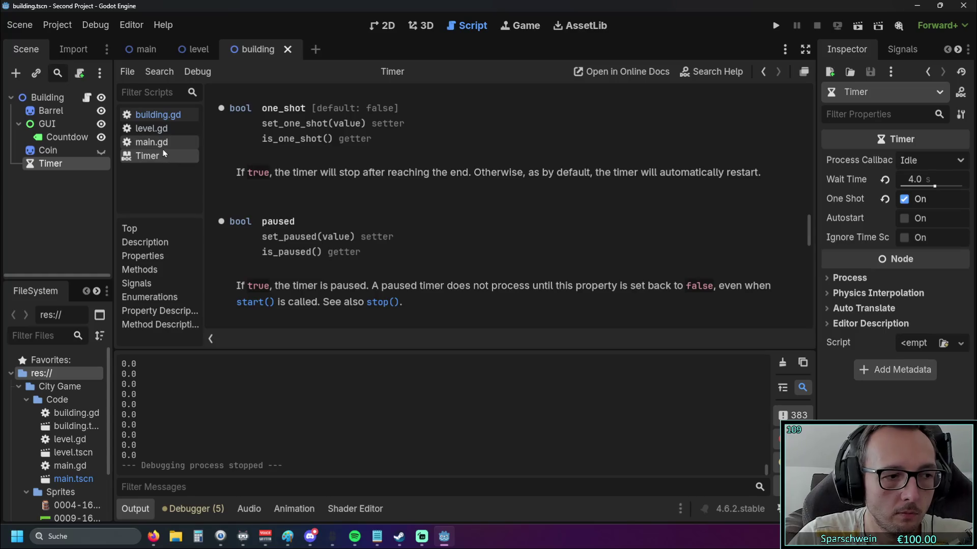
pyautogui.click(153, 115)
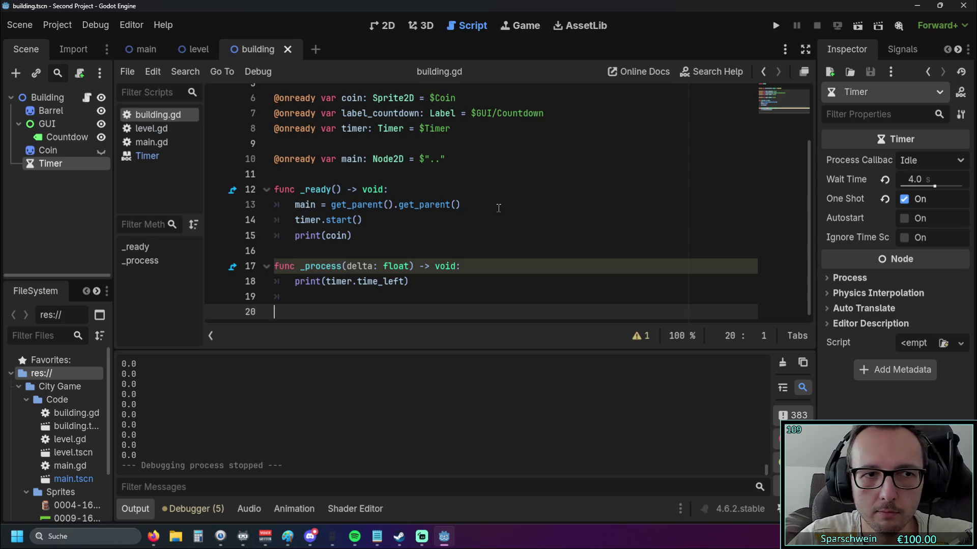
# Step: Paste the _on_timer_timeout function back into building.gd
pyautogui.hotkey('ctrl', 'v')
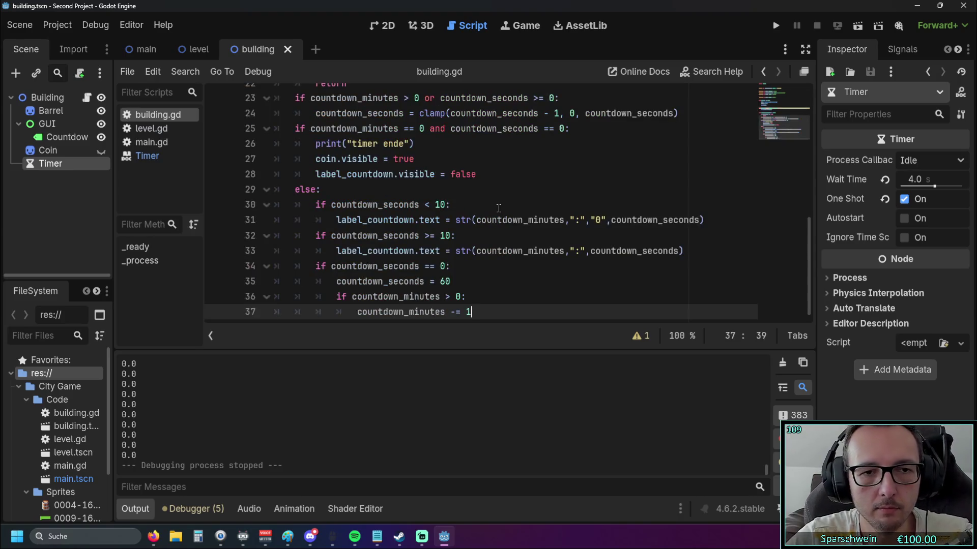
pyautogui.scroll(3, 447, 179)
pyautogui.click(478, 179)
pyautogui.scroll(2, 473, 183)
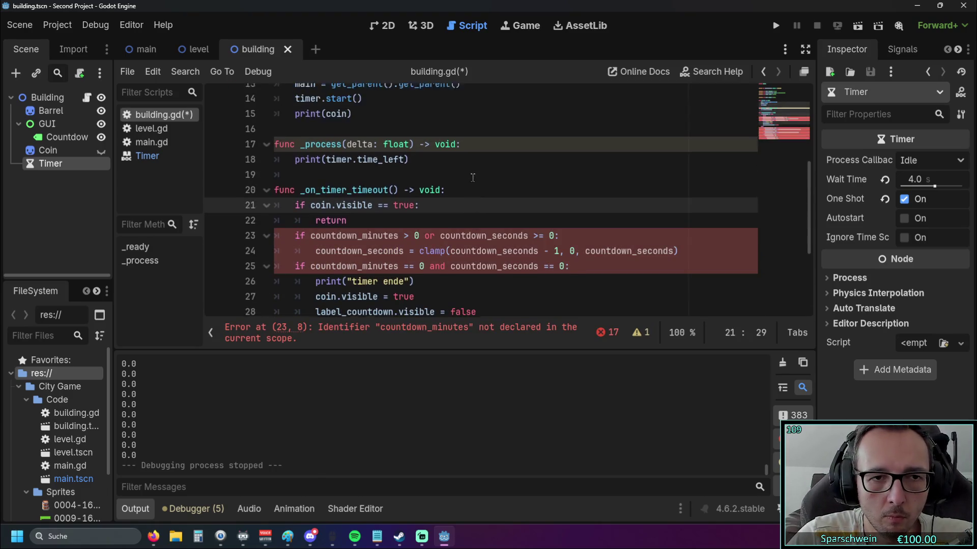
pyautogui.scroll(-2, 454, 192)
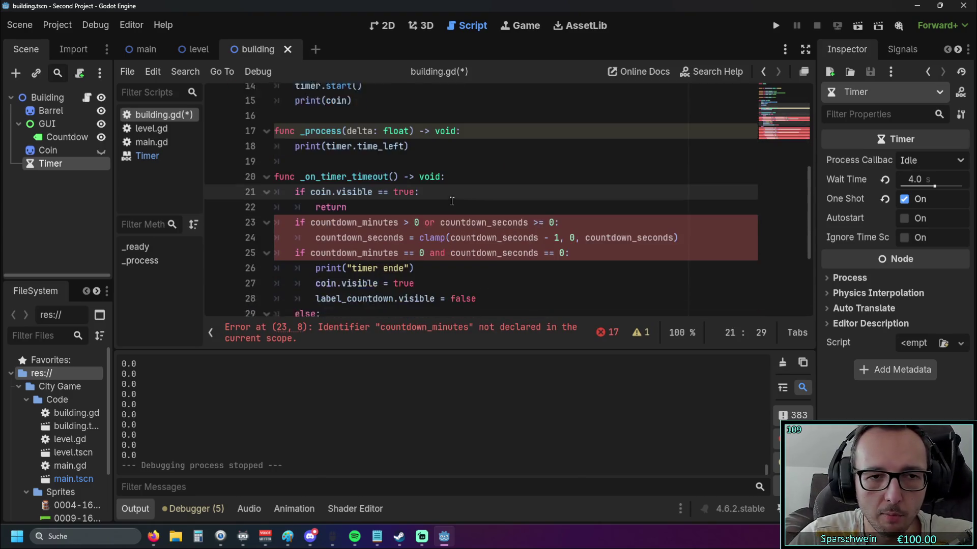
pyautogui.scroll(1, 453, 198)
pyautogui.scroll(-3, 463, 214)
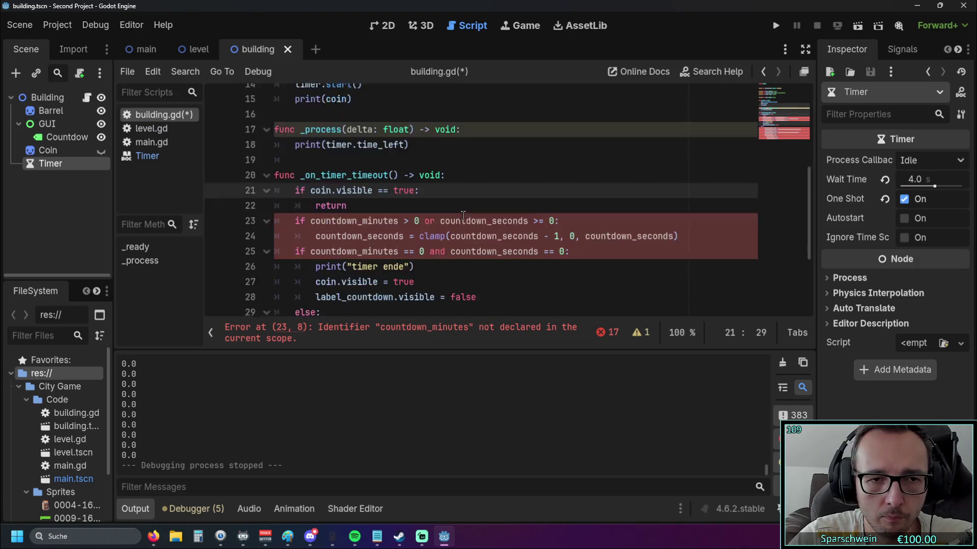
# Step: Select and delete the pasted timeout function lines again
pyautogui.moveTo(493, 309)
pyautogui.mouseDown()
pyautogui.moveTo(306, 203)
pyautogui.moveTo(284, 223)
pyautogui.moveTo(264, 279)
pyautogui.mouseUp()
pyautogui.press('BackSpace')
pyautogui.press('BackSpace')
pyautogui.press('BackSpace')
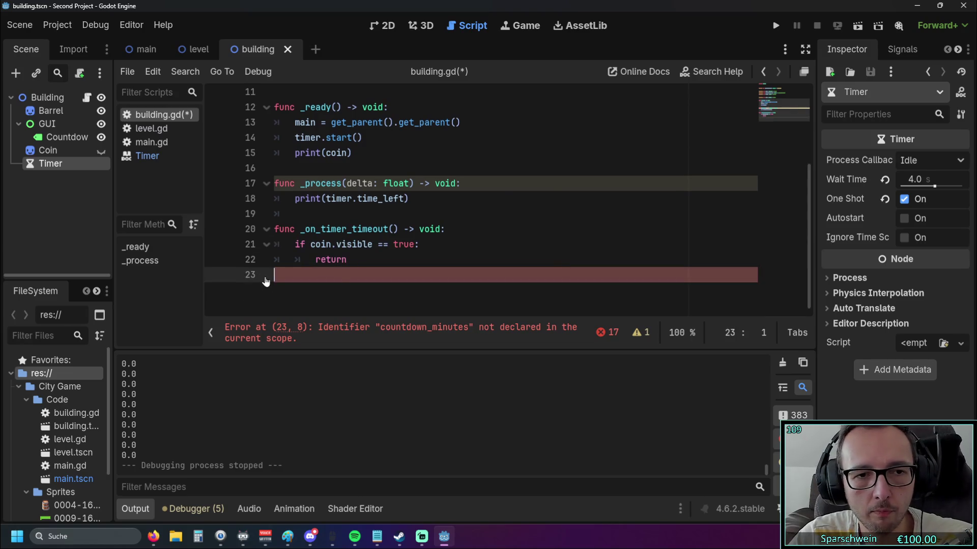
pyautogui.press('BackSpace')
pyautogui.press('BackSpace')
pyautogui.moveTo(320, 296); pyautogui.dragTo(274, 265)
pyautogui.press('BackSpace')
pyautogui.scroll(2, 362, 264)
pyautogui.scroll(-1, 362, 264)
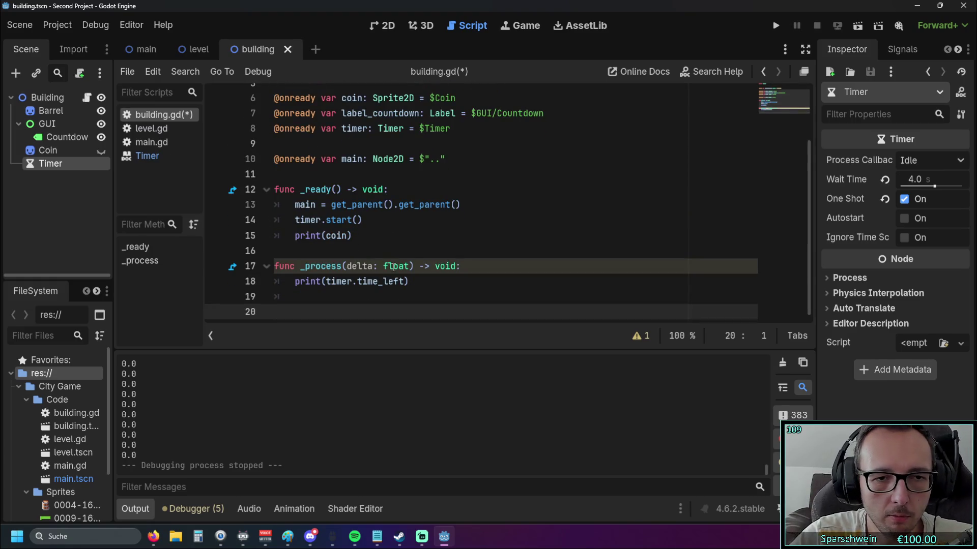
# Step: Try adding .floa to the time_left print line, erase it, and switch to python.txt in Notepad
pyautogui.click(405, 281)
pyautogui.write('.float')
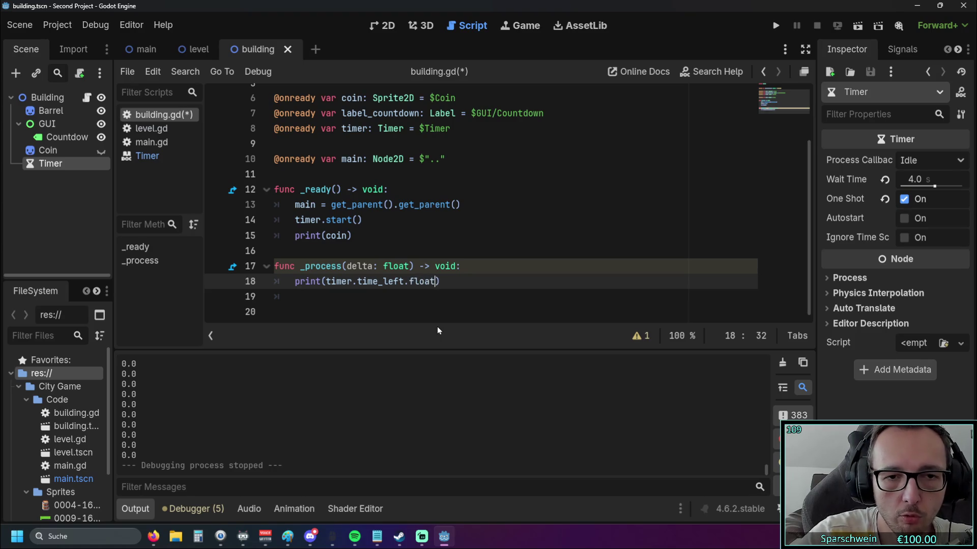
pyautogui.press('BackSpace')
pyautogui.press('BackSpace')
pyautogui.press('BackSpace')
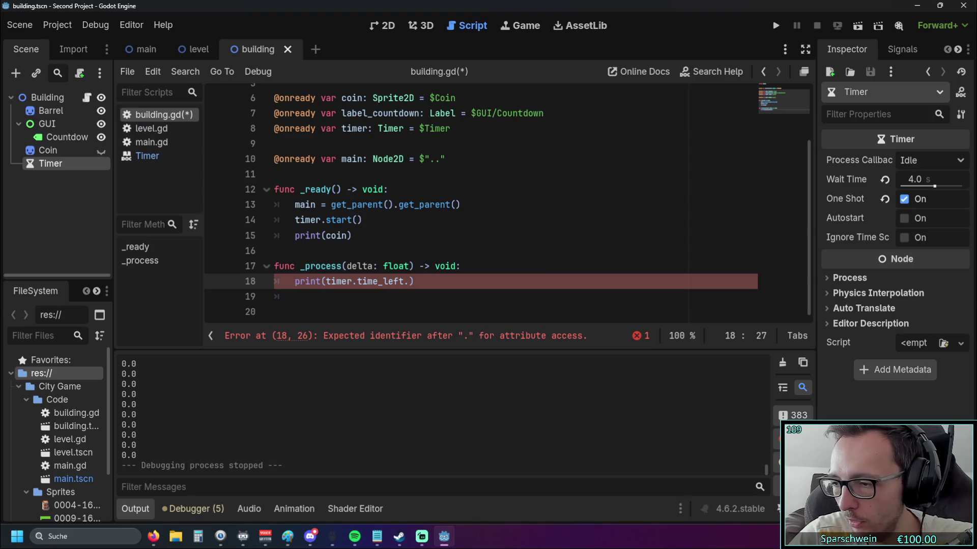
pyautogui.hotkey('alt', 'Tab')
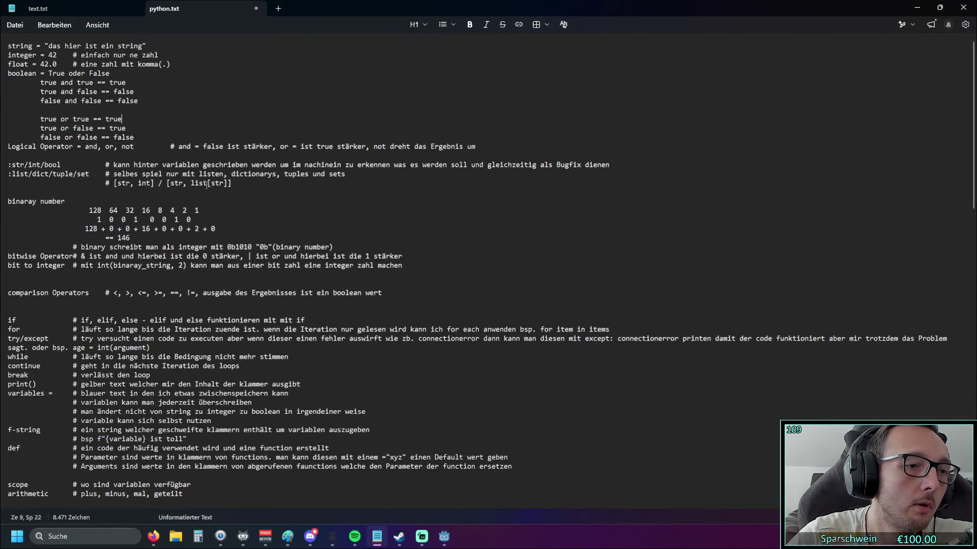
# Step: Scroll through the Python notes in python.txt
pyautogui.scroll(-2, 180, 188)
pyautogui.scroll(-2, 180, 188)
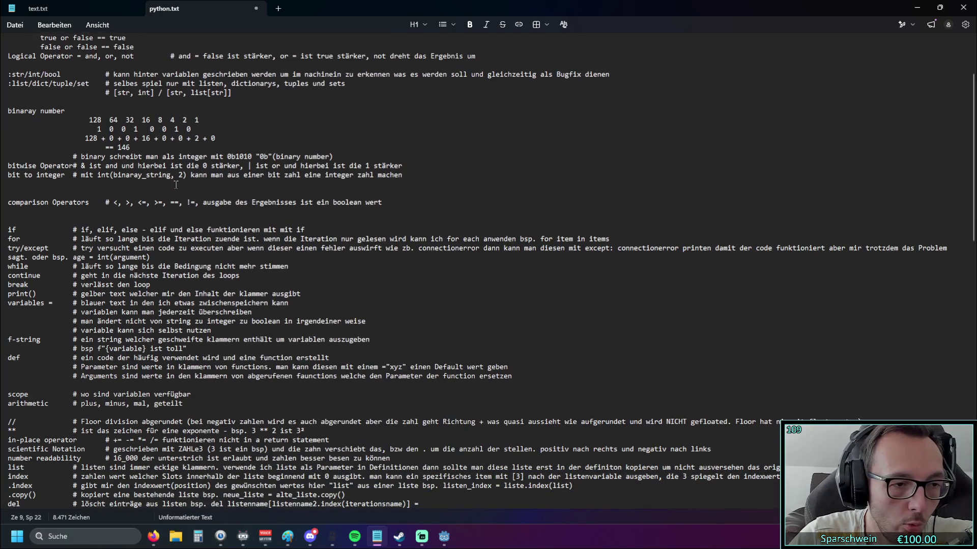
pyautogui.scroll(-5, 154, 180)
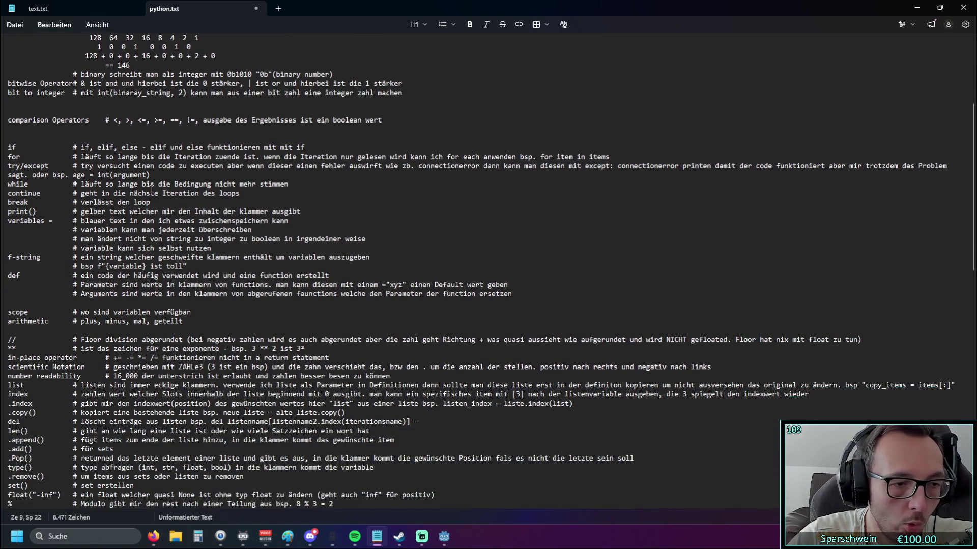
pyautogui.scroll(-1, 149, 184)
pyautogui.scroll(8, 147, 185)
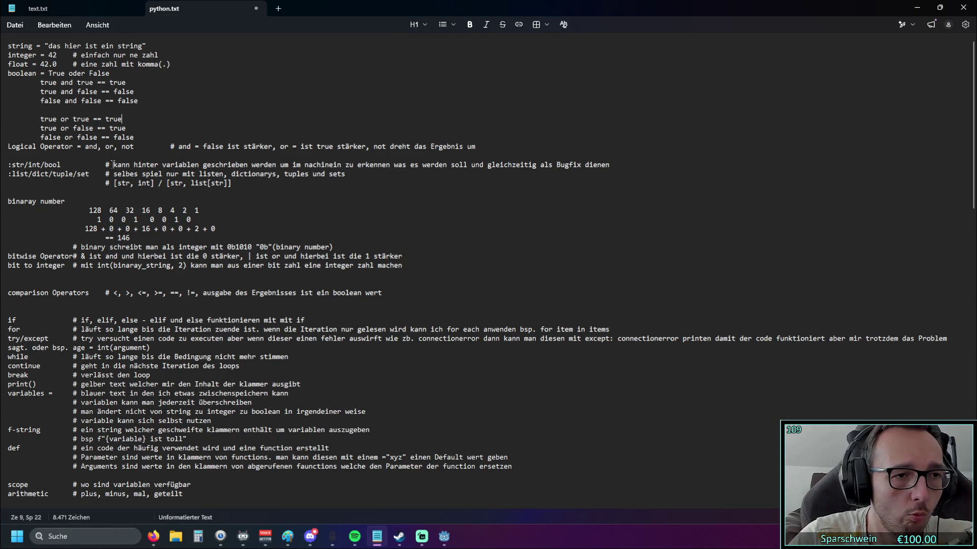
pyautogui.scroll(-4, 112, 168)
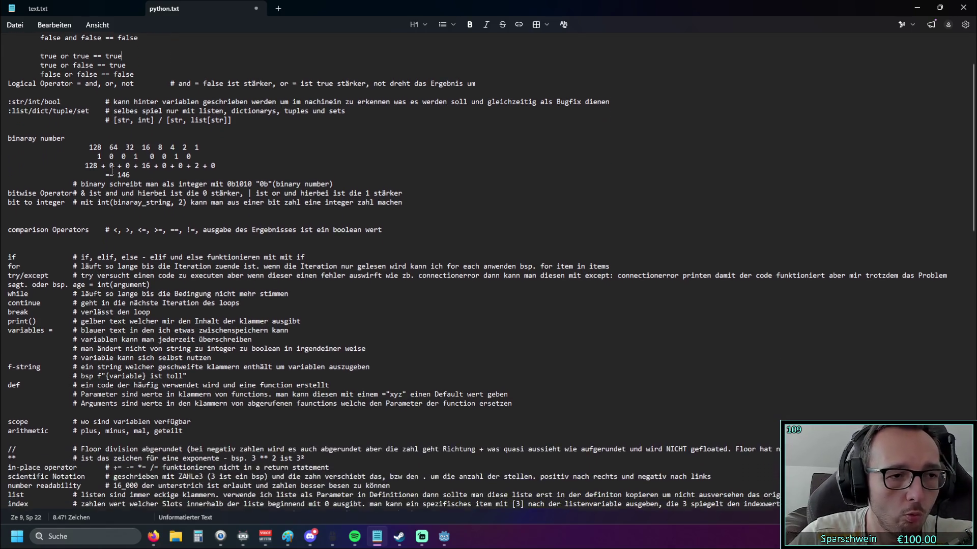
pyautogui.scroll(-2, 110, 171)
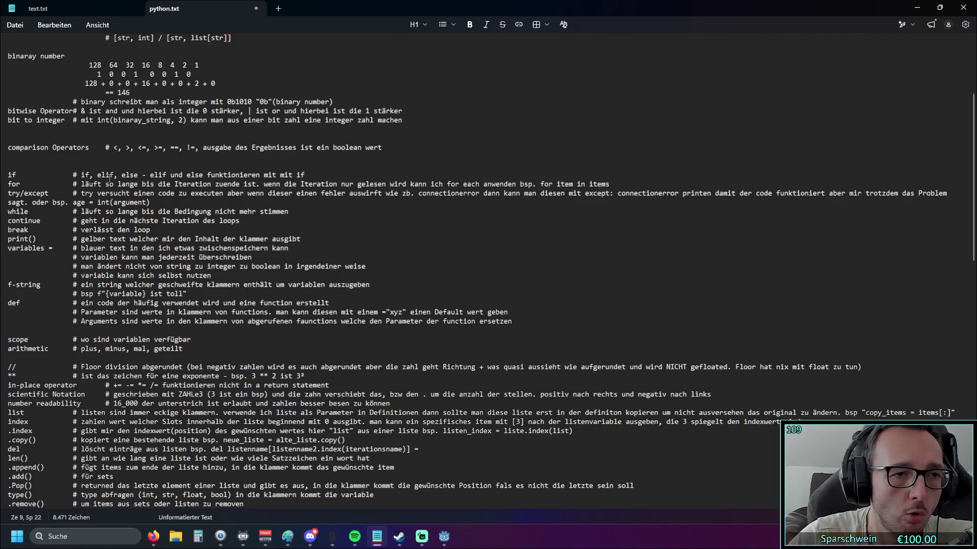
pyautogui.scroll(-5, 101, 169)
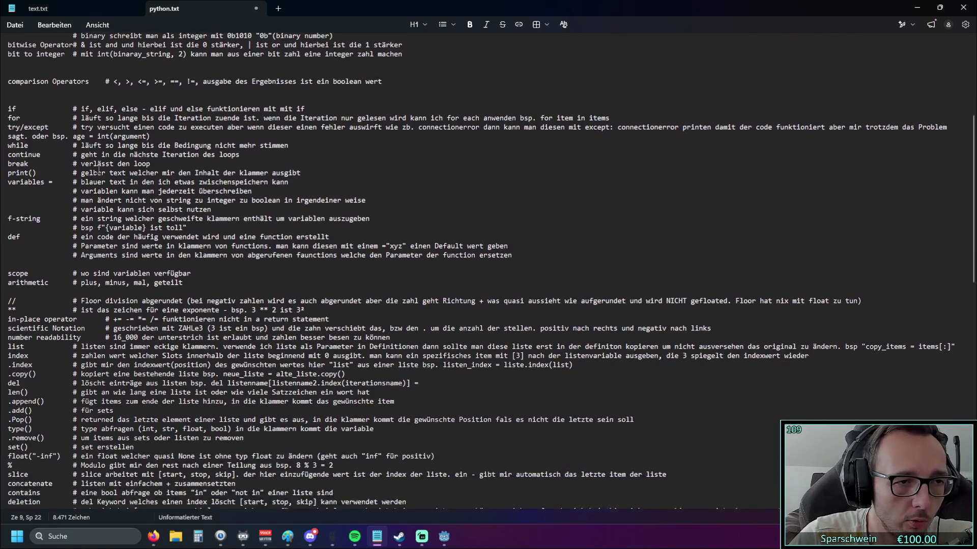
pyautogui.scroll(-2, 86, 178)
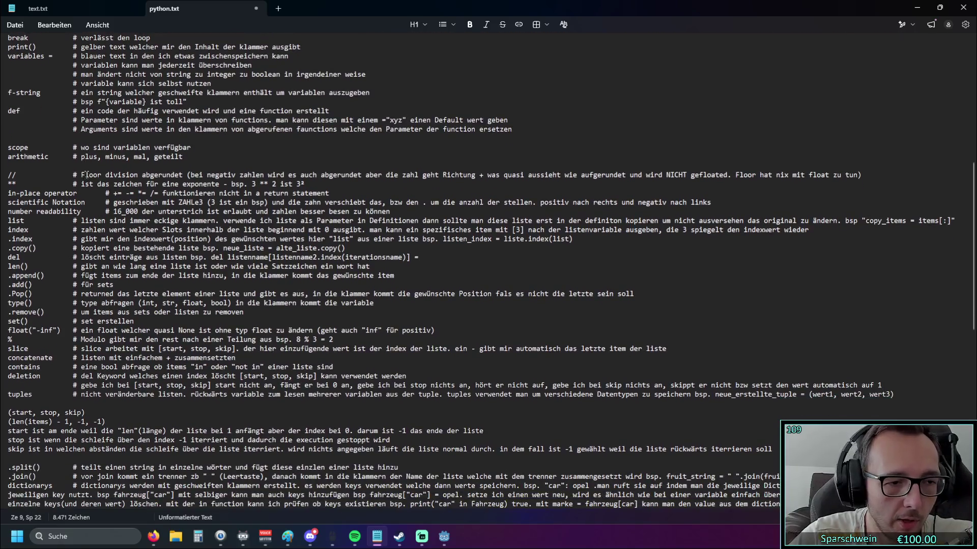
pyautogui.scroll(-4, 81, 179)
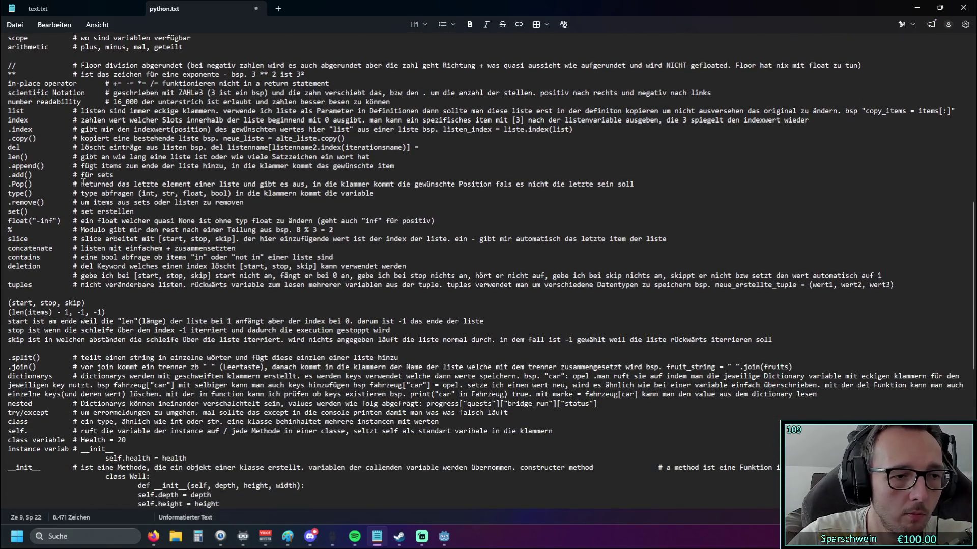
pyautogui.scroll(5, 163, 198)
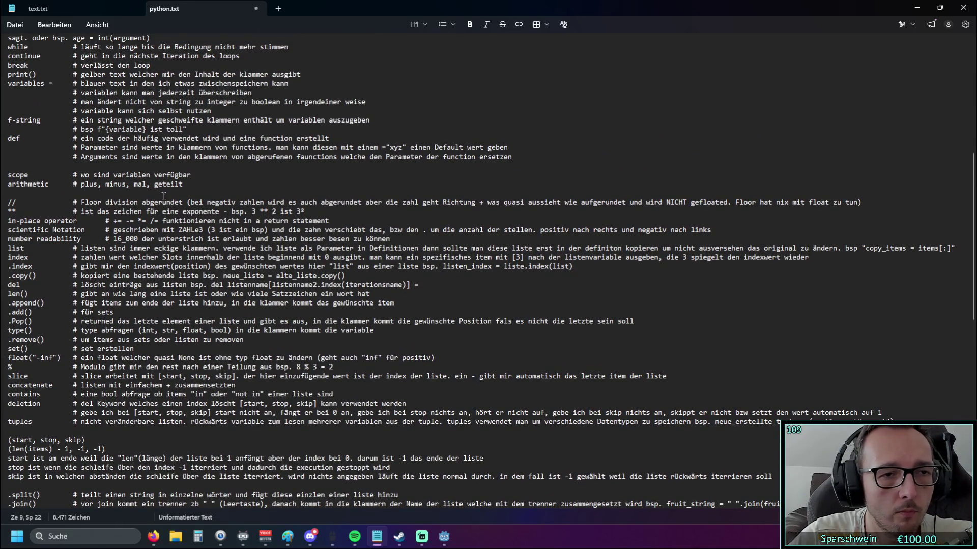
pyautogui.scroll(7, 164, 196)
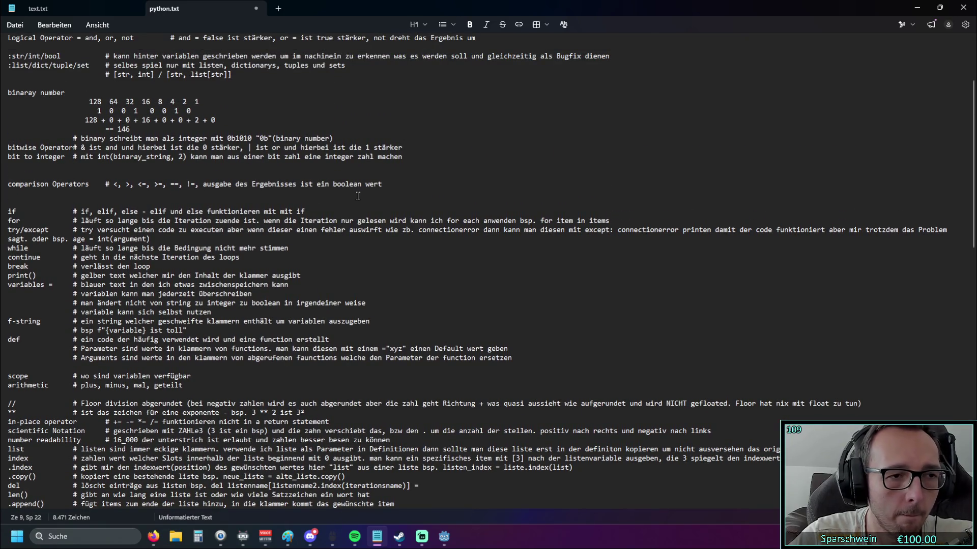
pyautogui.scroll(4, 341, 196)
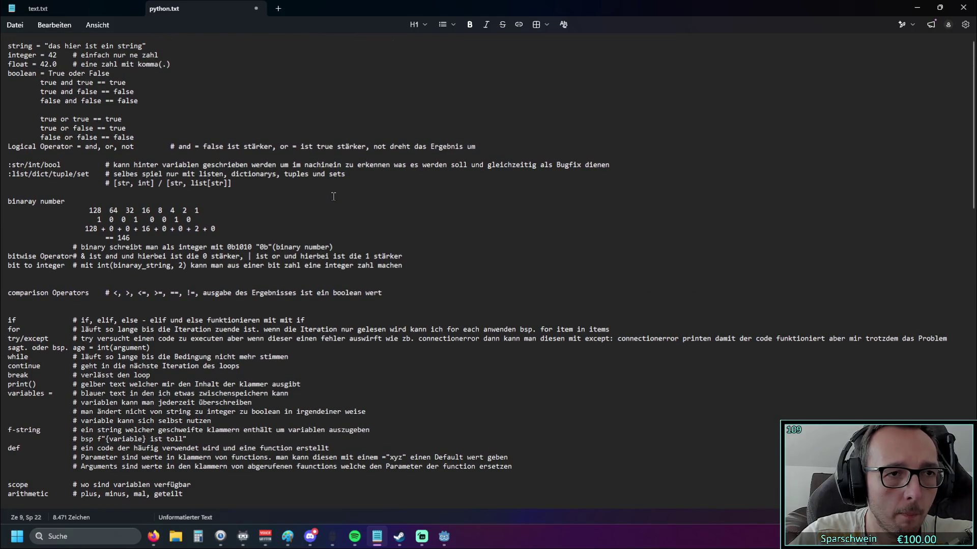
# Step: Minimize Notepad and return to the print statement on line 18 of building.gd
pyautogui.click(918, 8)
pyautogui.click(317, 308)
pyautogui.click(323, 283)
# Step: Change line 18 to print(int(timer.time_left)), removing the stray dot
pyautogui.press('Right')
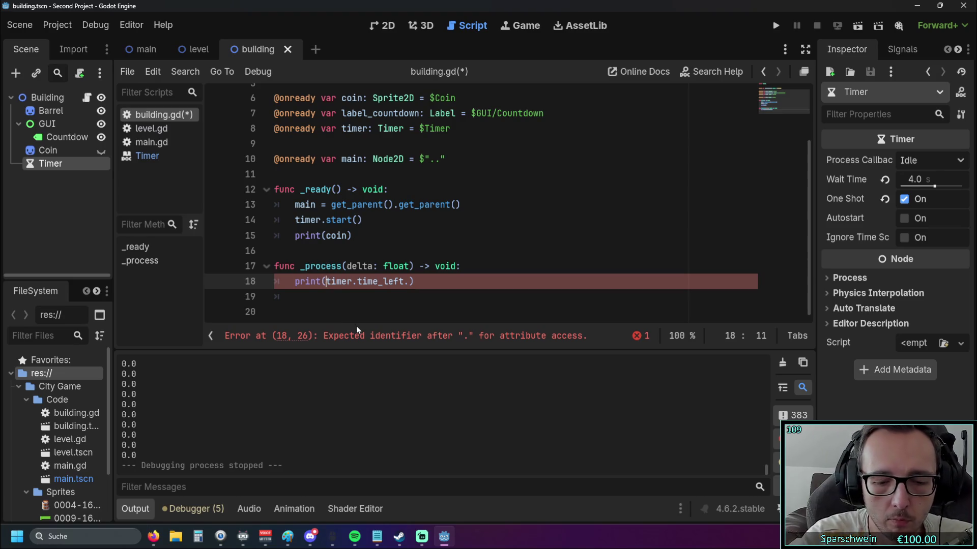
pyautogui.write('int(')
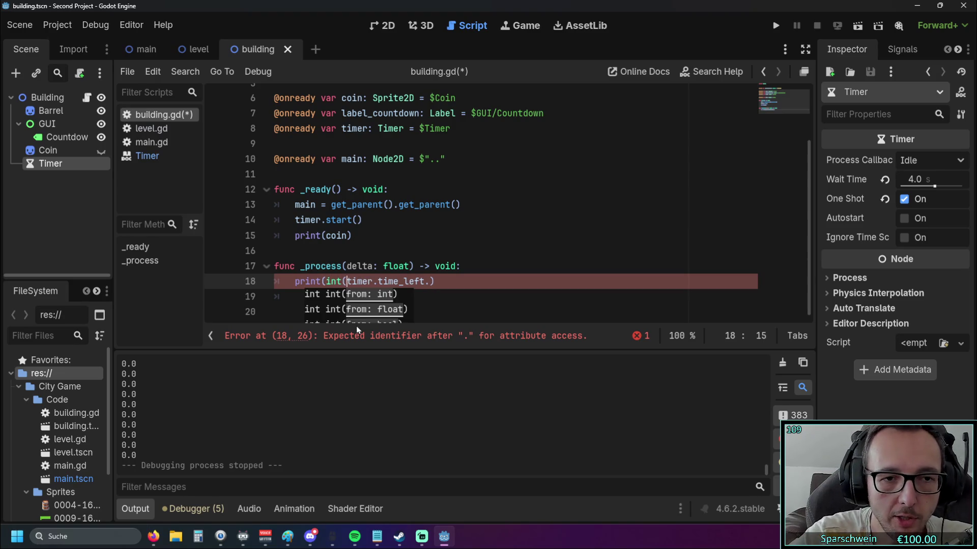
pyautogui.click(432, 281)
pyautogui.press('BackSpace')
pyautogui.press('BackSpace')
pyautogui.write(')')
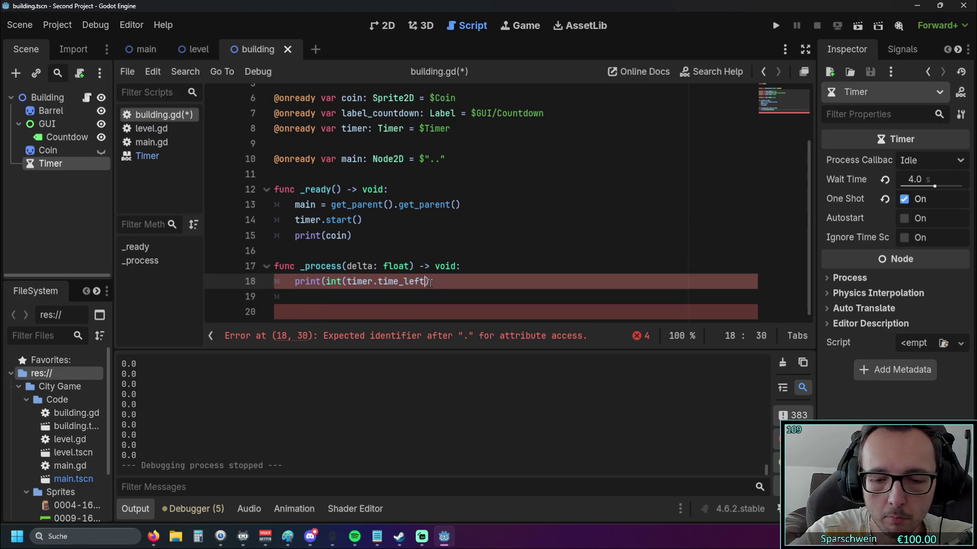
pyautogui.write(')')
pyautogui.click(472, 235)
# Step: Save and run the game, place a barrel on the grass, then stop it
pyautogui.press('F5')
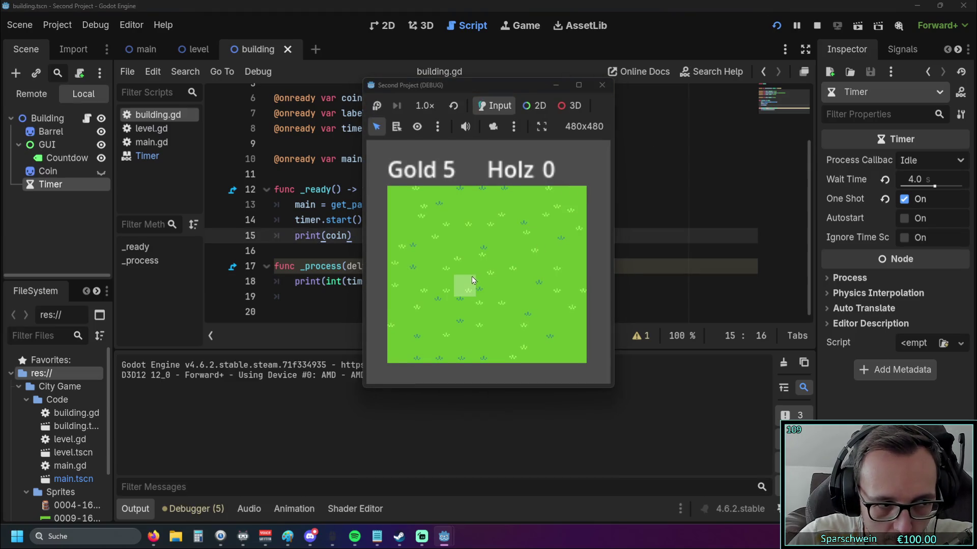
pyautogui.click(468, 274)
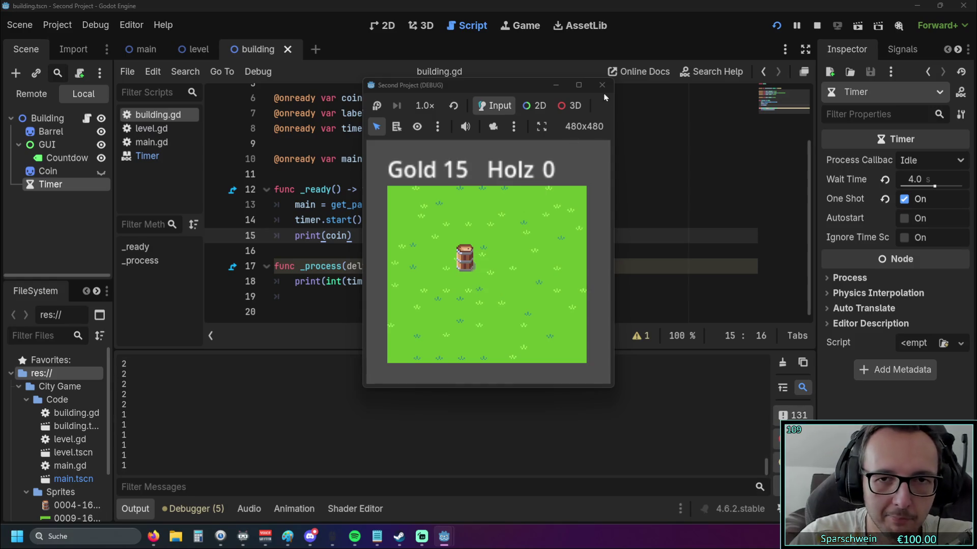
pyautogui.press('F8')
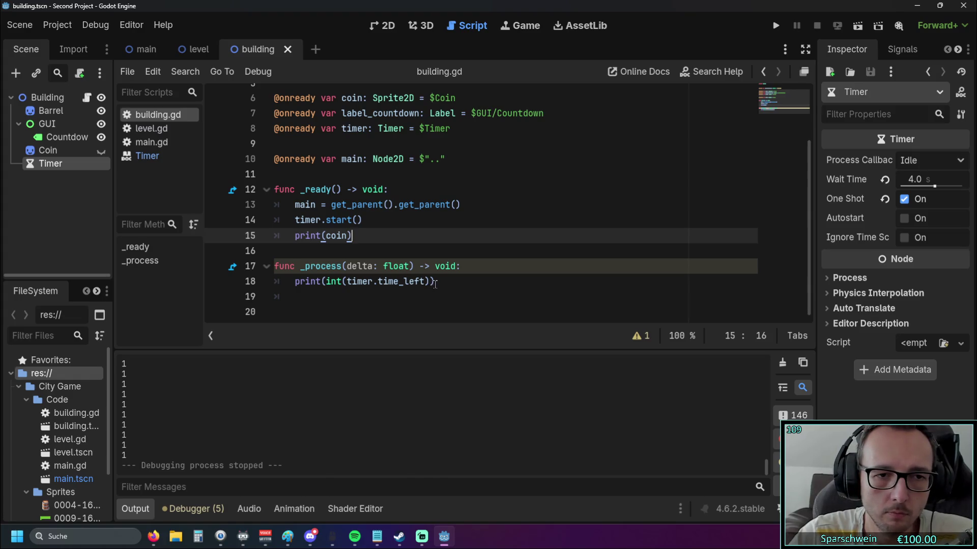
pyautogui.moveTo(297, 284); pyautogui.dragTo(460, 279)
pyautogui.click(461, 279)
pyautogui.click(349, 297)
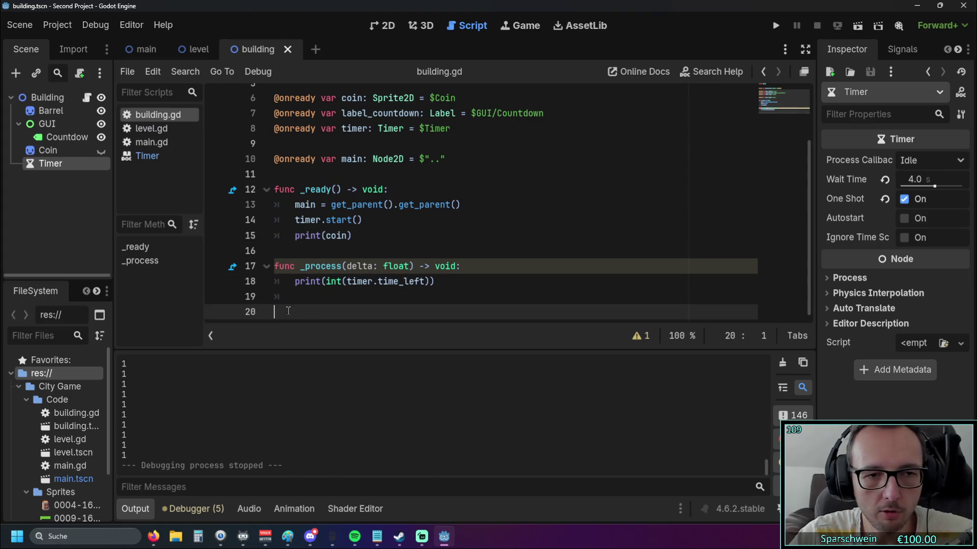
pyautogui.write('func _on_timer_timeout() -> void: \tif coin.visible == true: \t\treturn \tif countdown_minutes > 0 or countdown_seconds >= 0: \t\tcountdown_seconds = clamp(countdown_seconds - 1, 0, countdown_seconds) \tif countdown_minutes == 0 and countdown_seconds == 0: \t\tprint("timer ende") \t\tcoin.visible = true \t\tlabel_countdown.visible = false \telse: \t\tif countdown_seconds < 10: \t\t\tlabel_countdown.text = str(countdown_minutes,":","0",countdown_seconds) \t\tif countdown_seconds >= 10: \t\t\tlabel_countdown.text = str(countdown_minutes,":",countdown_seconds) \t\tif countdown_seconds == 0: \t\t\tcountdown_seconds = 60 \t\t\tif countdown_minutes > 0: \t\t\t\tcountdown_minutes -= 1')
pyautogui.scroll(3, 361, 274)
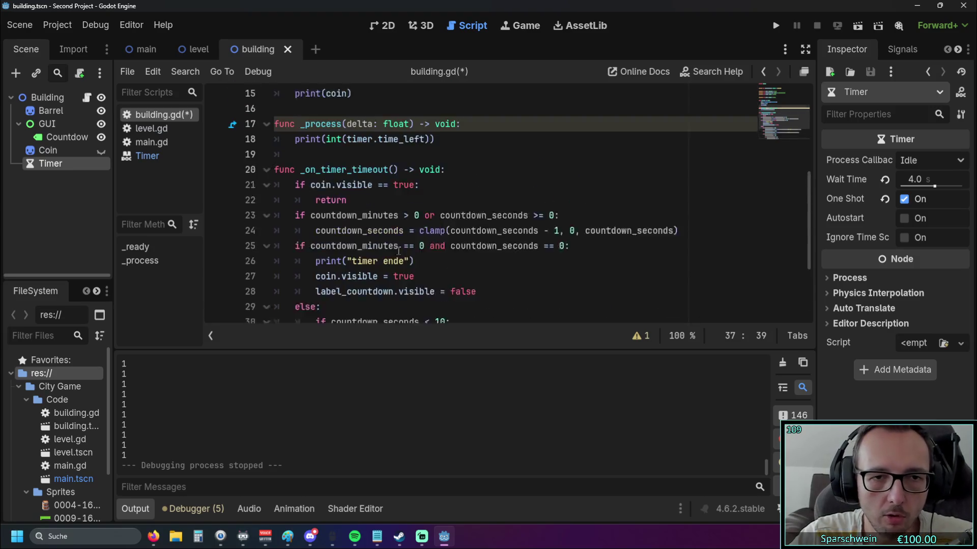
pyautogui.scroll(1, 397, 249)
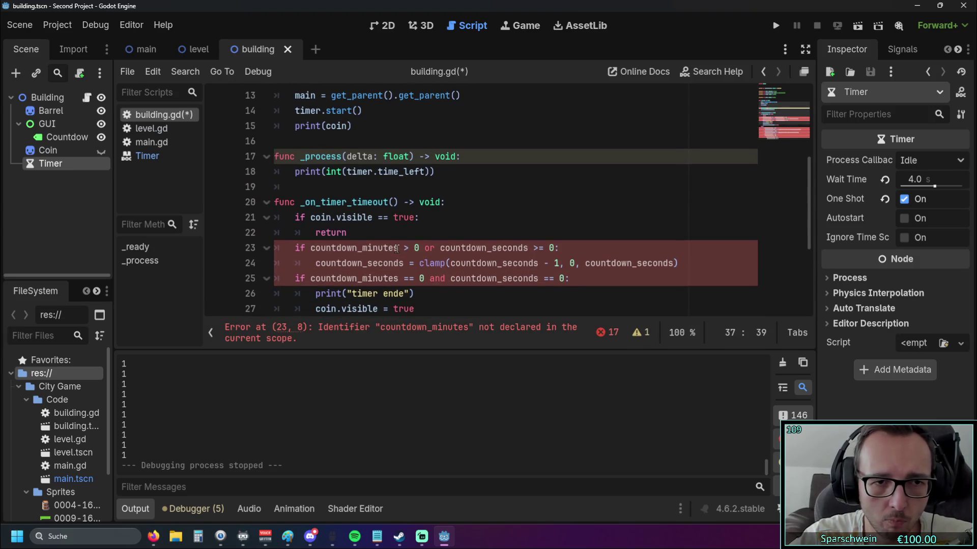
pyautogui.scroll(1, 397, 249)
pyautogui.scroll(1, 339, 265)
pyautogui.scroll(-1, 340, 265)
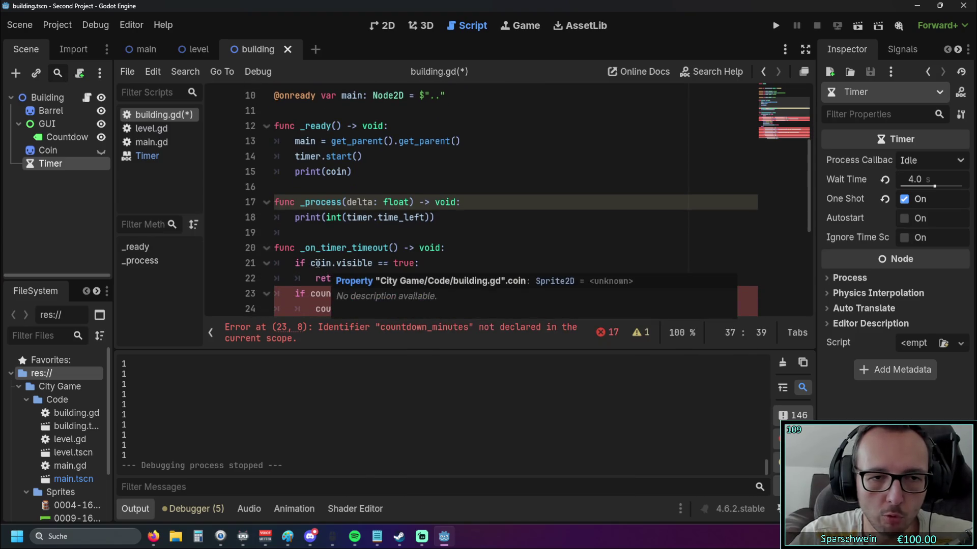
pyautogui.click(450, 248)
pyautogui.scroll(-1, 452, 249)
pyautogui.scroll(1, 453, 249)
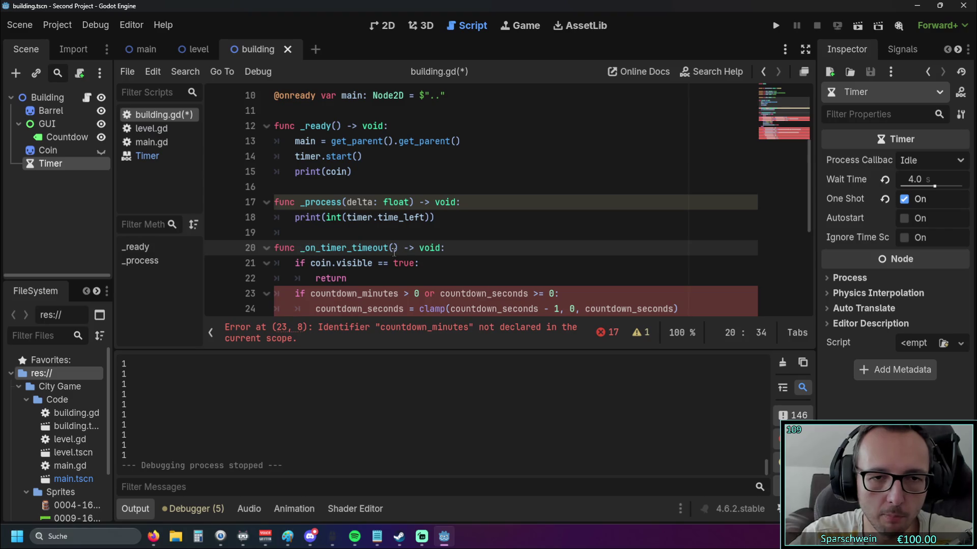
pyautogui.moveTo(300, 248); pyautogui.dragTo(389, 248)
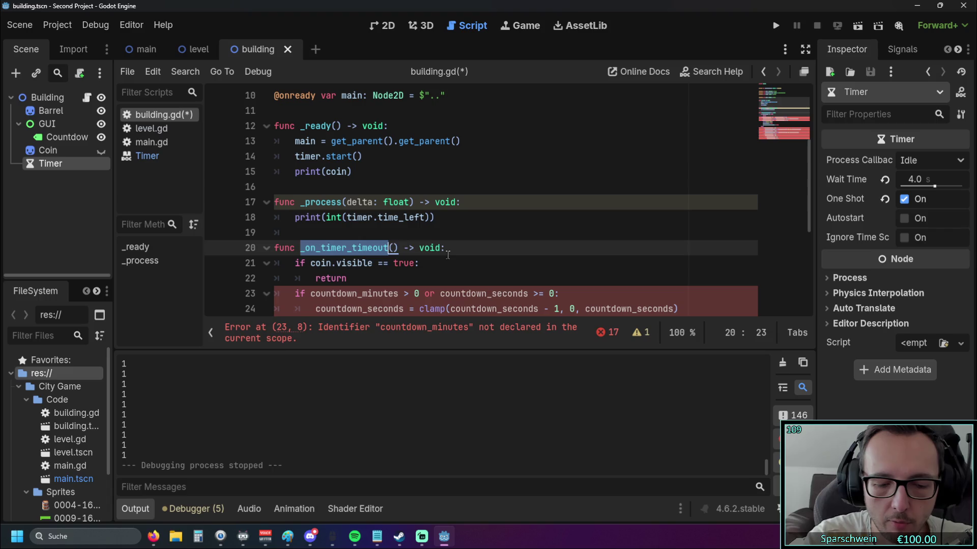
pyautogui.write('co')
pyautogui.write('llect')
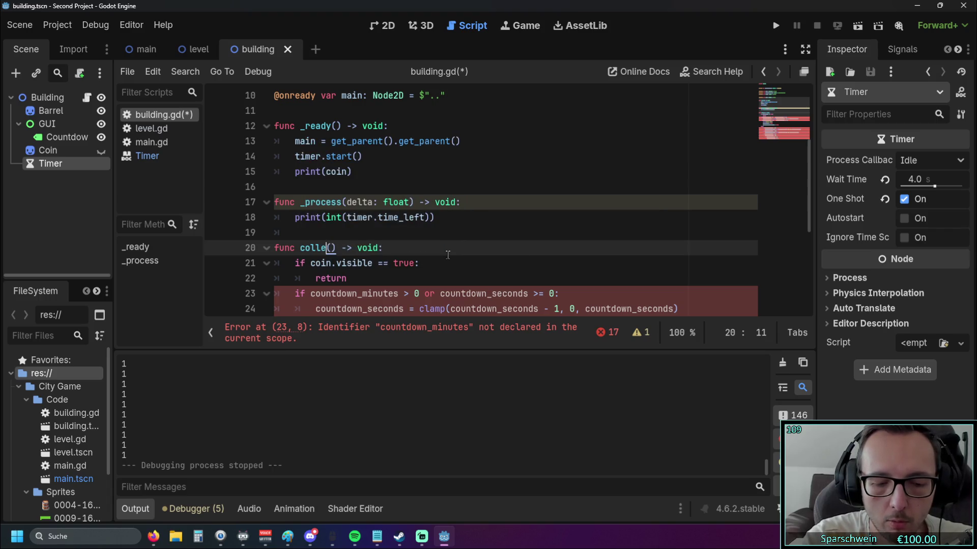
pyautogui.write('_ressouce')
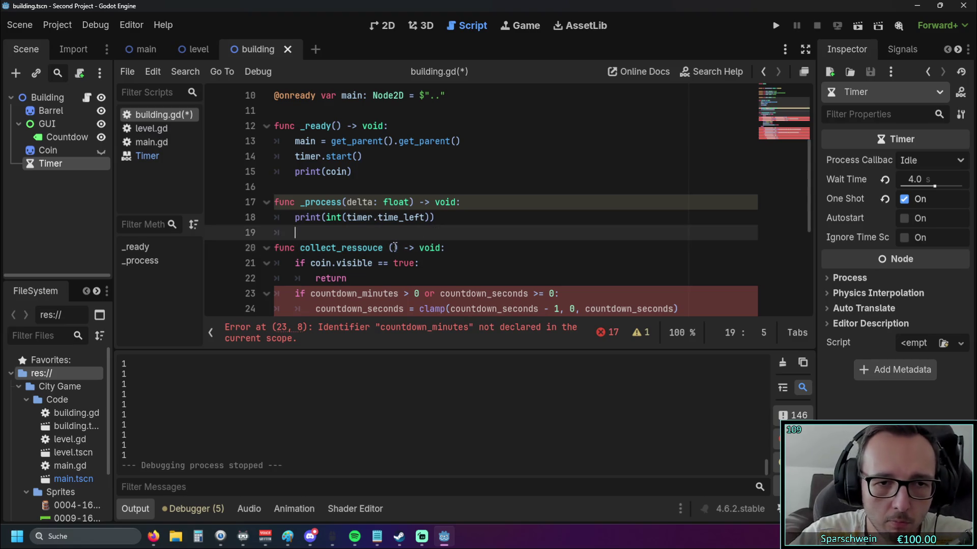
pyautogui.press('BackSpace')
pyautogui.scroll(-3, 403, 279)
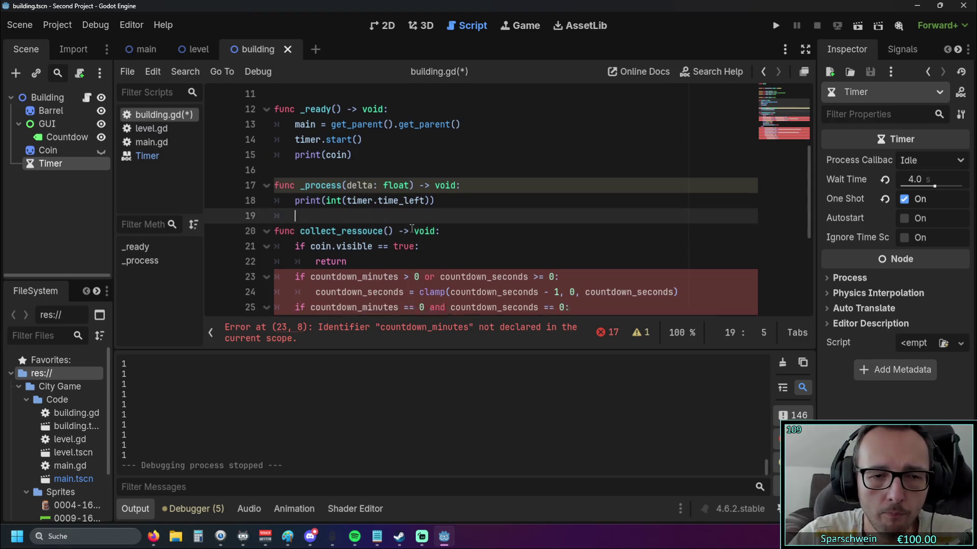
pyautogui.scroll(2, 356, 229)
pyautogui.click(347, 193)
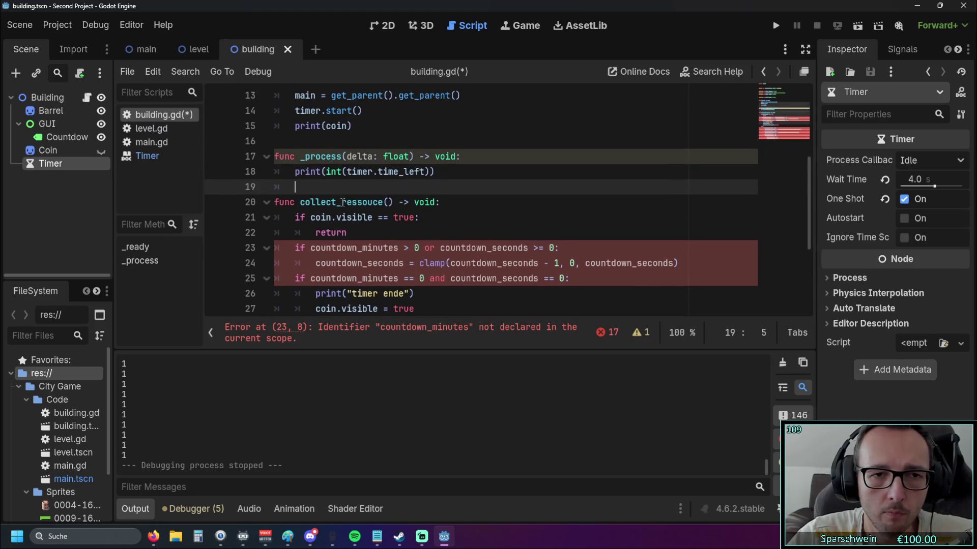
pyautogui.click(428, 234)
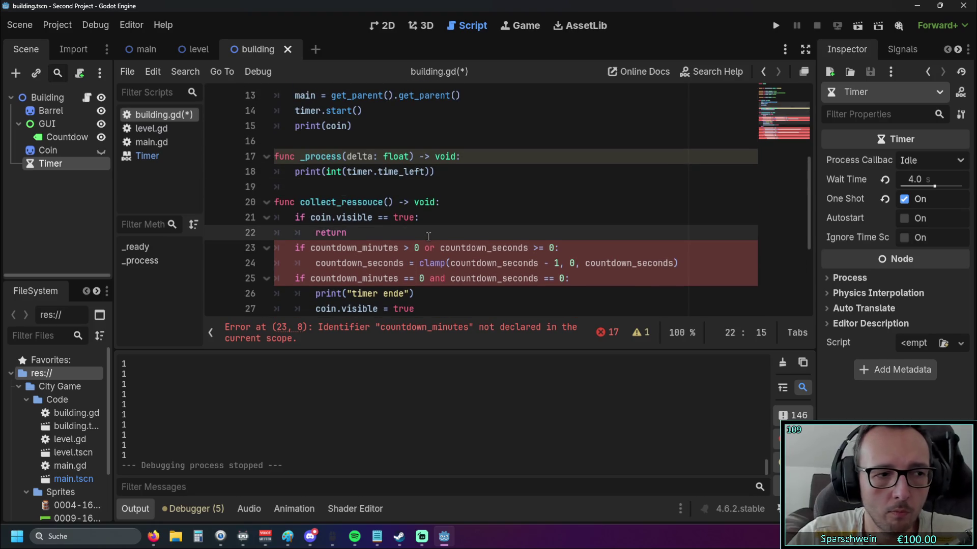
pyautogui.scroll(-3, 429, 236)
pyautogui.scroll(3, 427, 240)
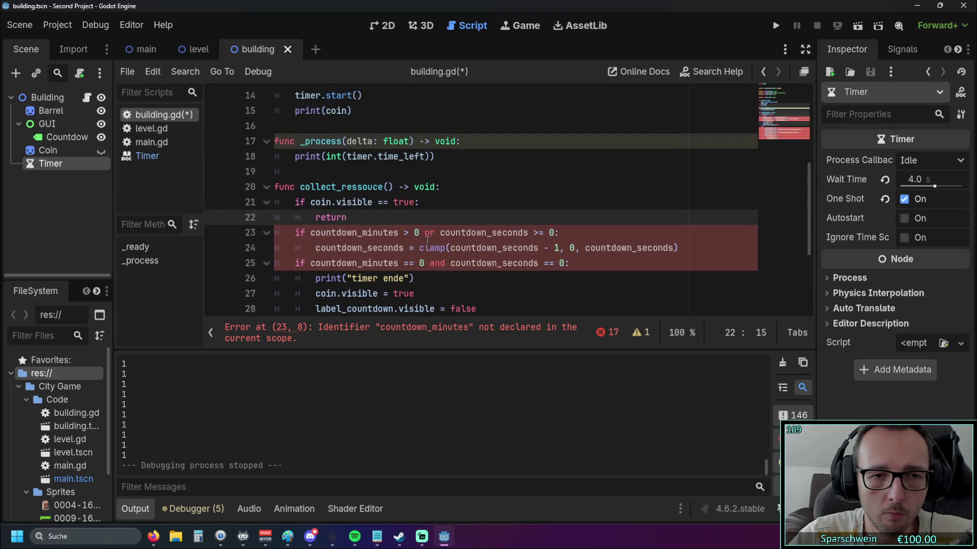
pyautogui.scroll(2, 426, 240)
pyautogui.scroll(-1, 427, 240)
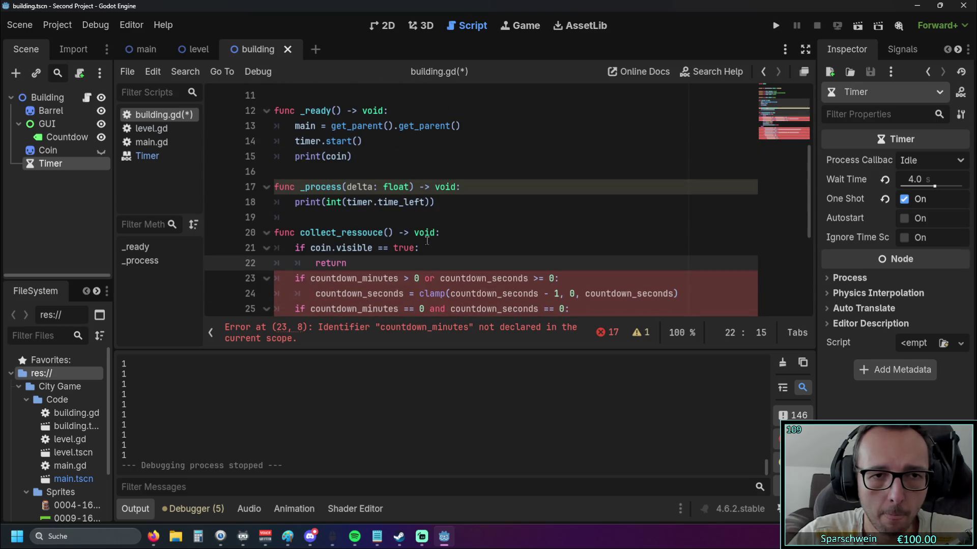
pyautogui.scroll(3, 426, 240)
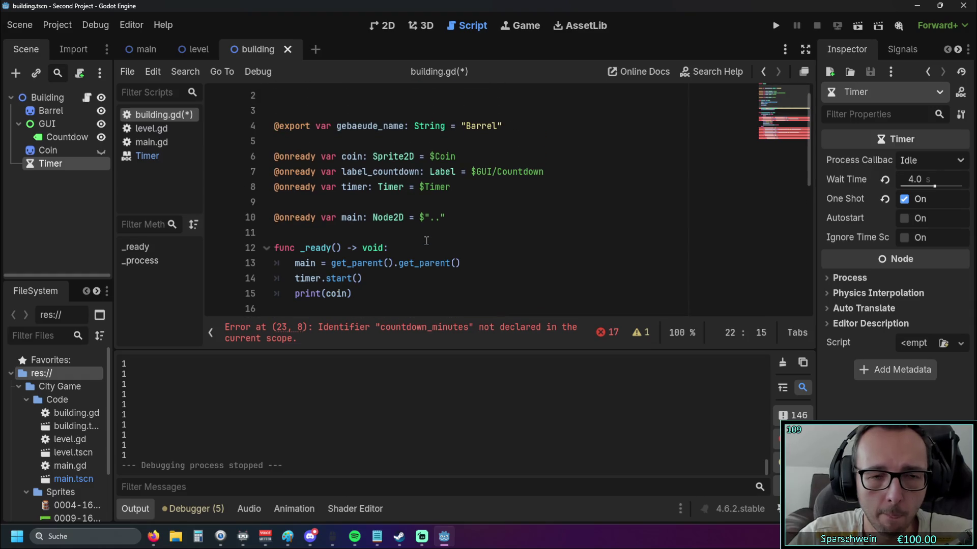
pyautogui.scroll(-7, 426, 241)
pyautogui.scroll(2, 426, 241)
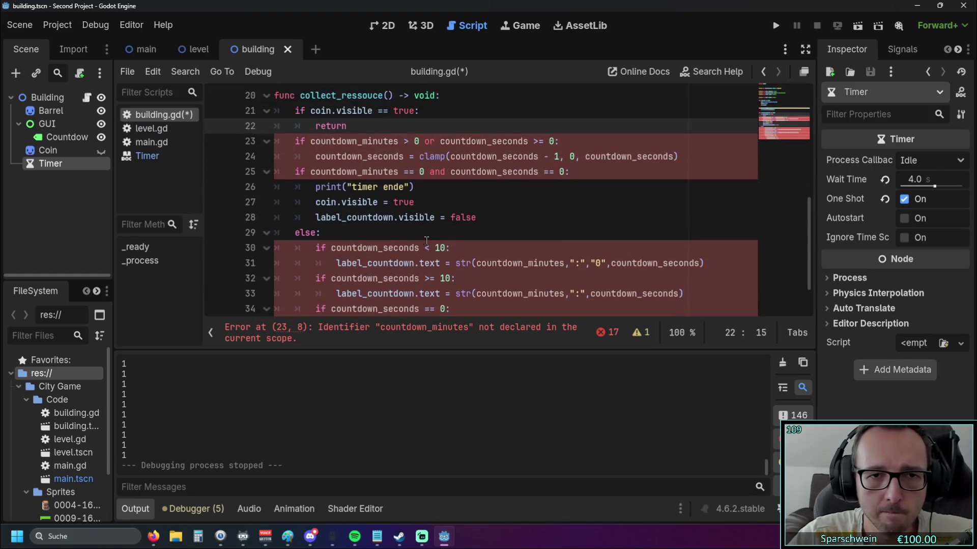
pyautogui.scroll(1, 426, 240)
pyautogui.scroll(-1, 423, 251)
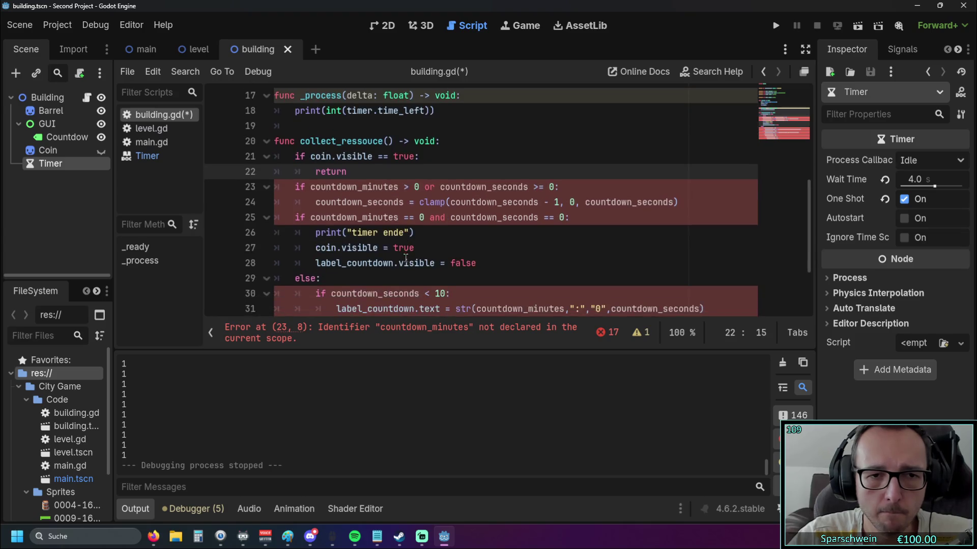
pyautogui.scroll(6, 428, 241)
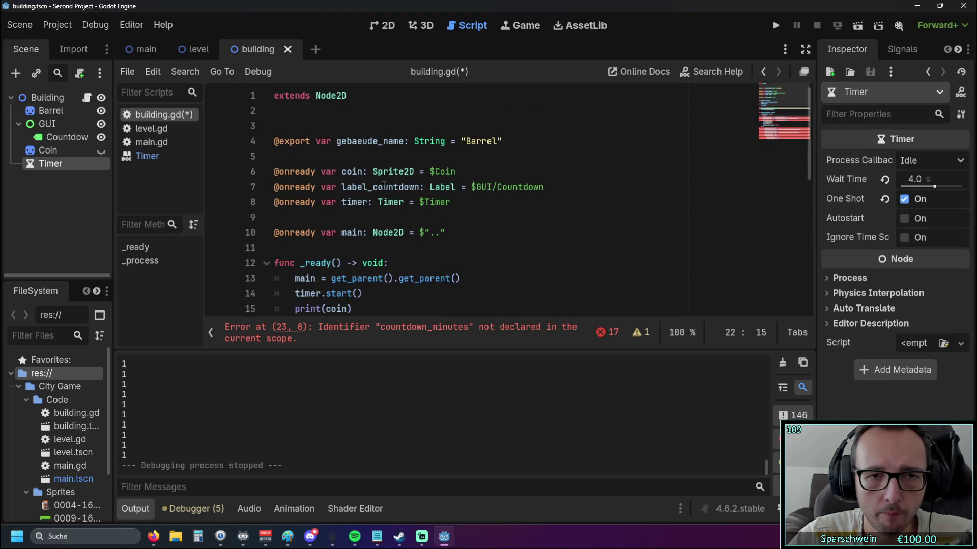
pyautogui.scroll(-7, 383, 186)
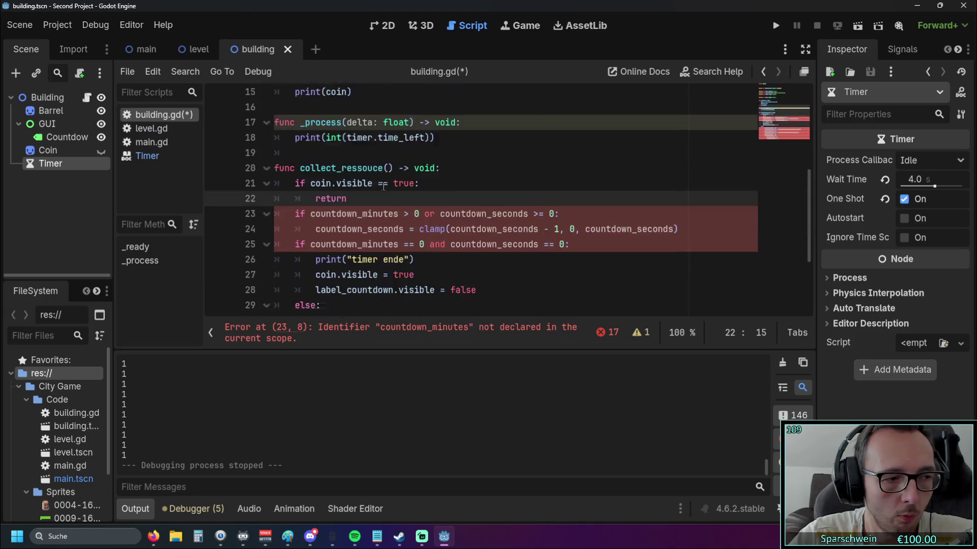
pyautogui.scroll(1, 366, 141)
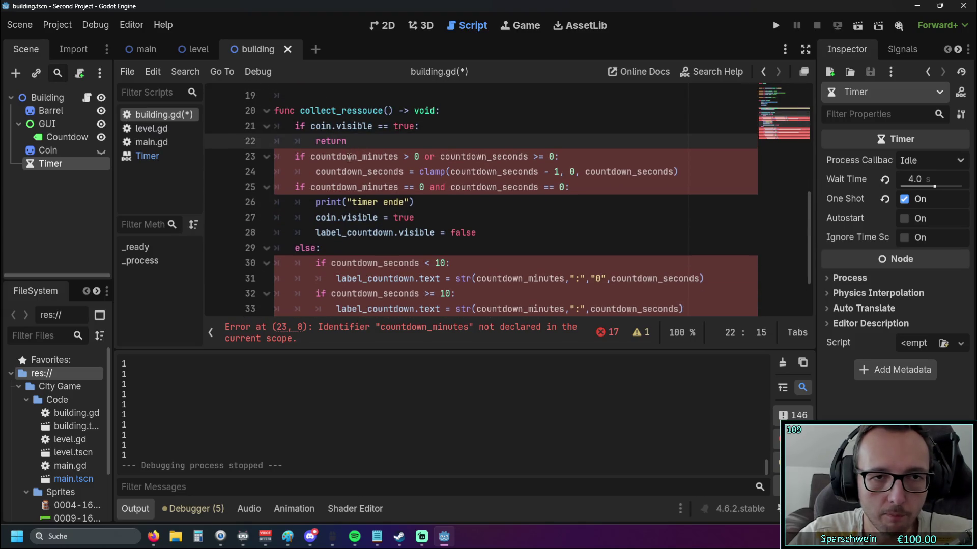
pyautogui.click(357, 111)
# Step: Delete one 's' to make collect_resouce, then review the countdown code in lines 23–37
pyautogui.press('BackSpace')
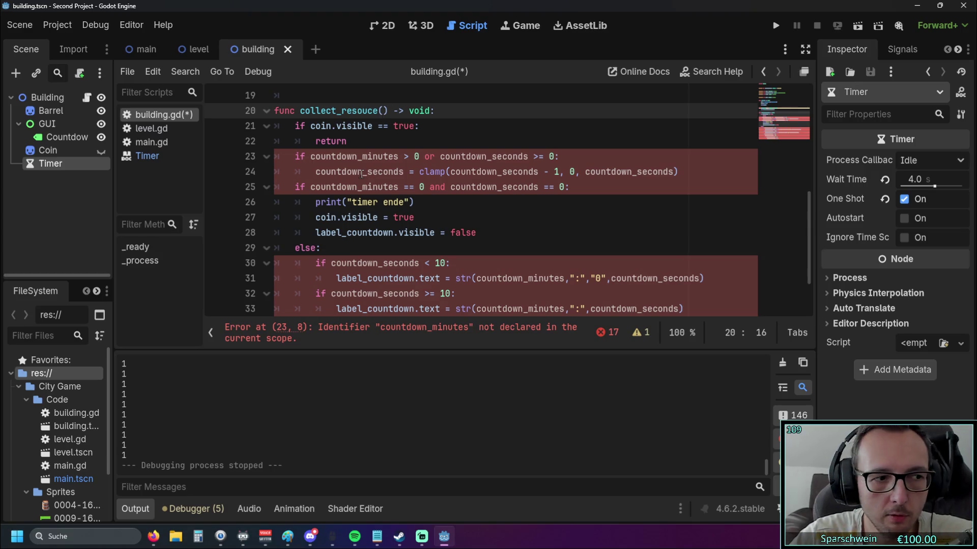
pyautogui.scroll(-2, 379, 191)
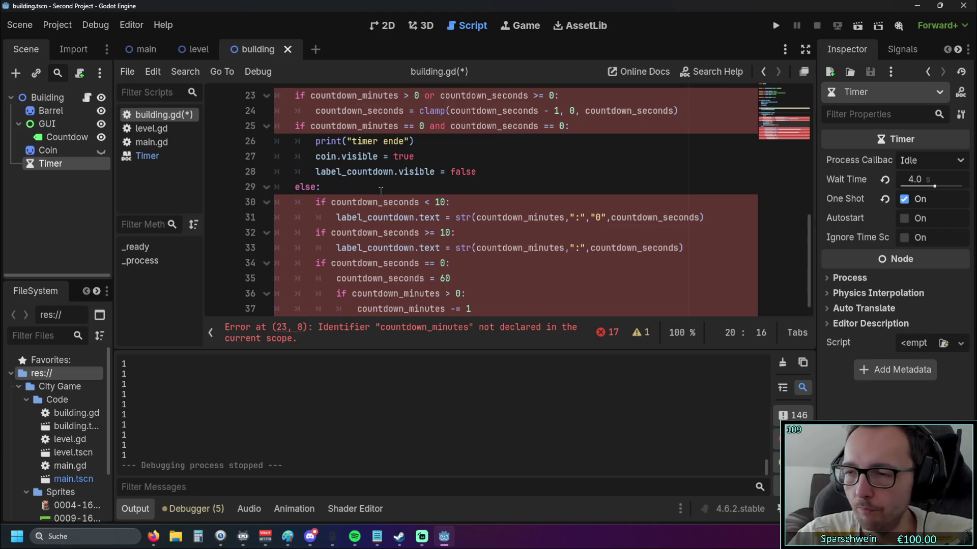
pyautogui.moveTo(436, 241)
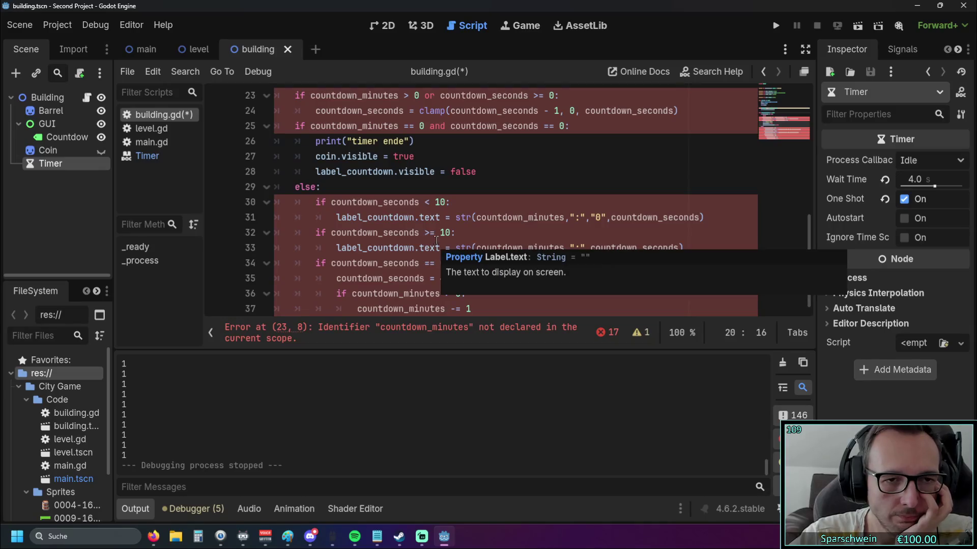
pyautogui.click(446, 263)
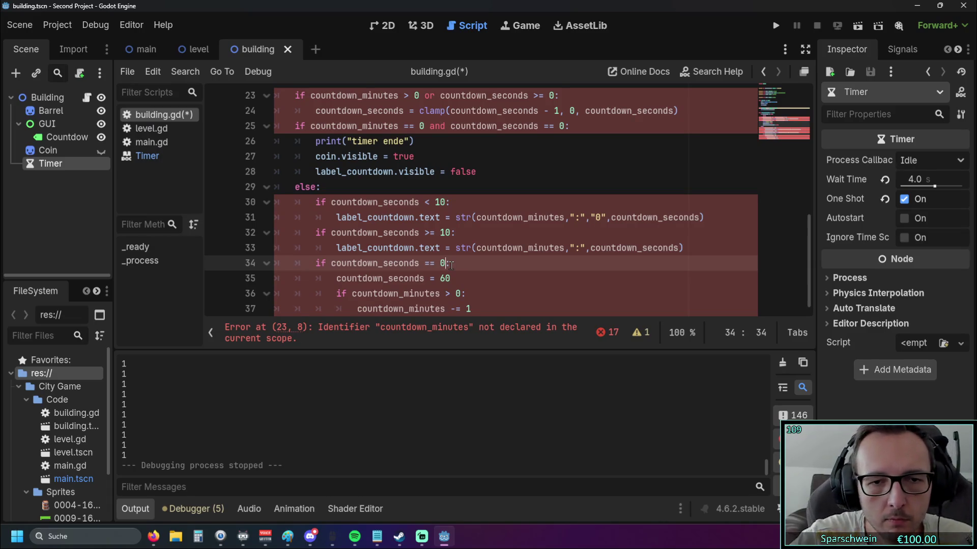
pyautogui.write(':')
pyautogui.click(464, 263)
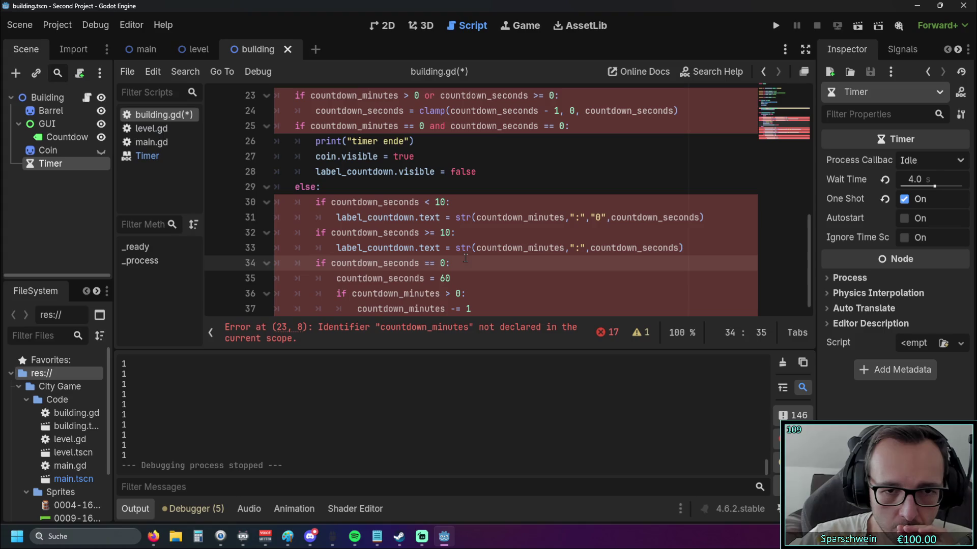
pyautogui.scroll(3, 465, 258)
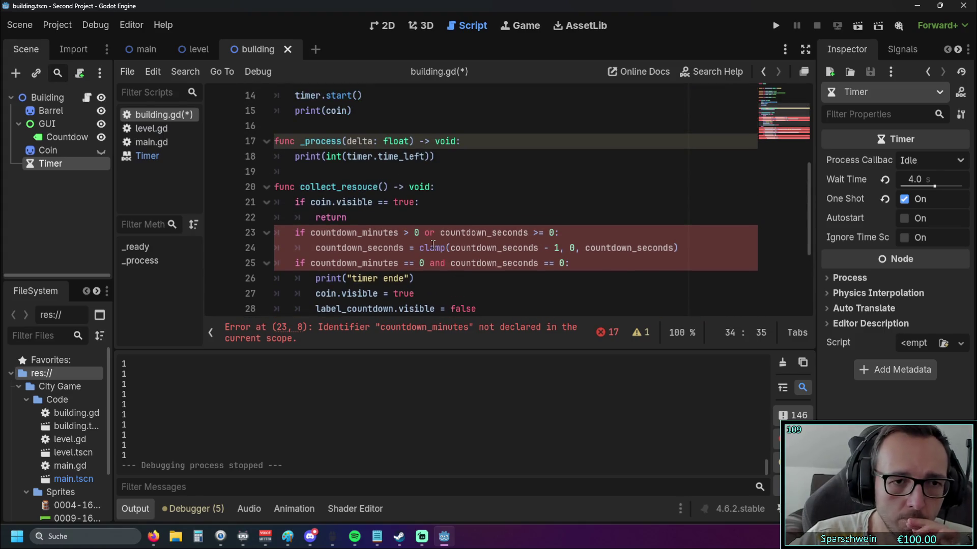
pyautogui.moveTo(426, 243)
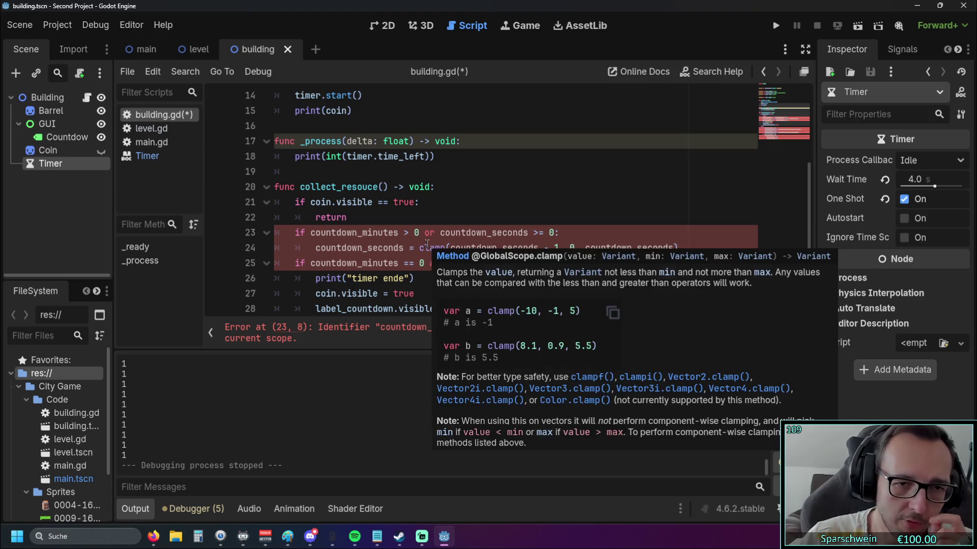
pyautogui.scroll(1, 401, 244)
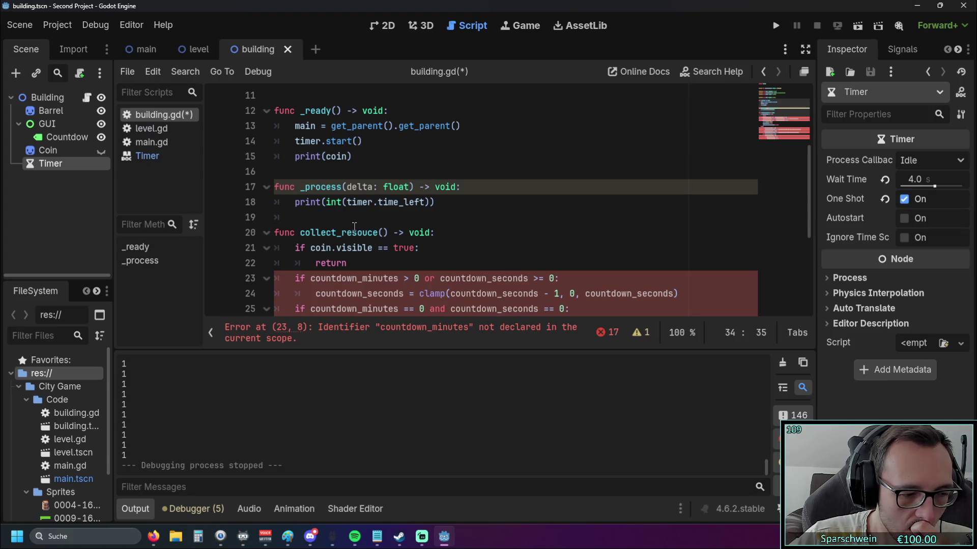
pyautogui.scroll(-1, 355, 225)
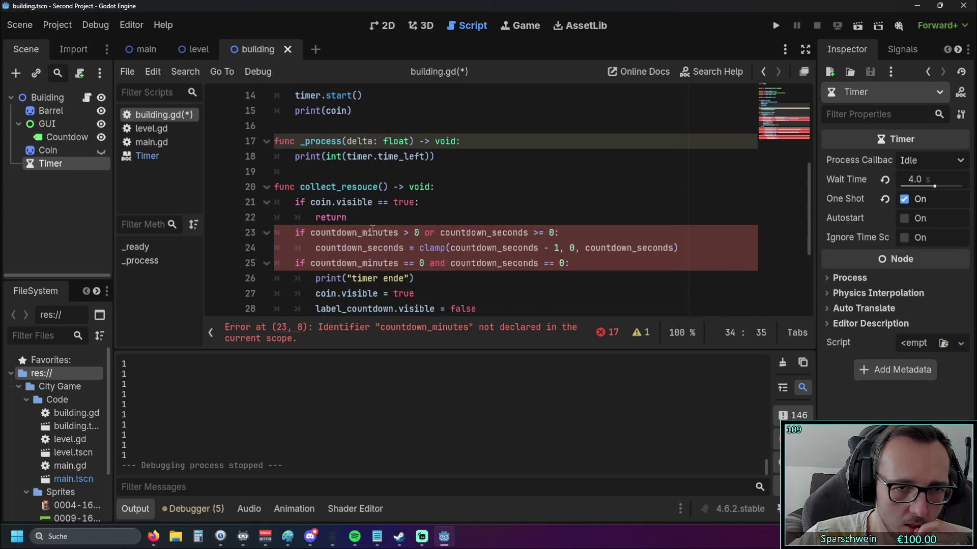
pyautogui.scroll(-3, 372, 229)
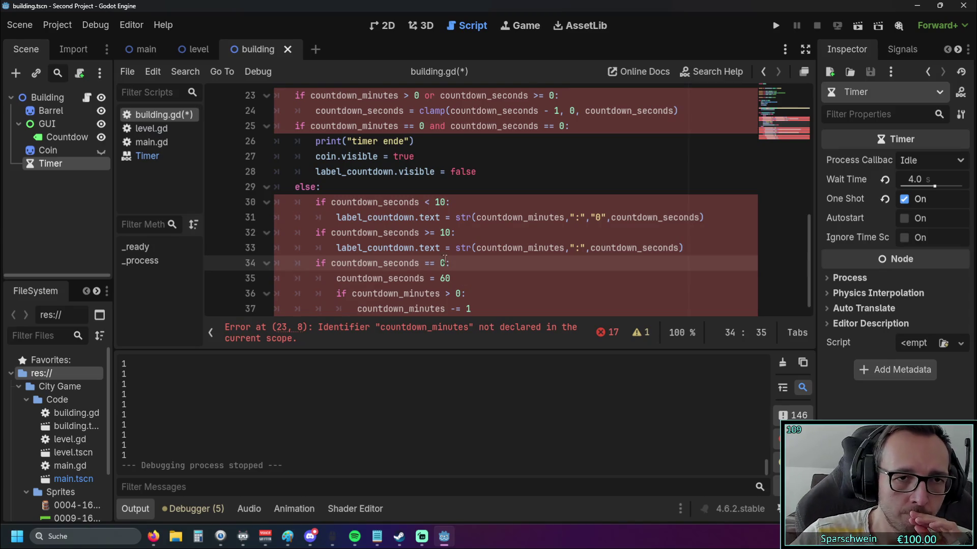
pyautogui.scroll(3, 438, 260)
pyautogui.moveTo(356, 219); pyautogui.dragTo(275, 202)
pyautogui.click(364, 222)
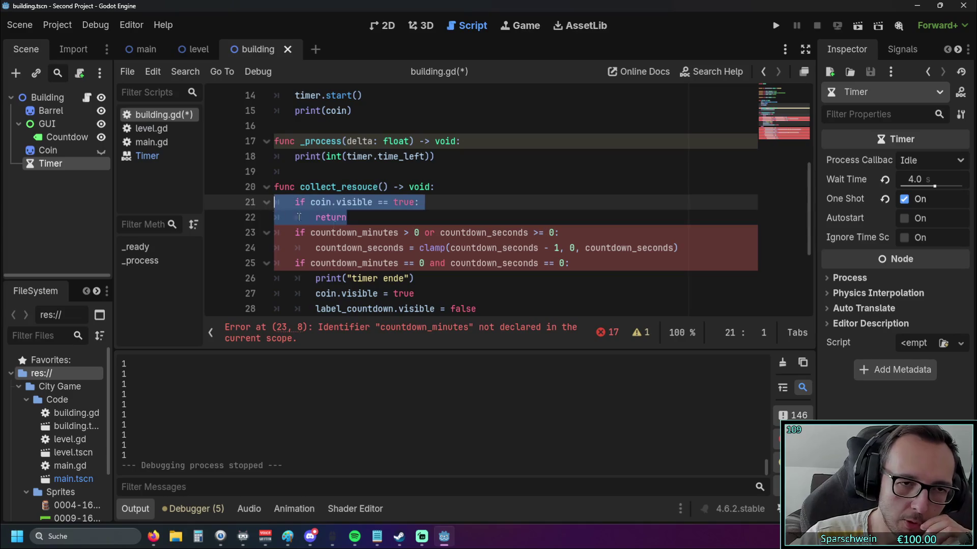
pyautogui.click(418, 232)
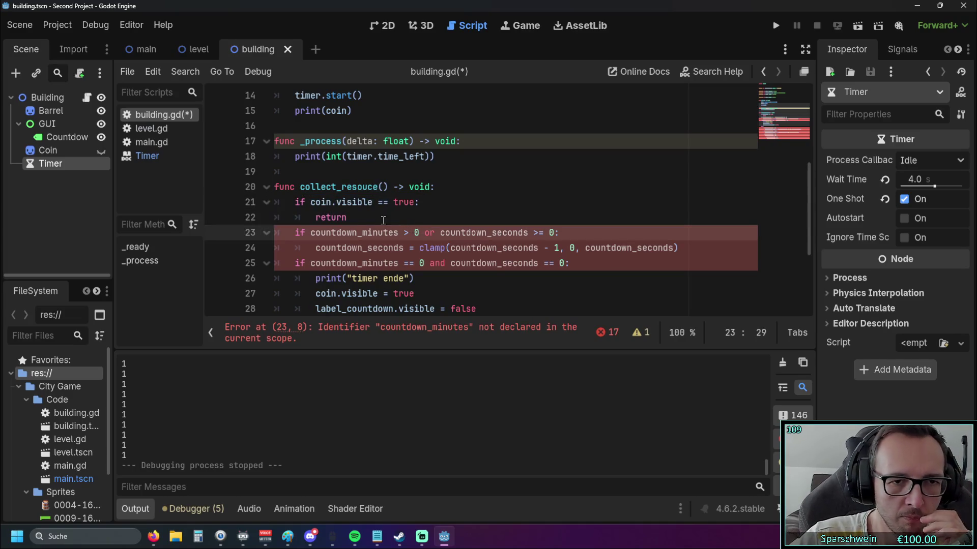
pyautogui.scroll(-1, 352, 220)
pyautogui.scroll(1, 350, 219)
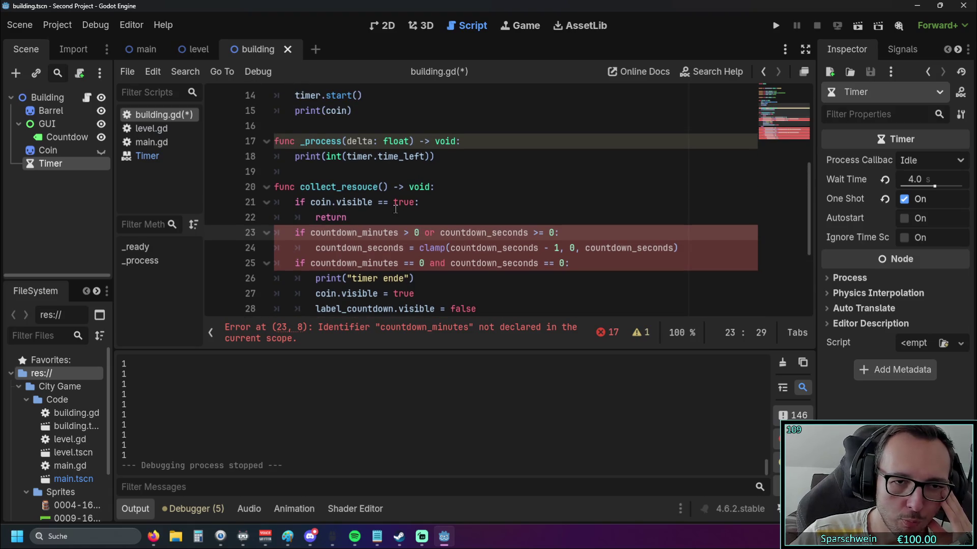
pyautogui.click(382, 216)
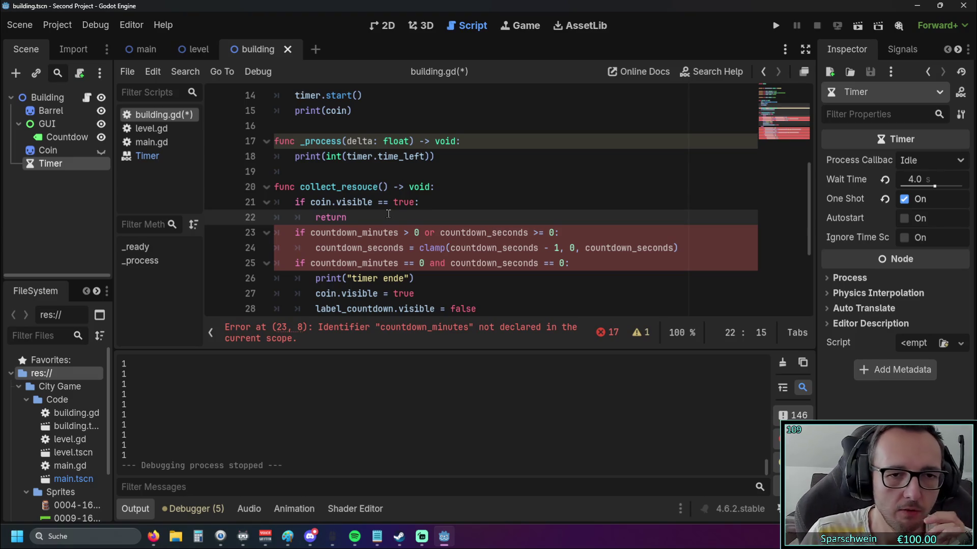
pyautogui.scroll(5, 388, 214)
pyautogui.scroll(-6, 429, 198)
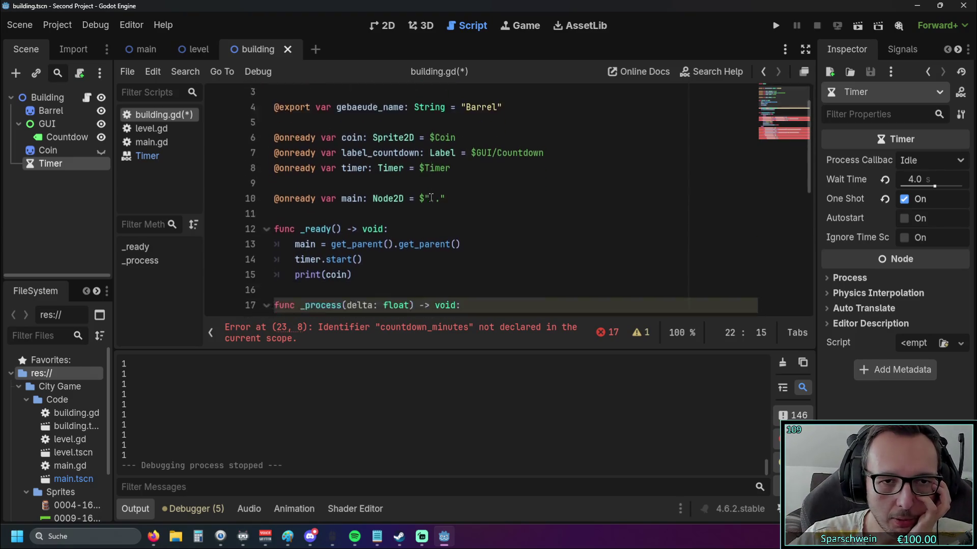
pyautogui.scroll(1, 450, 265)
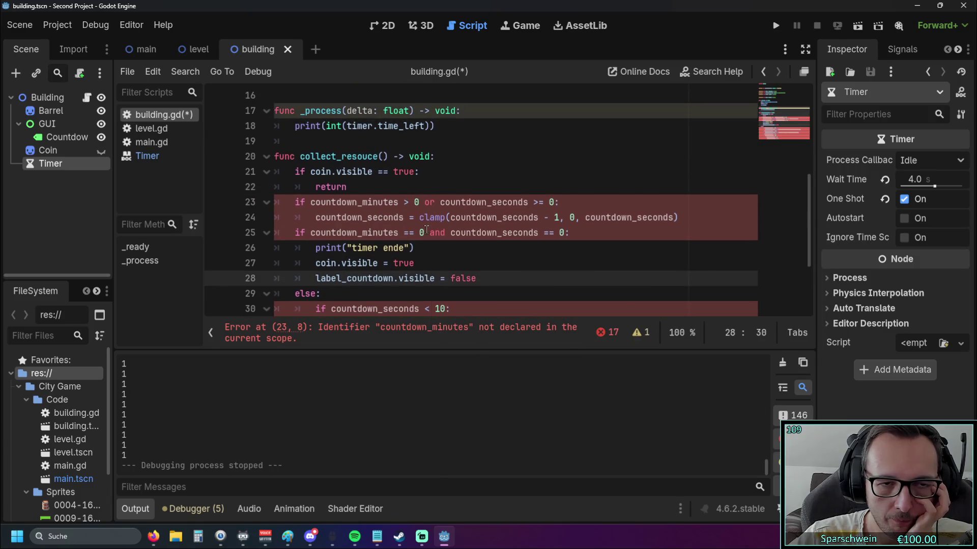
pyautogui.scroll(-2, 426, 216)
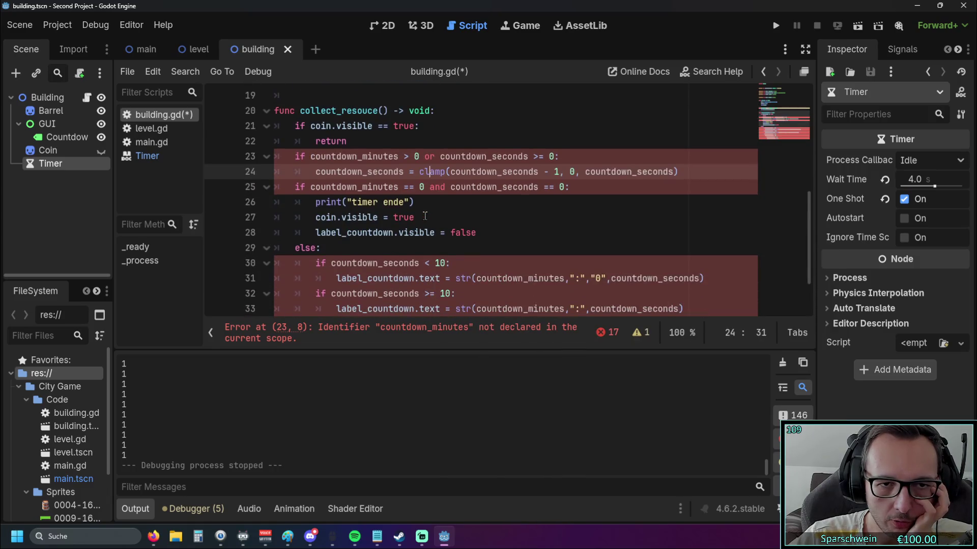
pyautogui.scroll(-1, 425, 216)
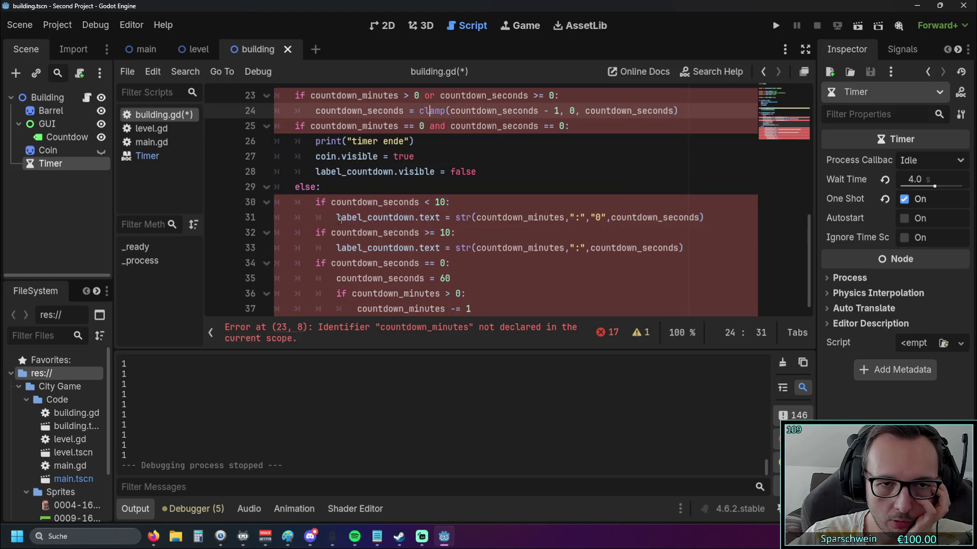
pyautogui.moveTo(336, 218); pyautogui.dragTo(440, 217)
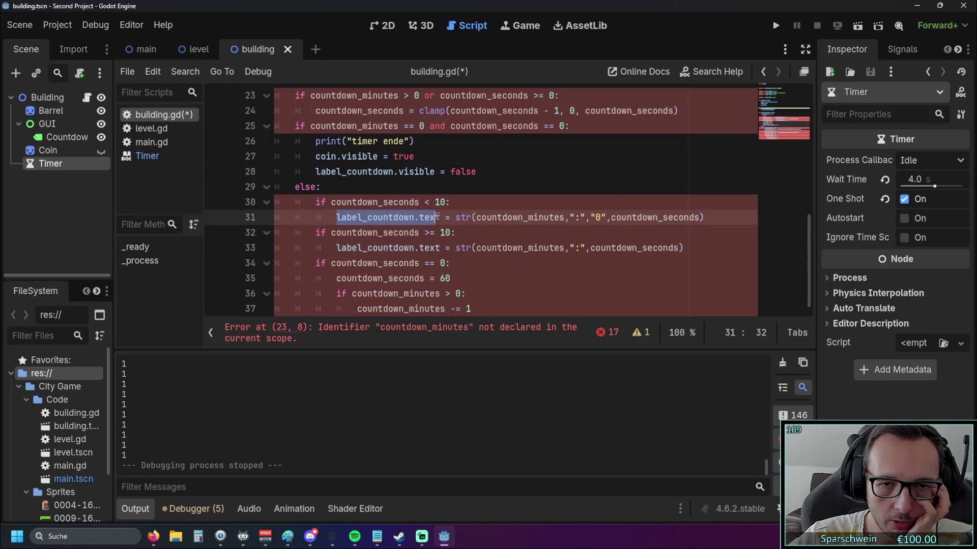
pyautogui.click(537, 232)
pyautogui.moveTo(707, 218); pyautogui.dragTo(337, 218)
pyautogui.hotkey('ctrl', 'c')
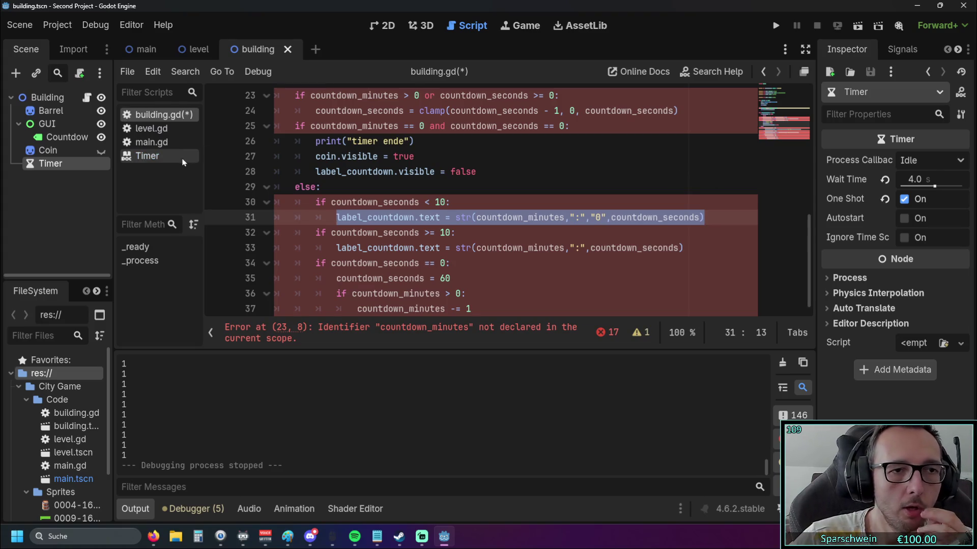
pyautogui.click(147, 155)
pyautogui.scroll(-8, 439, 224)
pyautogui.scroll(-10, 437, 222)
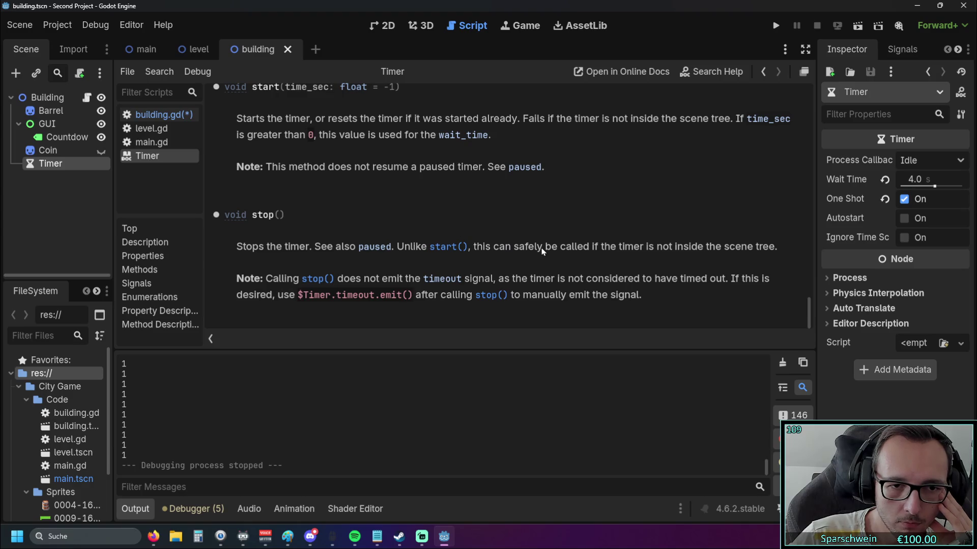
pyautogui.scroll(8, 474, 238)
pyautogui.moveTo(810, 270)
pyautogui.mouseDown()
pyautogui.moveTo(796, 109)
pyautogui.moveTo(786, 144)
pyautogui.mouseUp()
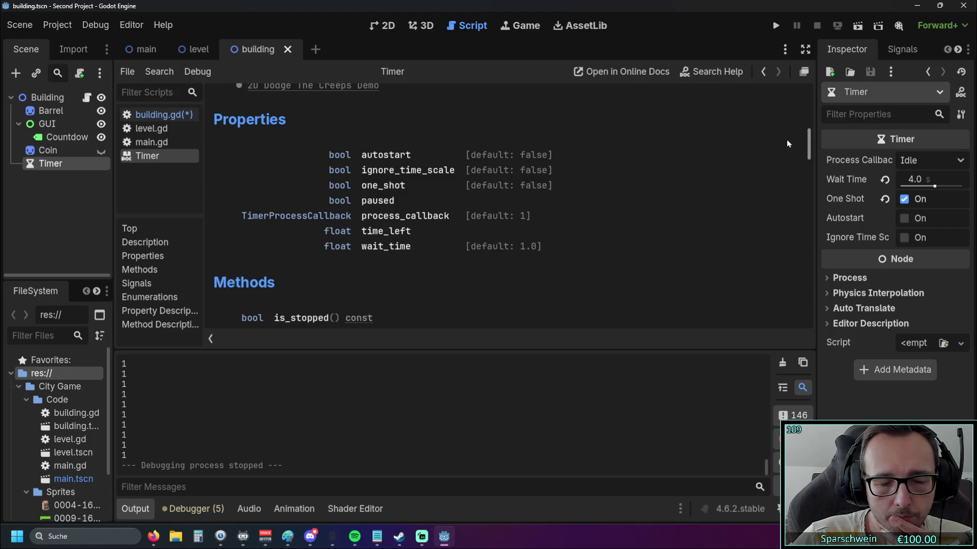
pyautogui.moveTo(787, 144); pyautogui.dragTo(783, 182)
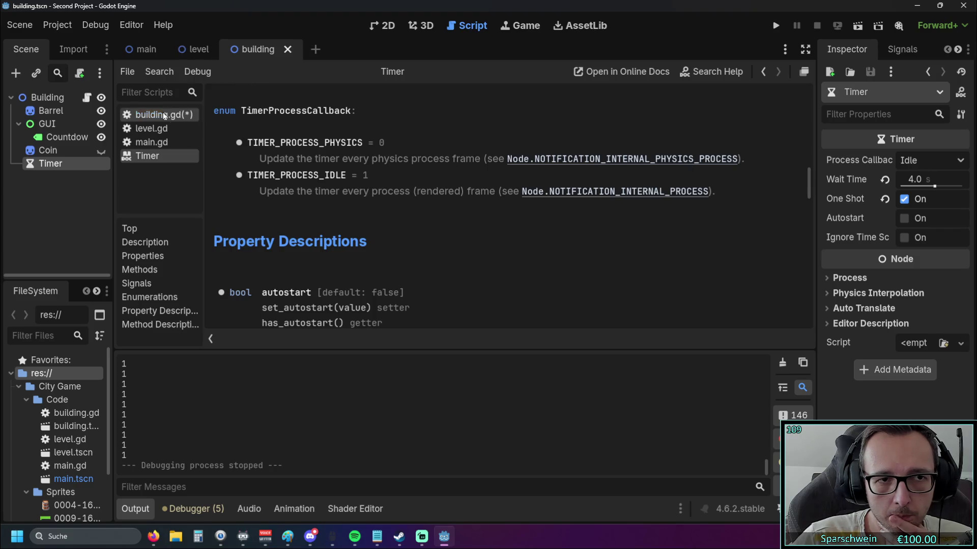
pyautogui.click(196, 50)
pyautogui.click(259, 51)
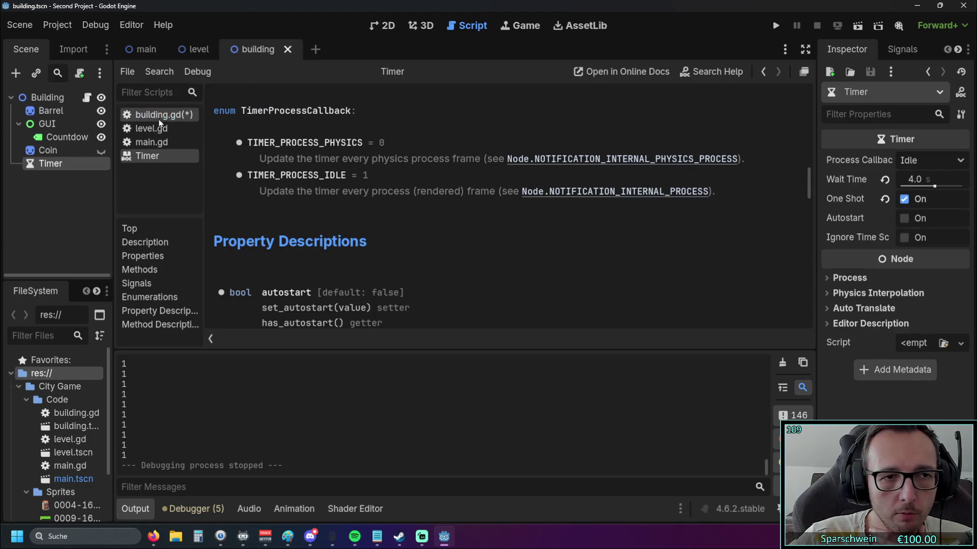
pyautogui.click(160, 115)
pyautogui.click(482, 272)
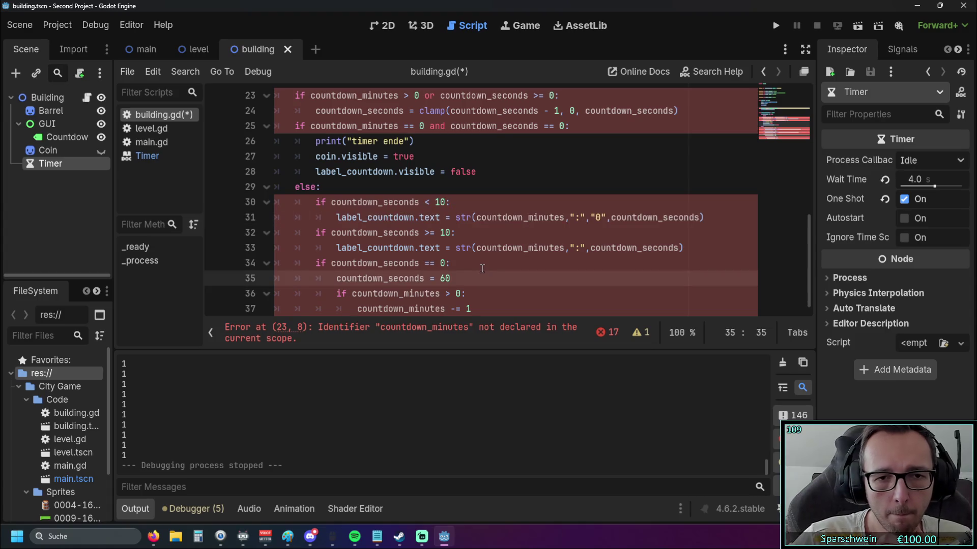
# Step: Copy the label_countdown.text line and paste it on a new line under print in _process
pyautogui.moveTo(336, 218)
pyautogui.mouseDown()
pyautogui.moveTo(676, 218)
pyautogui.moveTo(336, 217)
pyautogui.mouseUp()
pyautogui.click(675, 259)
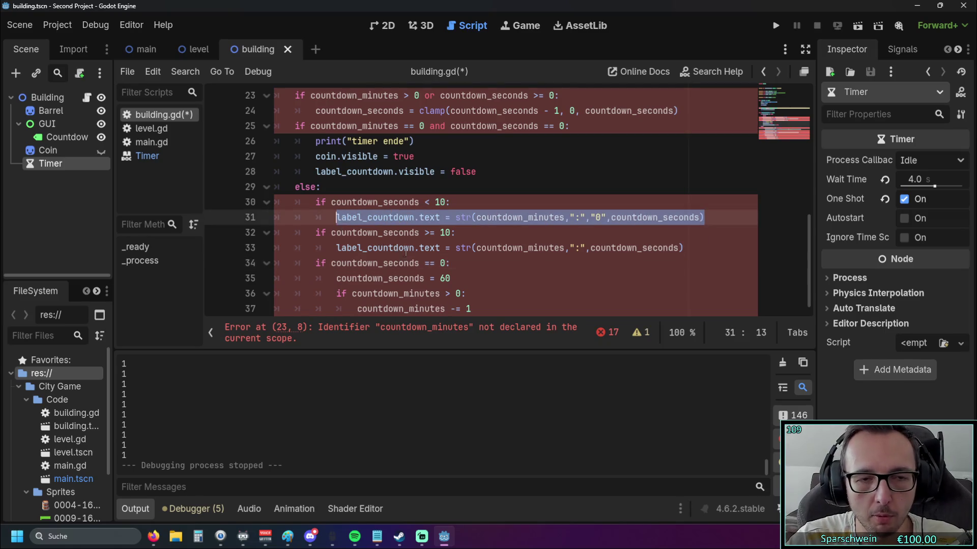
pyautogui.scroll(4, 400, 249)
pyautogui.click(437, 202)
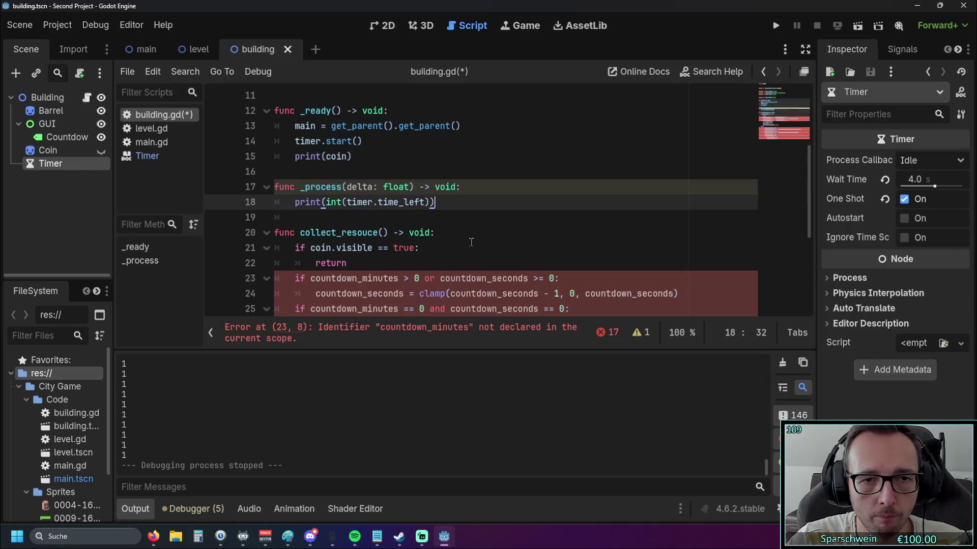
pyautogui.press('Return')
pyautogui.hotkey('ctrl', 'v')
# Step: Select the whole collect_resouce function and delete it
pyautogui.scroll(-4, 451, 241)
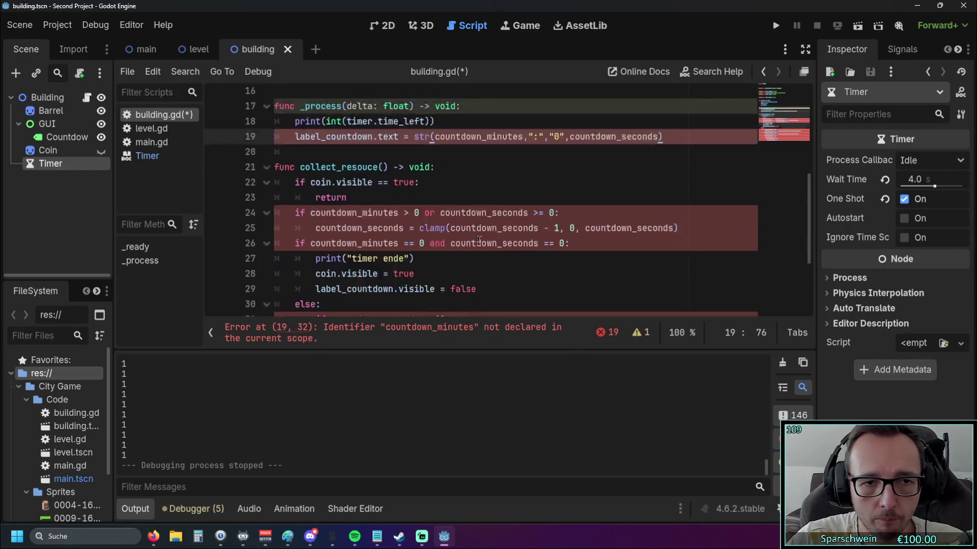
pyautogui.moveTo(458, 306)
pyautogui.mouseDown()
pyautogui.moveTo(387, 229)
pyautogui.moveTo(274, 182)
pyautogui.mouseUp()
pyautogui.scroll(2, 340, 215)
pyautogui.scroll(-3, 425, 229)
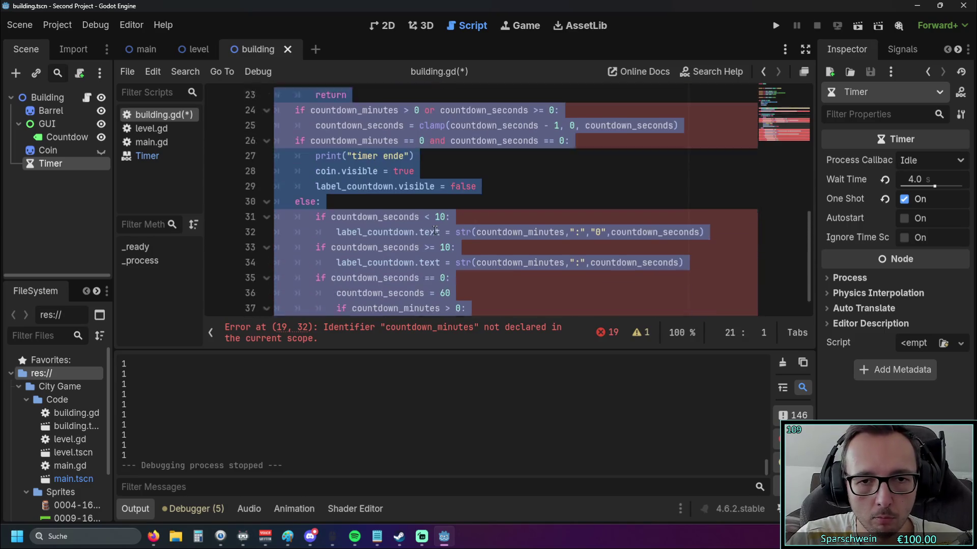
pyautogui.scroll(3, 436, 233)
pyautogui.press('BackSpace')
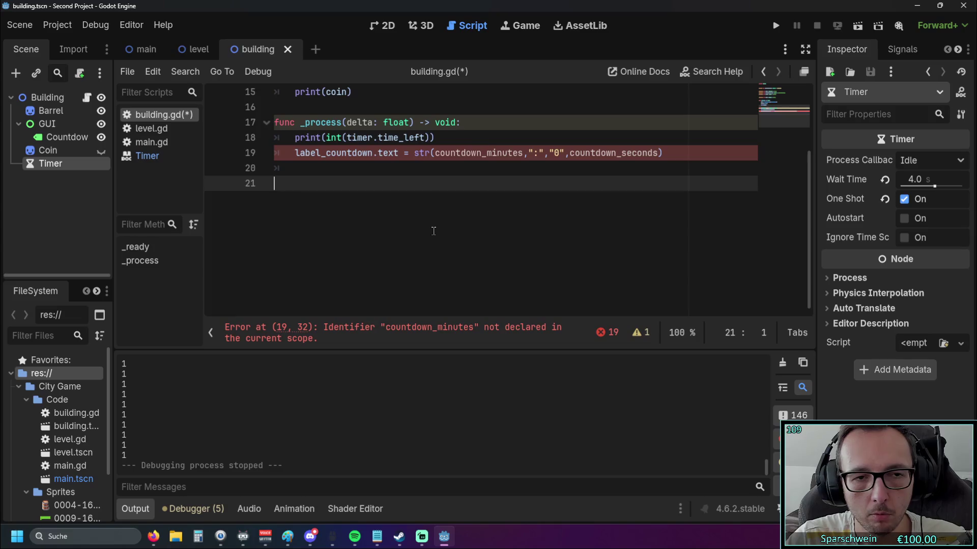
pyautogui.scroll(5, 432, 229)
pyautogui.scroll(-1, 432, 231)
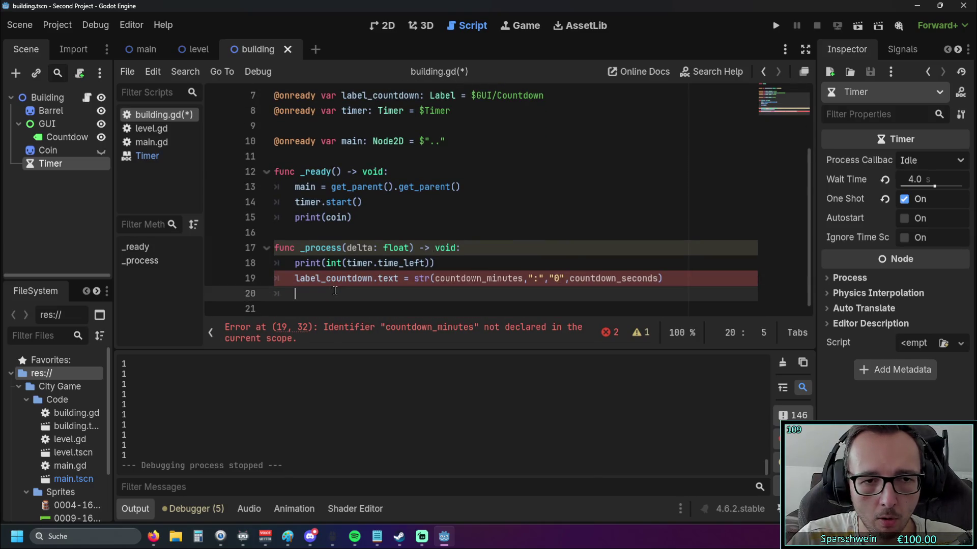
# Step: Replace countdown_minutes with timer in the label_countdown.text line on line 19
pyautogui.moveTo(296, 279); pyautogui.dragTo(398, 278)
pyautogui.click(398, 279)
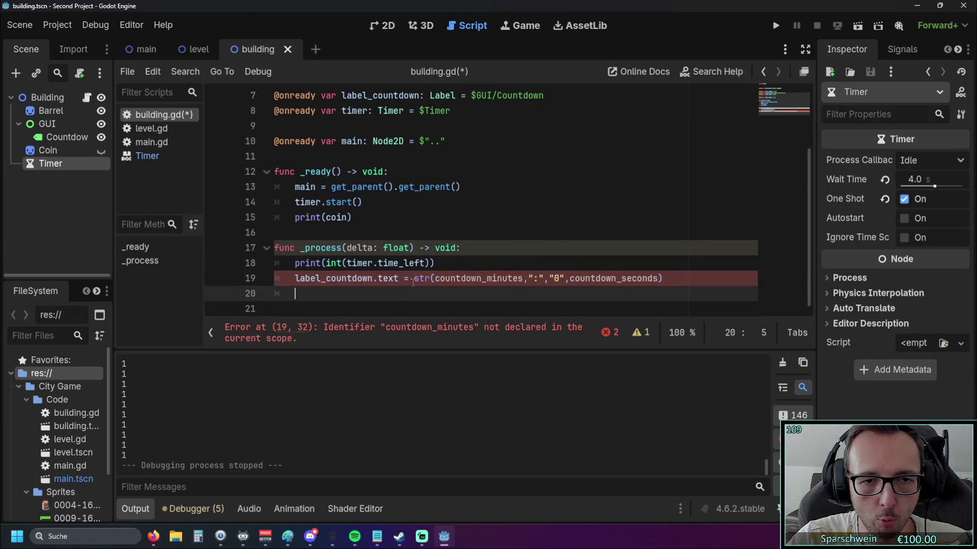
pyautogui.click(436, 278)
pyautogui.doubleClick(451, 278)
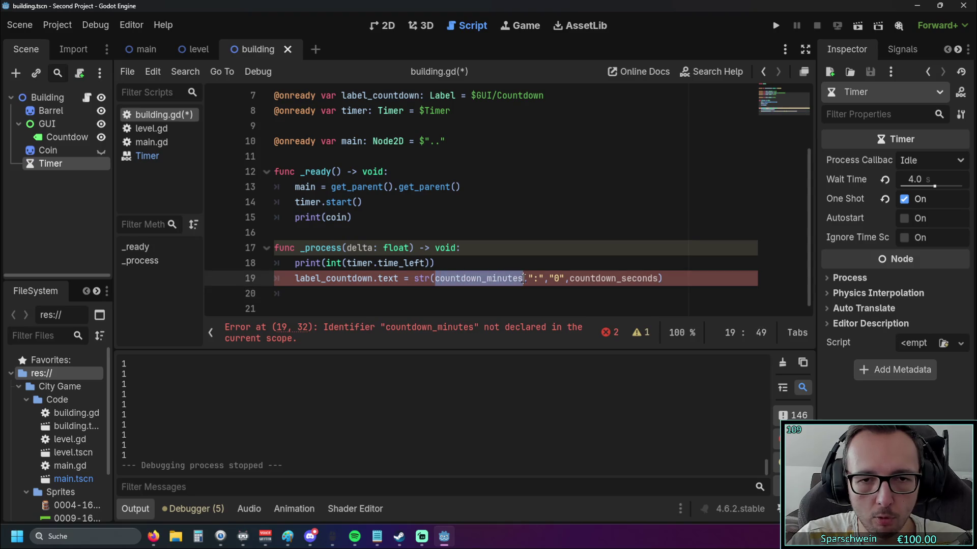
pyautogui.write('timer')
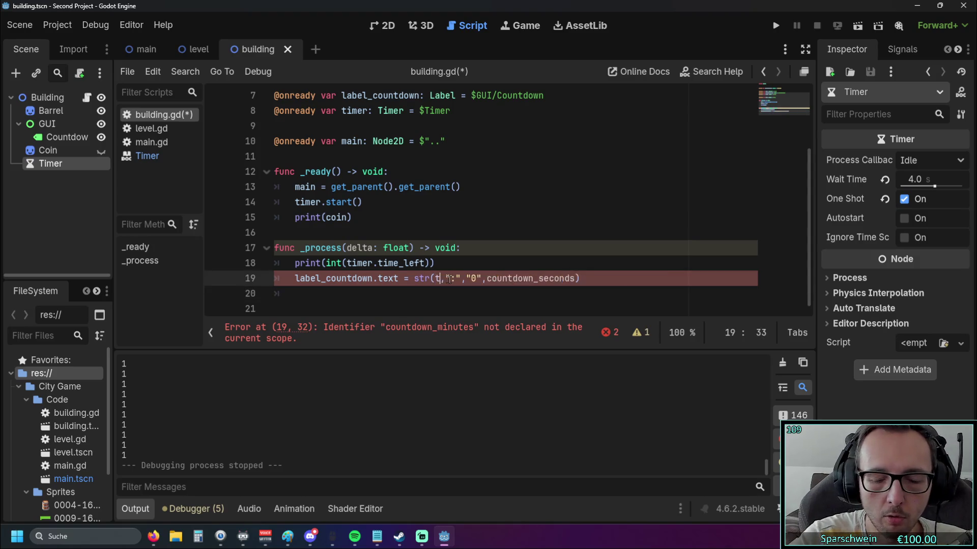
pyautogui.click(408, 215)
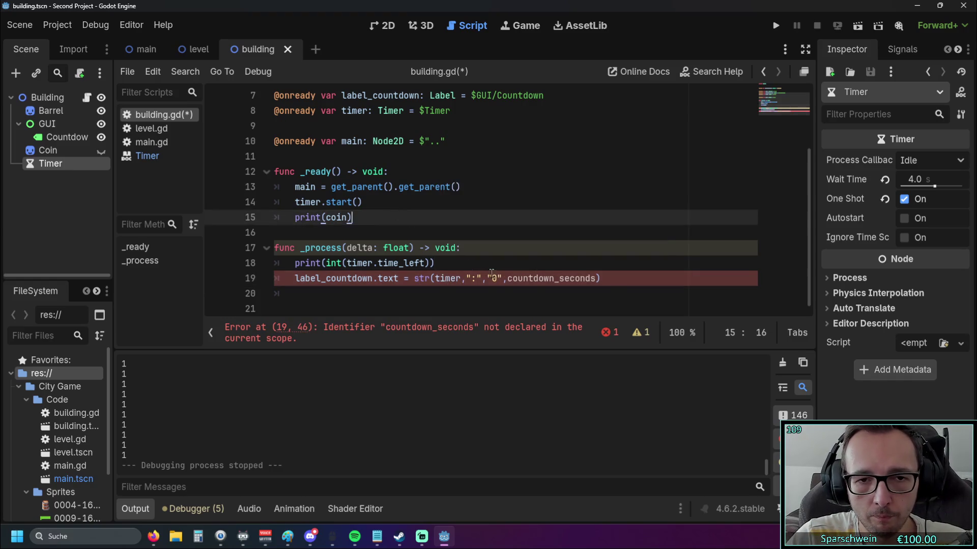
# Step: Replace countdown_seconds with timer.timer_left, then run the project
pyautogui.click(507, 279)
pyautogui.moveTo(507, 279); pyautogui.dragTo(600, 279)
pyautogui.write('timer')
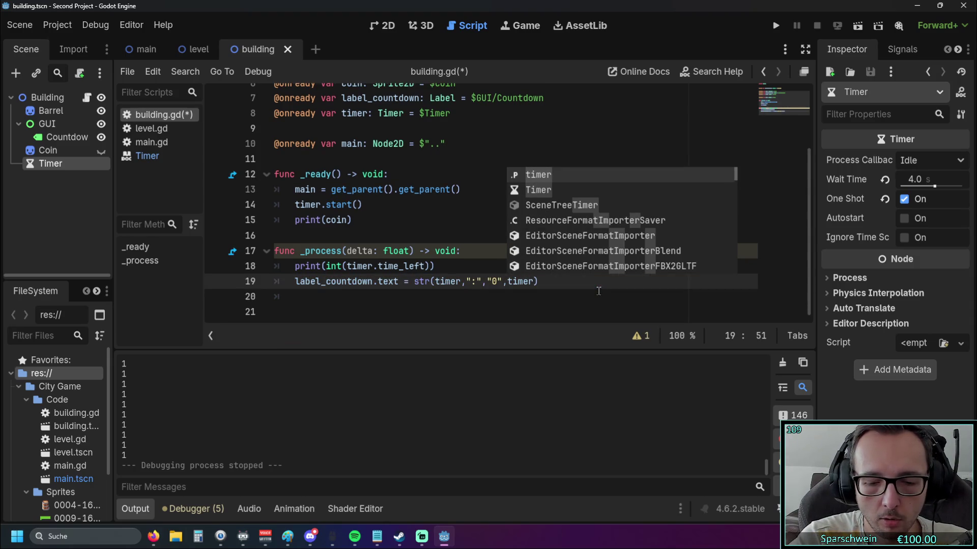
pyautogui.write('.')
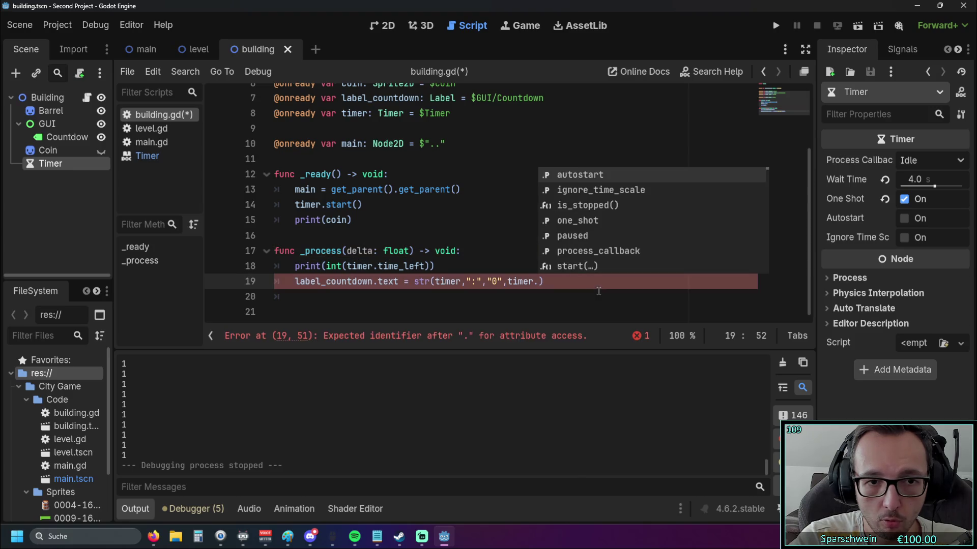
pyautogui.write('timer_left')
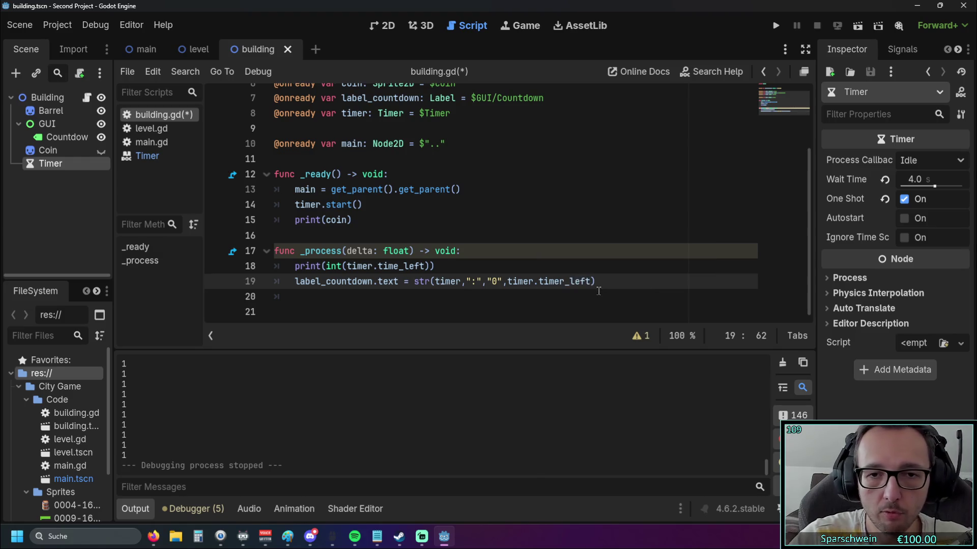
pyautogui.click(531, 237)
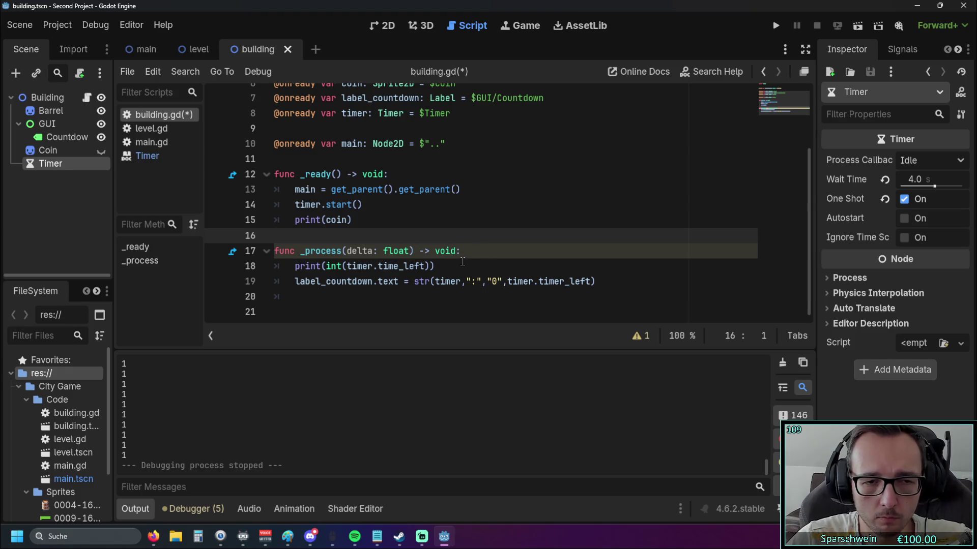
pyautogui.click(776, 25)
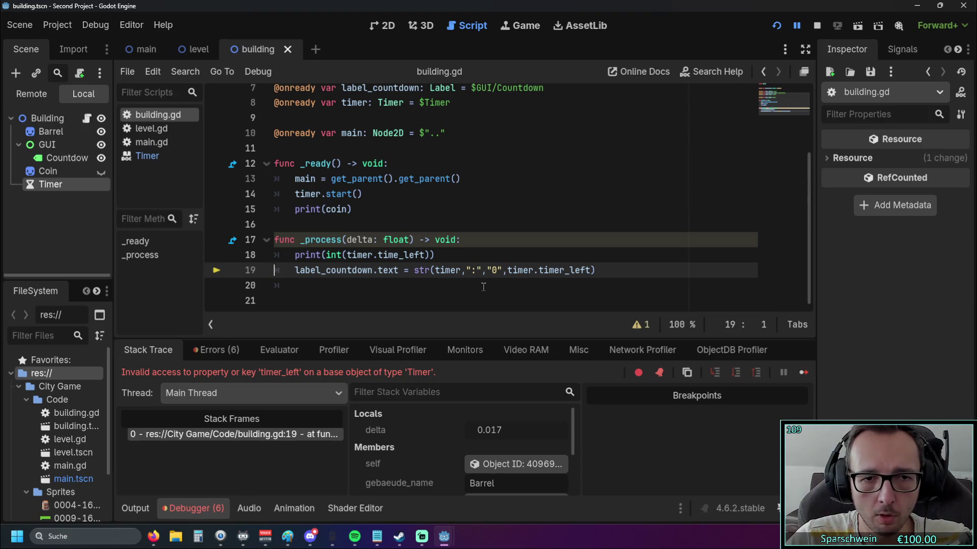
# Step: Correct timer_left to time_left on line 19 and restart the game
pyautogui.click(560, 268)
pyautogui.press('BackSpace')
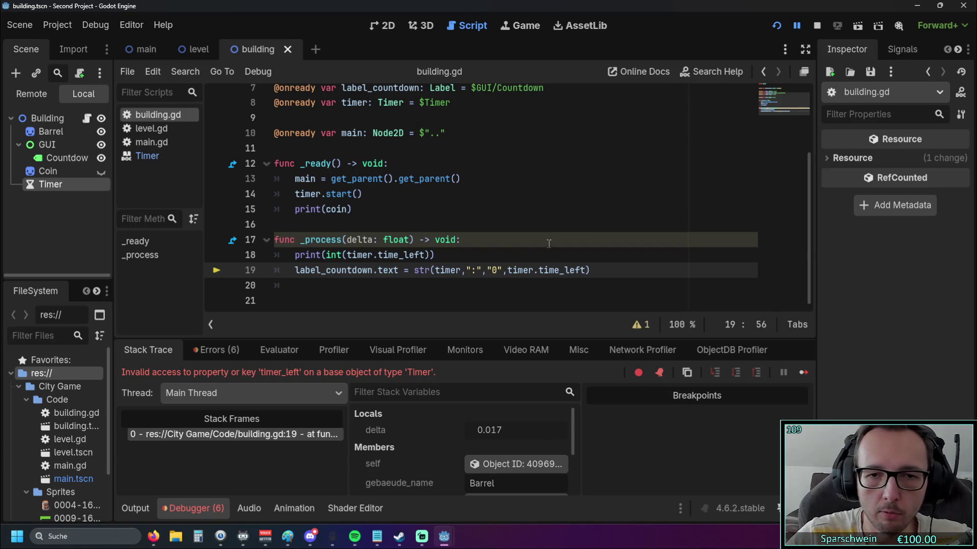
pyautogui.click(776, 25)
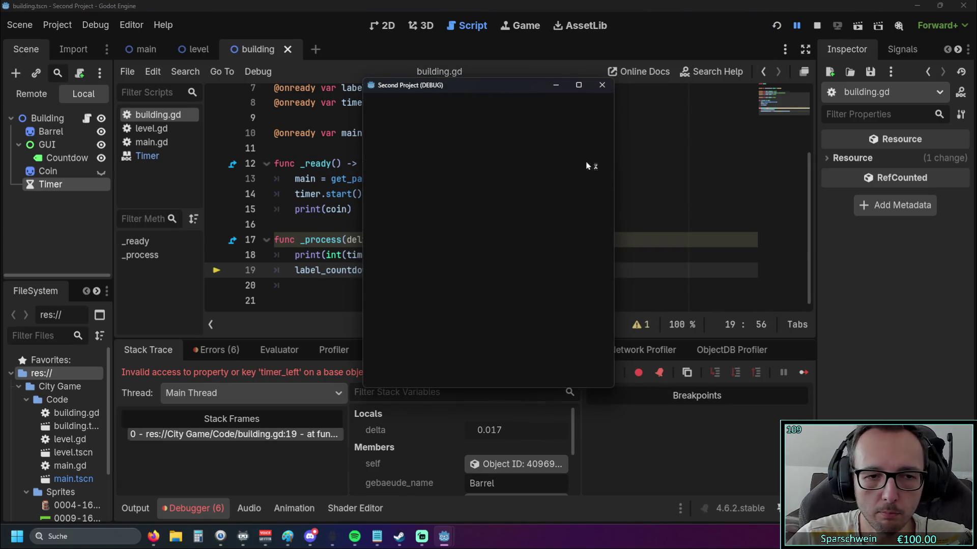
# Step: Place a barrel on the grass map to see its timer label, then stop the game
pyautogui.click(456, 255)
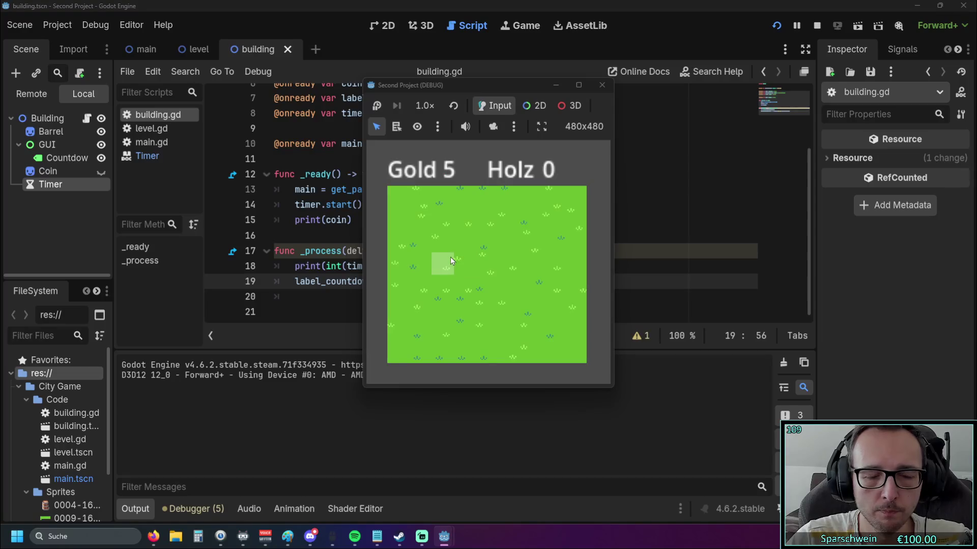
pyautogui.click(450, 258)
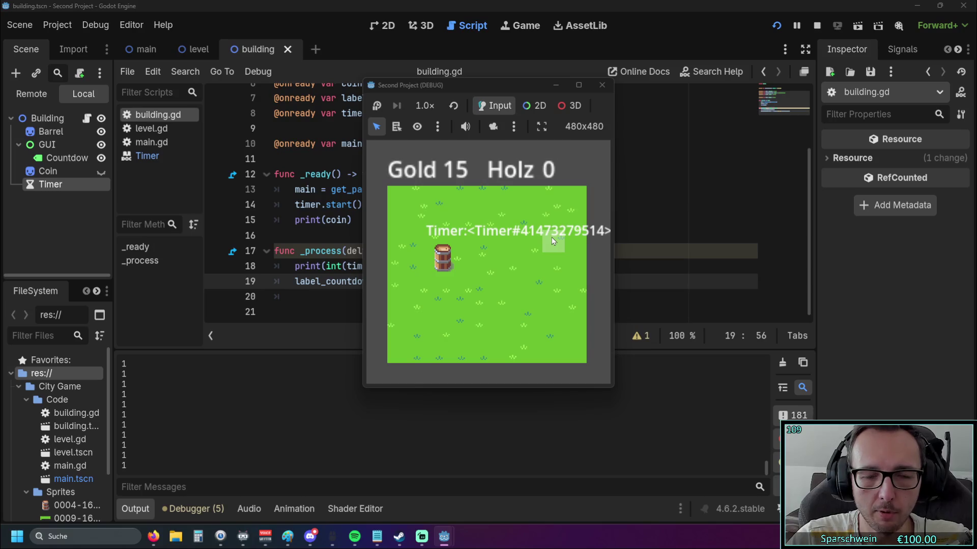
pyautogui.click(602, 85)
pyautogui.scroll(1, 500, 256)
pyautogui.scroll(-1, 501, 256)
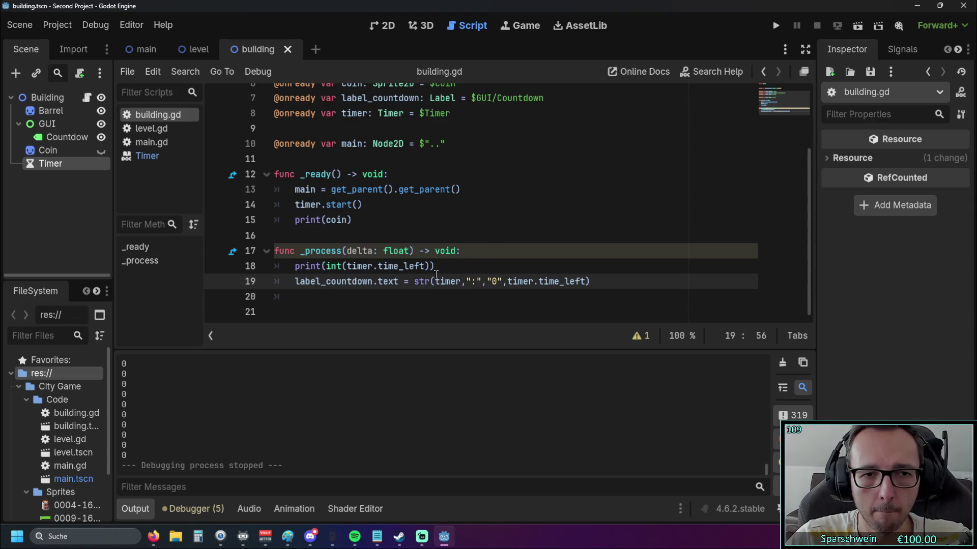
# Step: Run the game again with the current script
pyautogui.scroll(1, 435, 272)
pyautogui.scroll(-1, 436, 266)
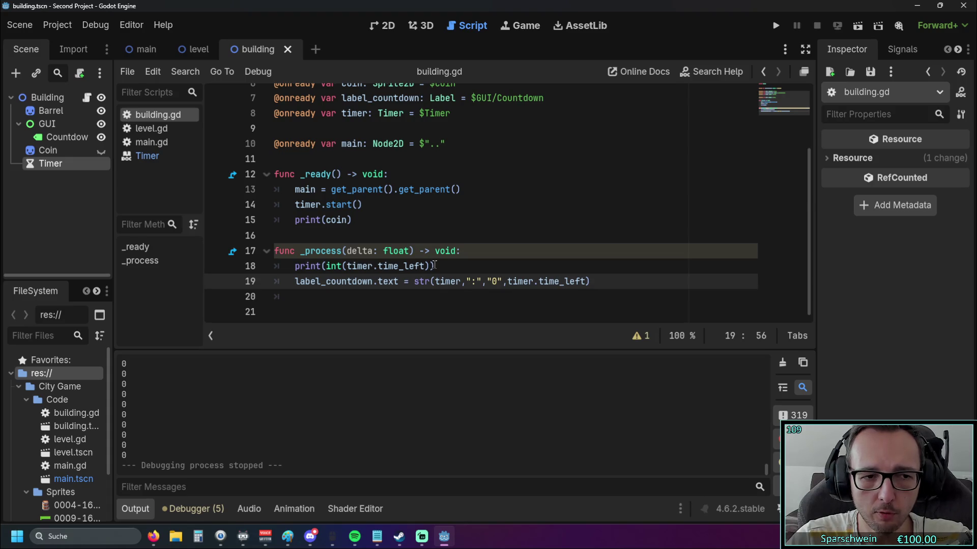
pyautogui.press('F5')
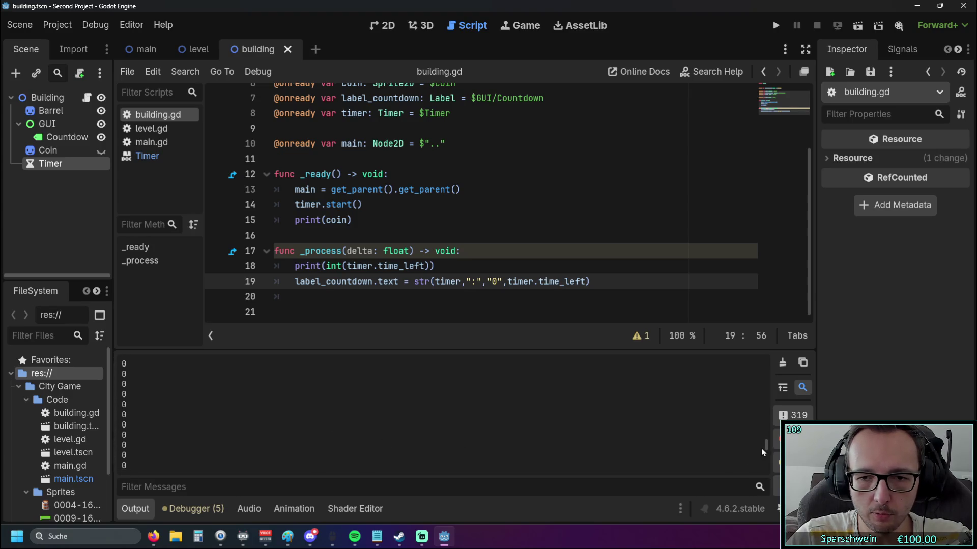
pyautogui.moveTo(762, 422); pyautogui.dragTo(761, 346)
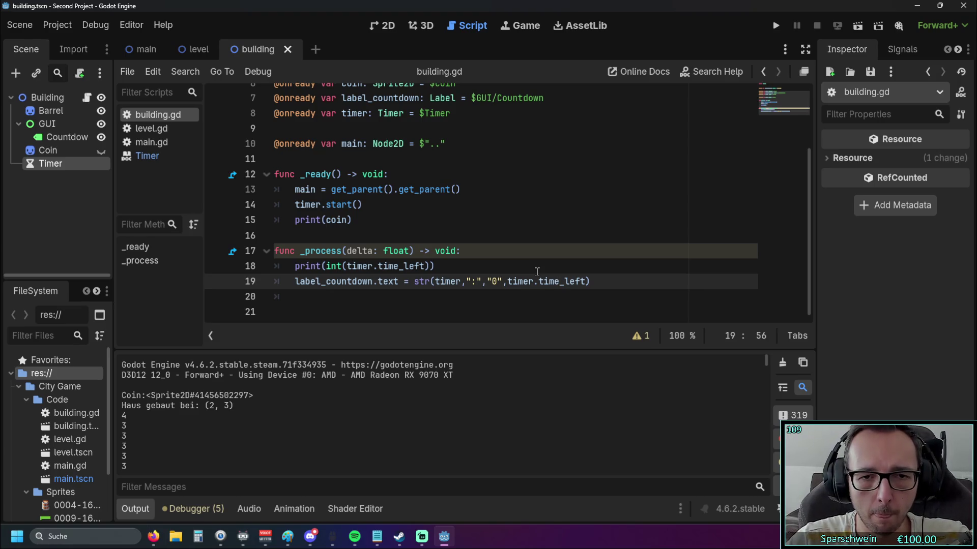
# Step: On line 19, wrap timer.time_left in int() and also wrap timer in int()
pyautogui.click(510, 282)
pyautogui.write('int(')
pyautogui.click(605, 281)
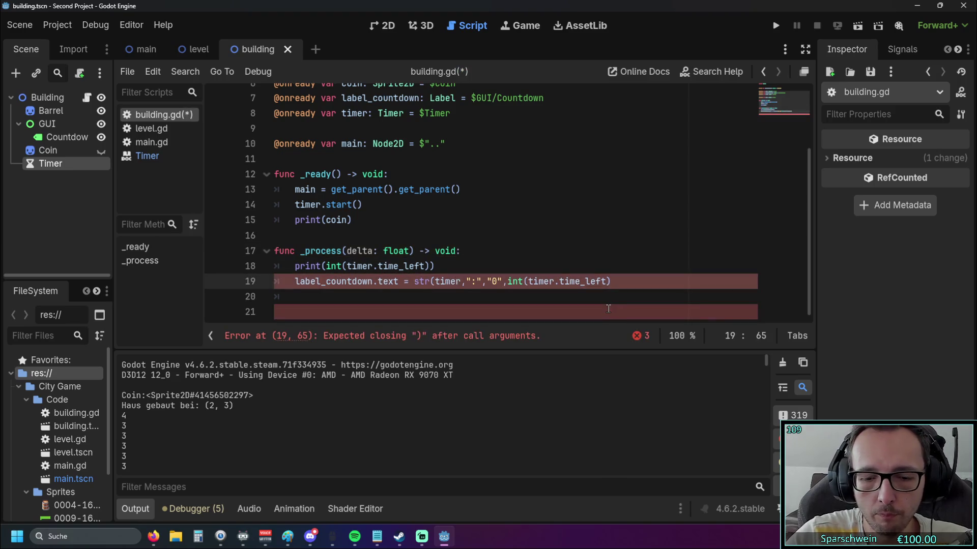
pyautogui.write(')')
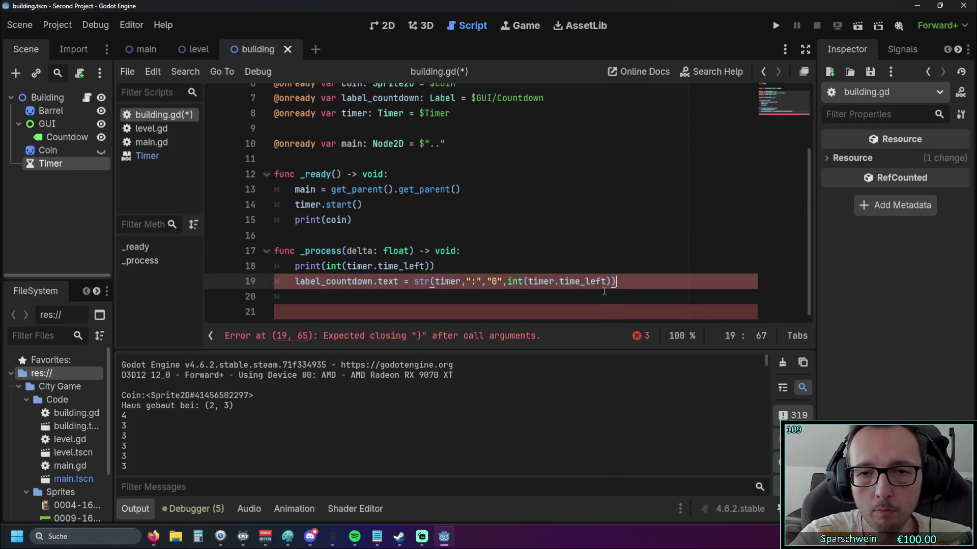
pyautogui.click(435, 266)
pyautogui.click(435, 281)
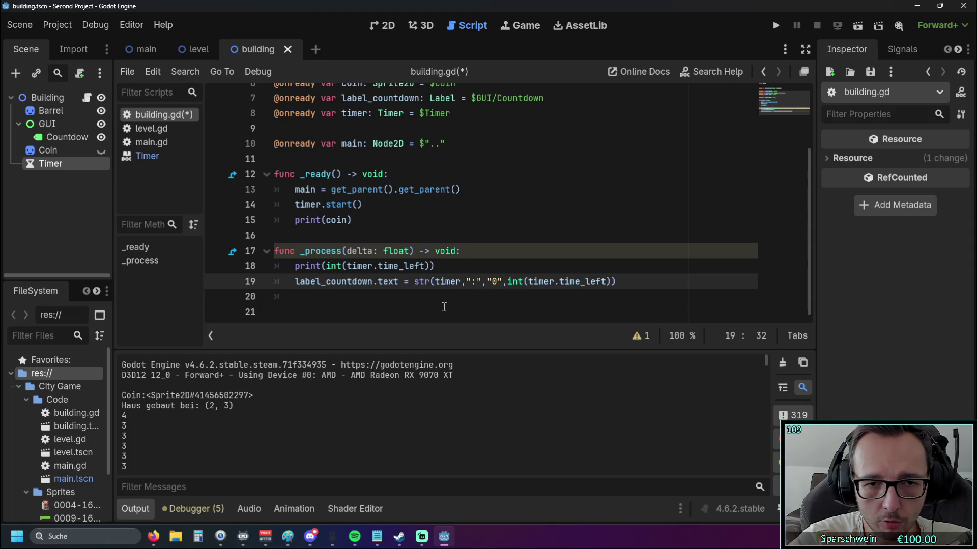
pyautogui.write('int(')
pyautogui.press('Up')
pyautogui.press('Up')
pyautogui.press('Up')
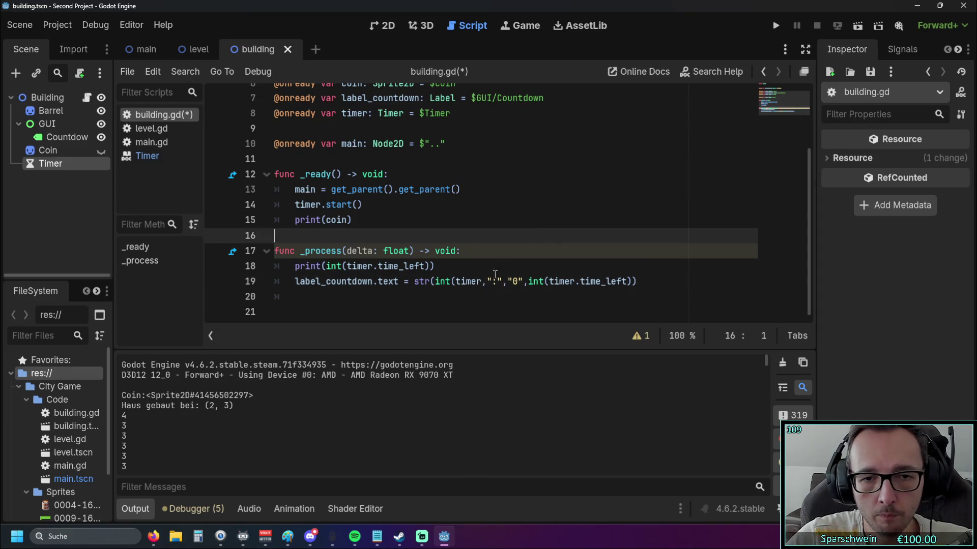
pyautogui.click(482, 281)
pyautogui.write(')')
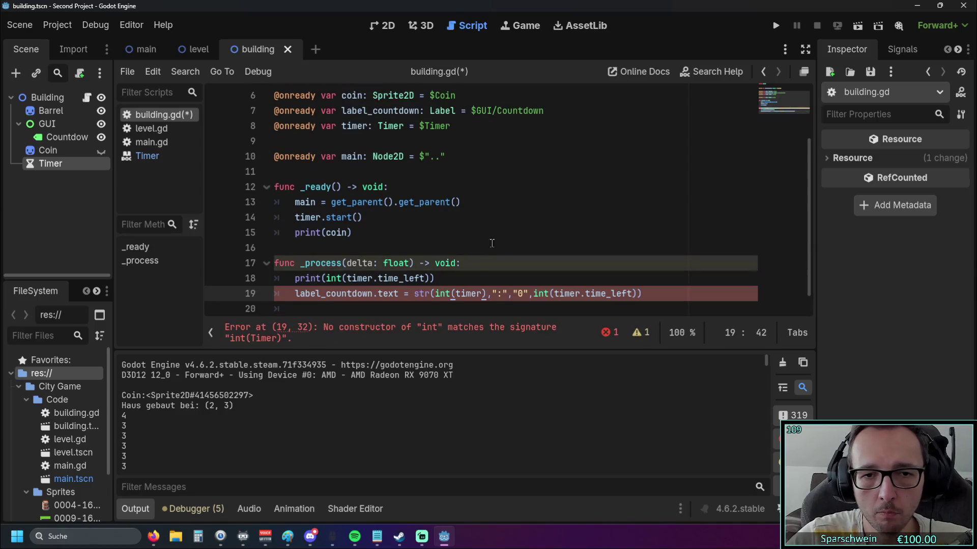
pyautogui.click(505, 232)
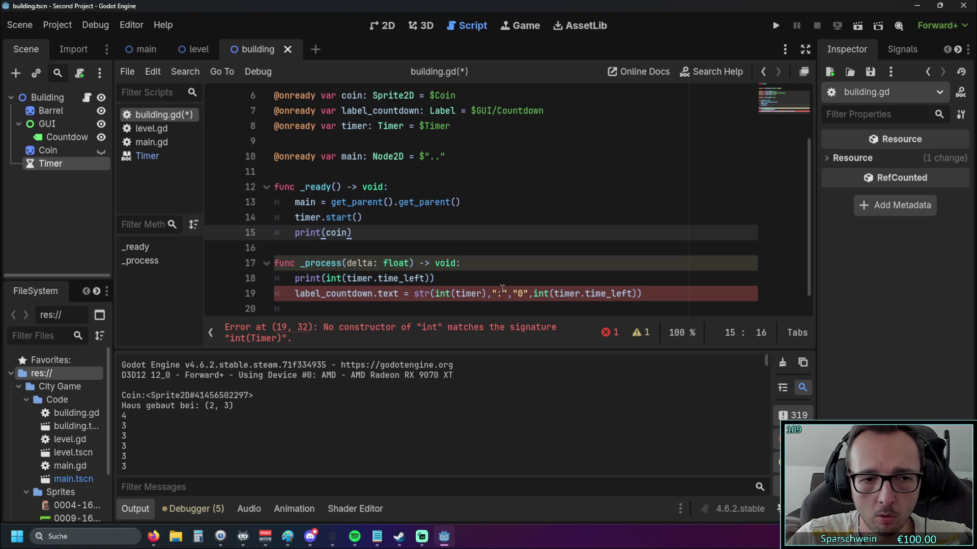
# Step: Remove the int() around timer so the error clears, then save and run the game
pyautogui.moveTo(477, 293)
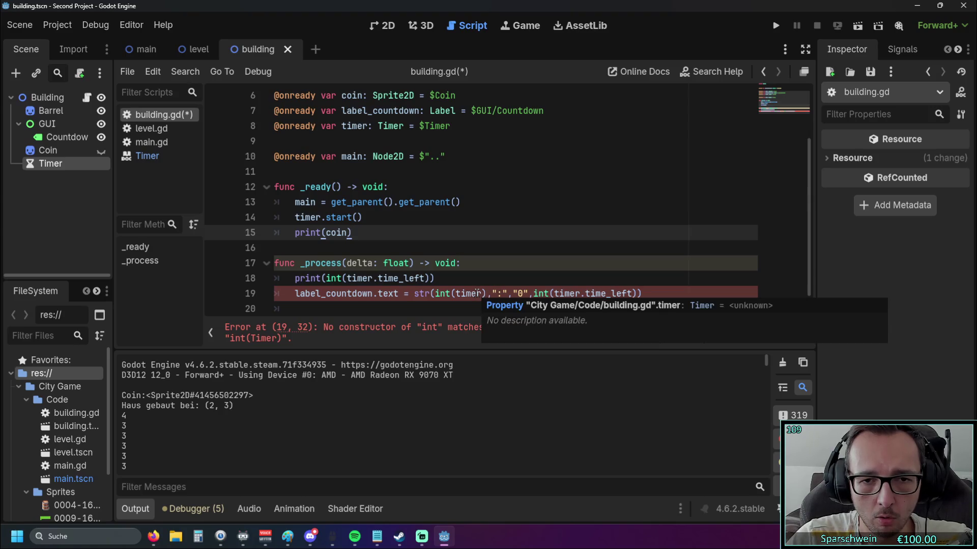
pyautogui.click(482, 293)
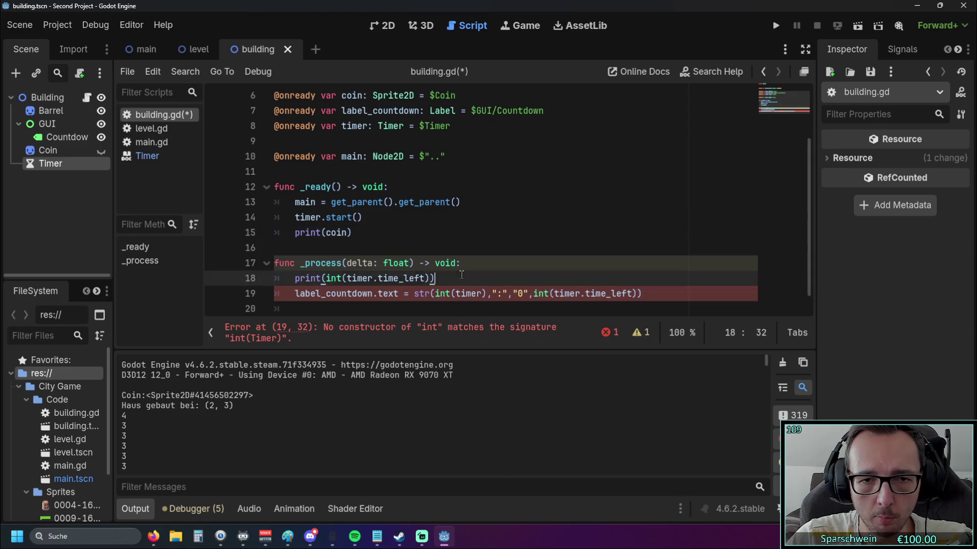
pyautogui.press('Delete')
pyautogui.click(455, 293)
pyautogui.press('BackSpace')
pyautogui.press('BackSpace')
pyautogui.press('BackSpace')
pyautogui.click(505, 239)
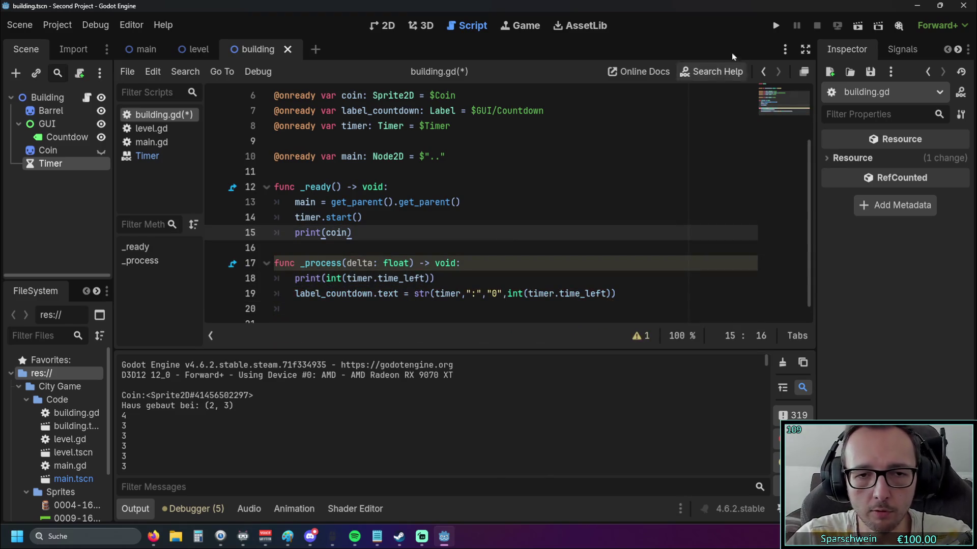
pyautogui.click(776, 25)
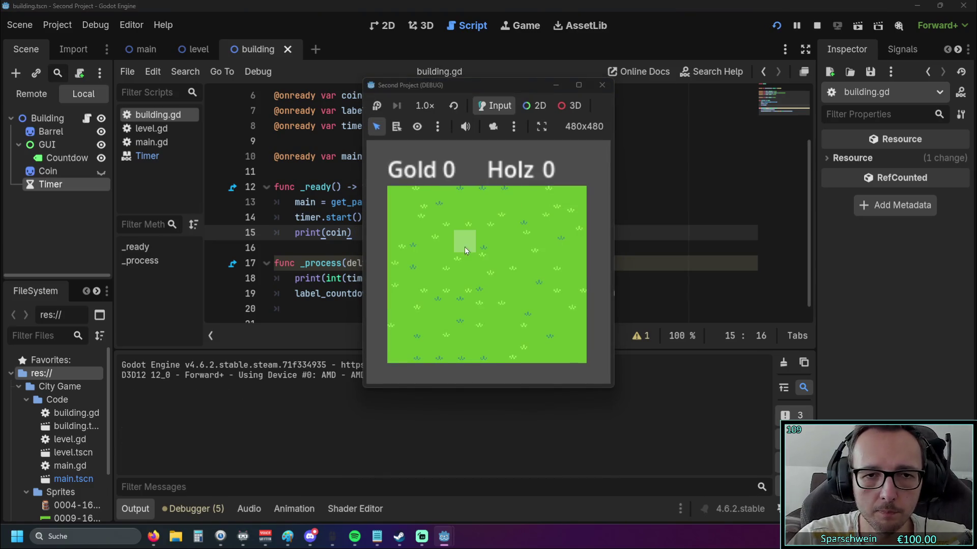
# Step: Place a barrel on the grass, note its raw Timer label text, and close the game
pyautogui.click(463, 254)
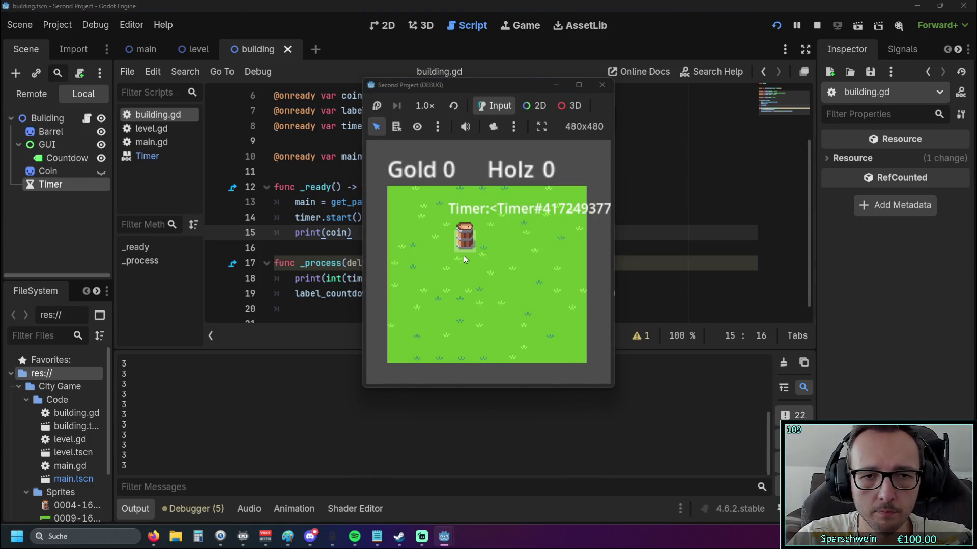
pyautogui.click(601, 85)
pyautogui.moveTo(439, 295)
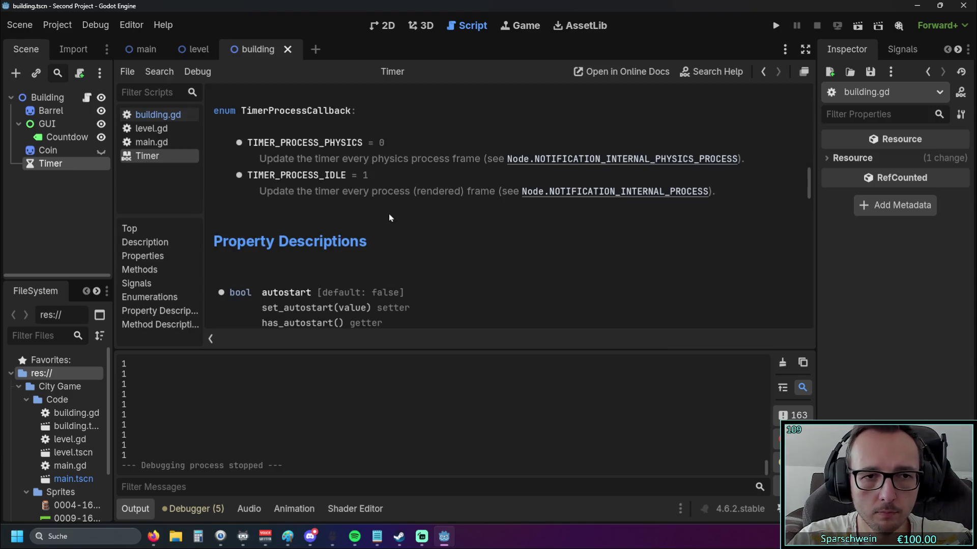
pyautogui.scroll(-6, 386, 218)
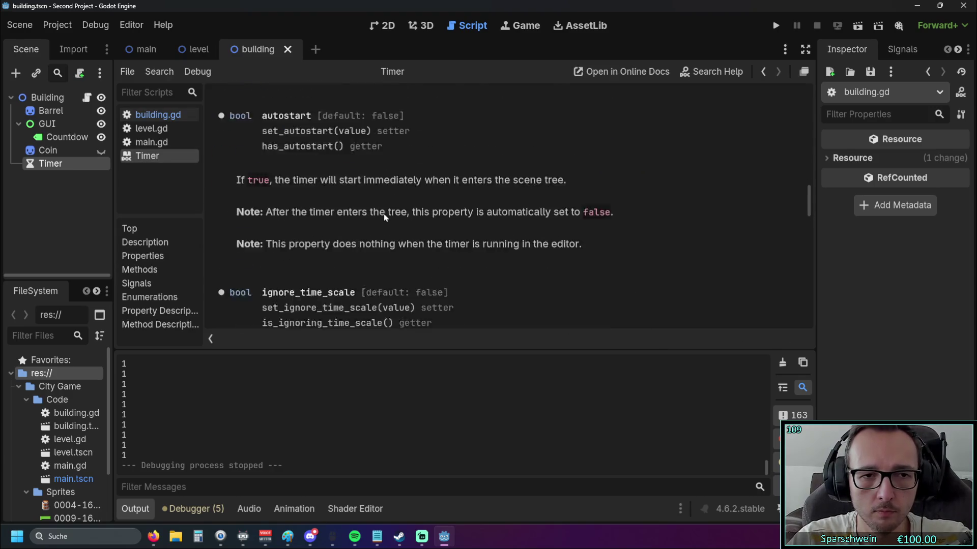
pyautogui.scroll(-5, 408, 209)
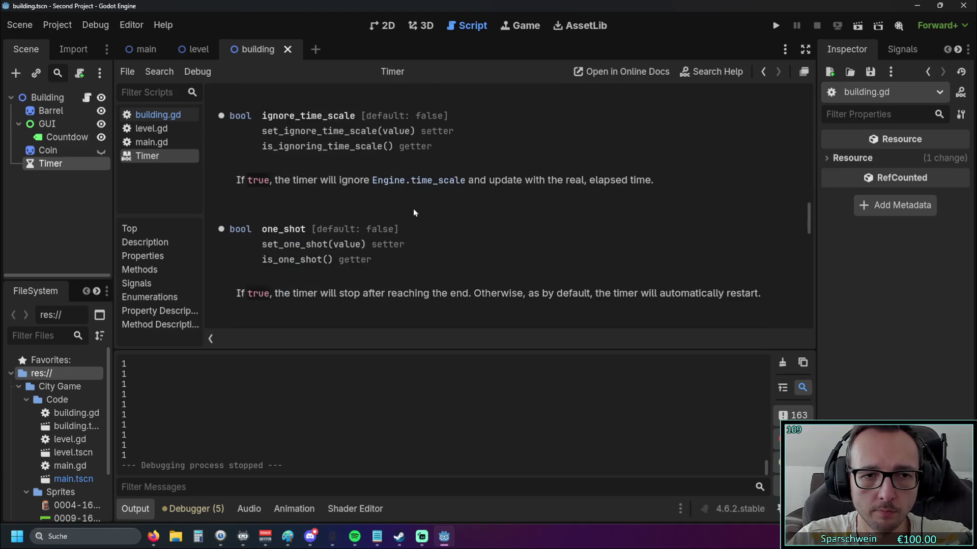
pyautogui.scroll(-5, 415, 213)
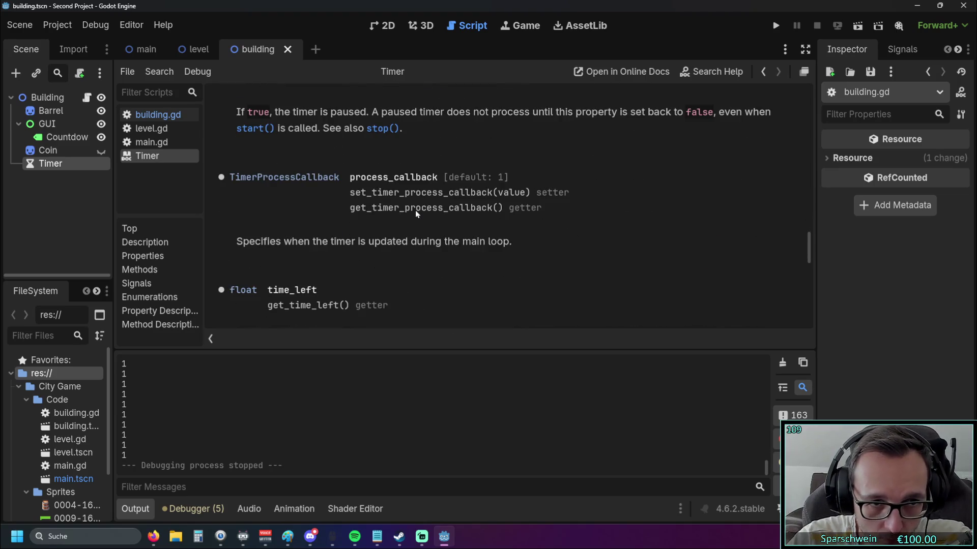
pyautogui.scroll(-6, 419, 219)
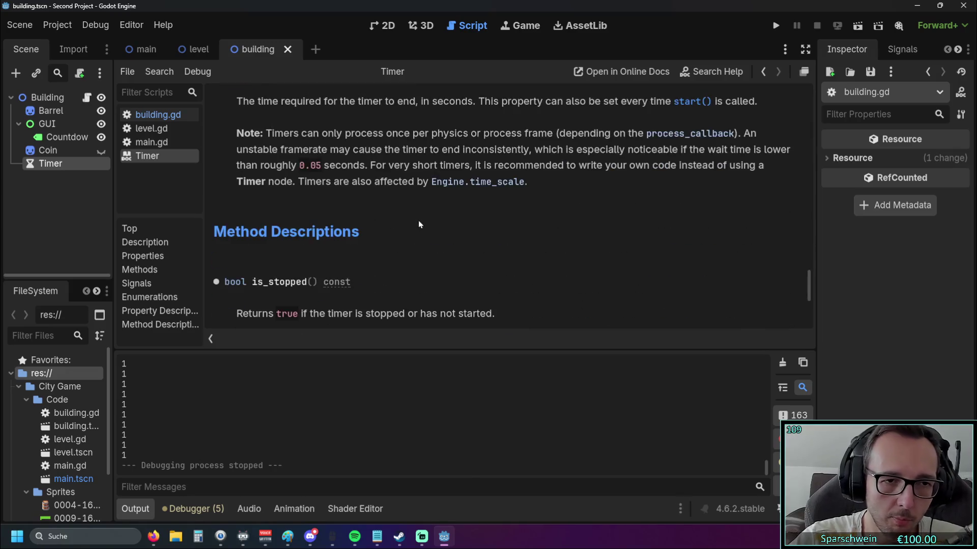
pyautogui.scroll(6, 417, 216)
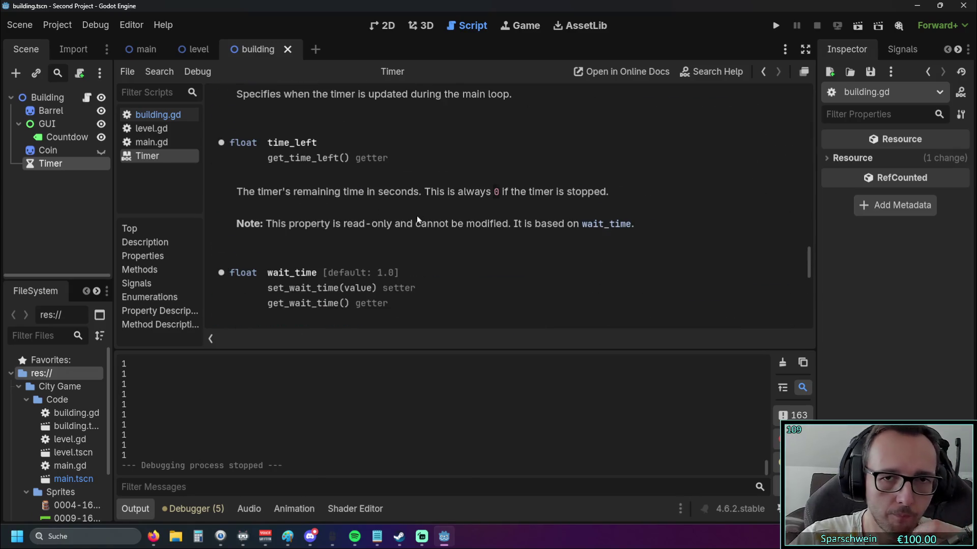
pyautogui.scroll(4, 459, 245)
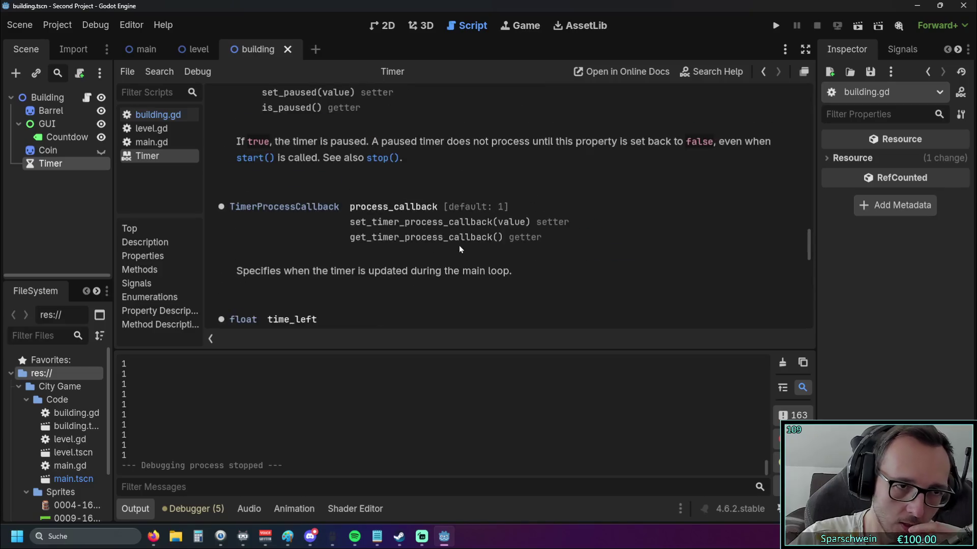
pyautogui.click(157, 116)
pyautogui.scroll(-1, 454, 222)
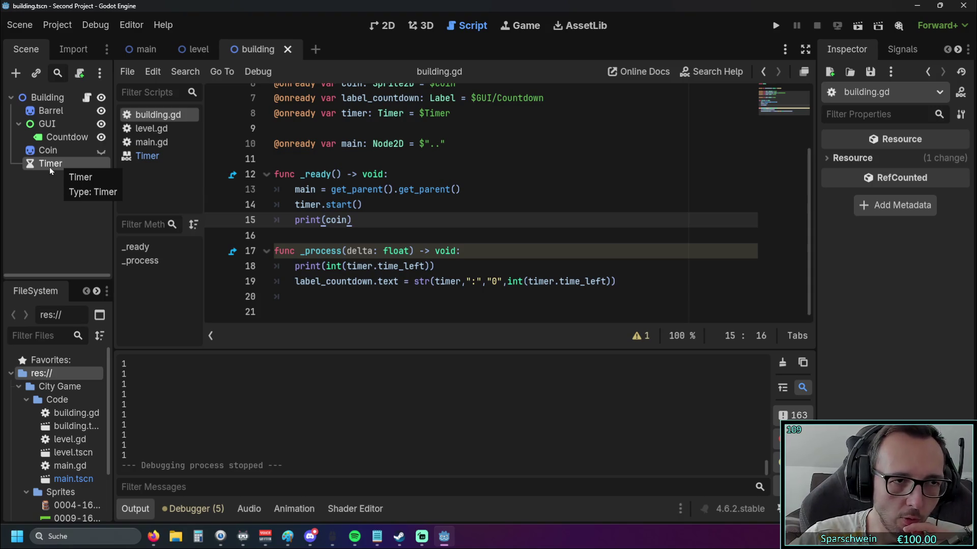
pyautogui.press('F5')
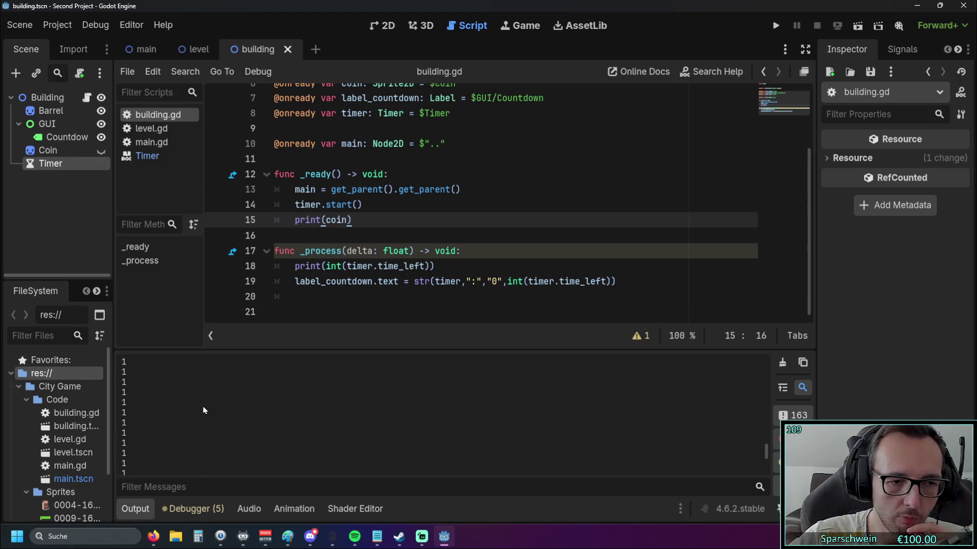
pyautogui.click(776, 26)
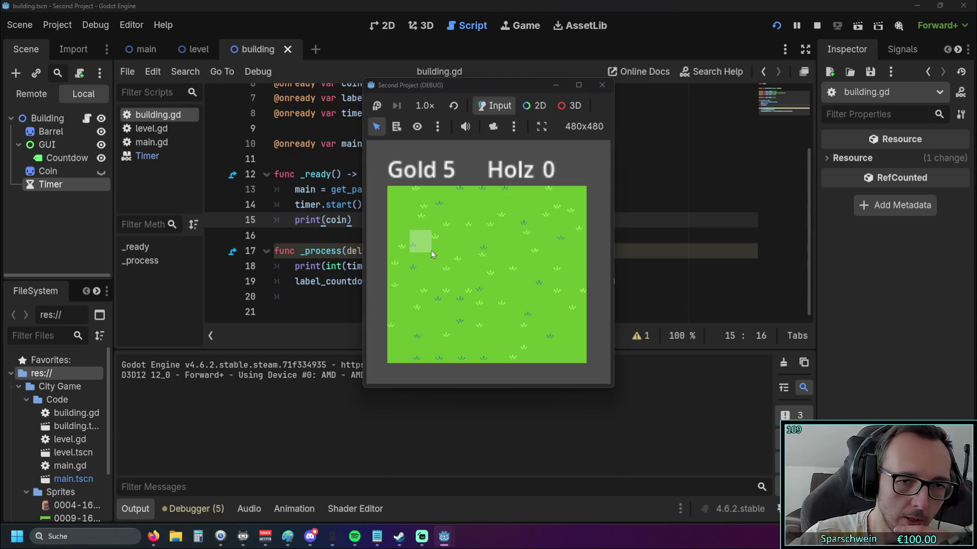
pyautogui.click(443, 245)
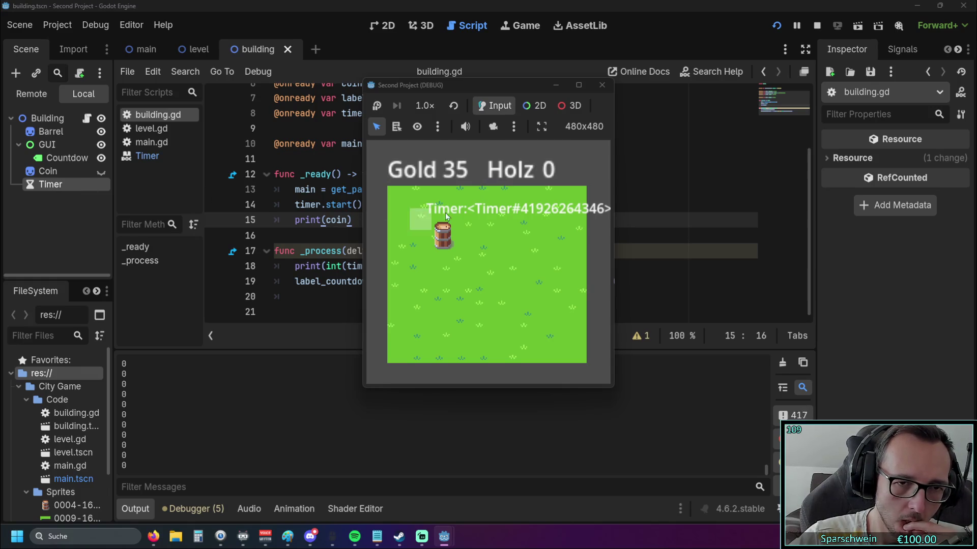
pyautogui.click(602, 85)
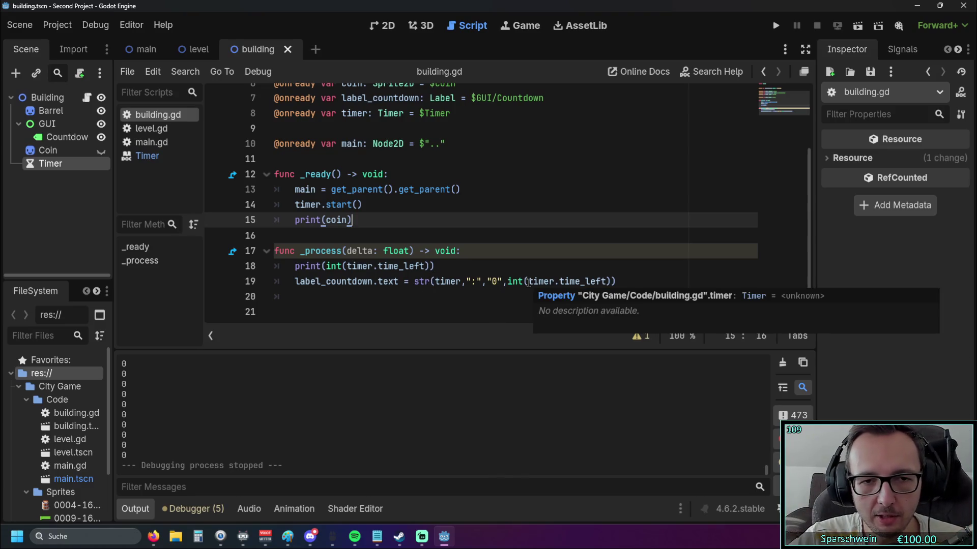
pyautogui.moveTo(507, 281); pyautogui.dragTo(440, 281)
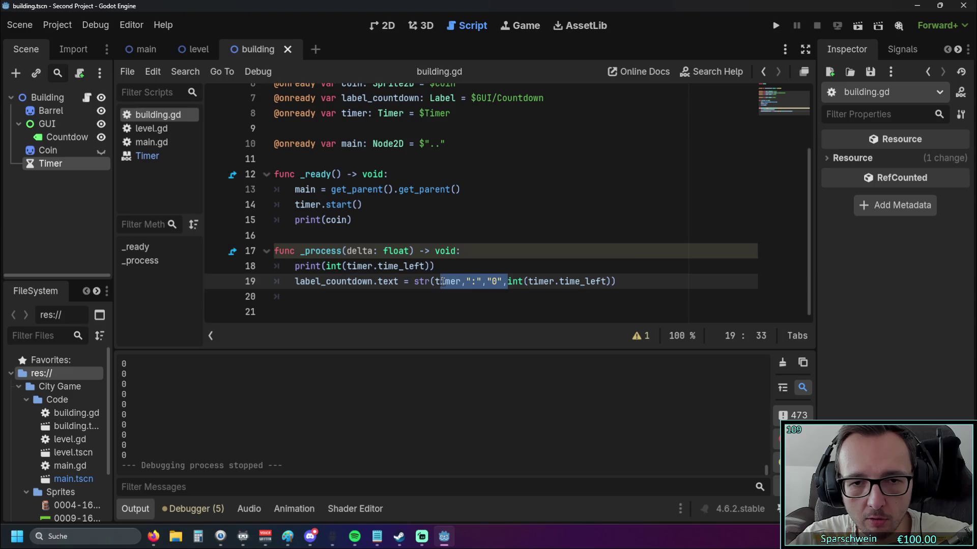
pyautogui.keyDown('shift'); pyautogui.click(413, 281); pyautogui.keyUp('shift')
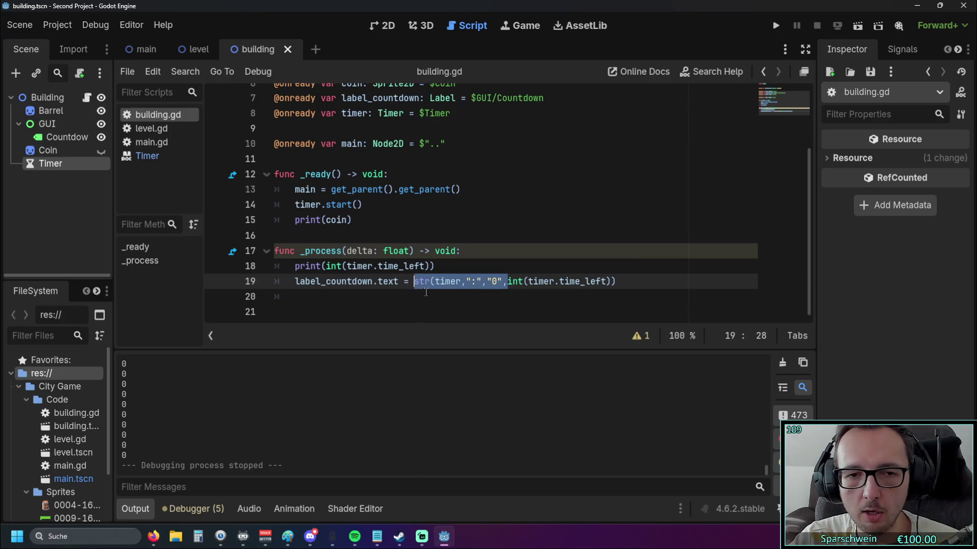
# Step: Delete the selected start of the label expression and fix the closing parentheses on line 19
pyautogui.press('BackSpace')
pyautogui.click(536, 281)
pyautogui.press('BackSpace')
pyautogui.press('BackSpace')
pyautogui.click(523, 298)
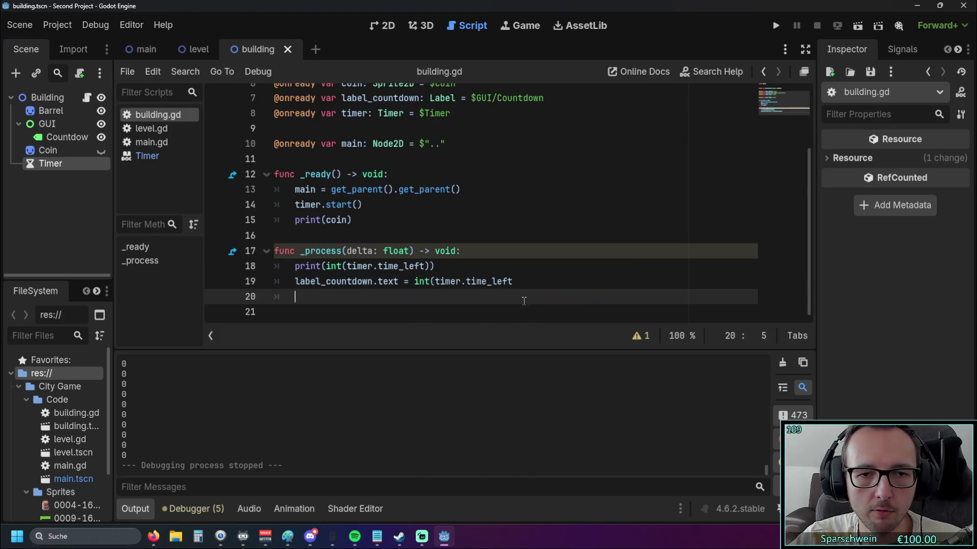
pyautogui.click(539, 281)
pyautogui.write(')')
pyautogui.click(551, 249)
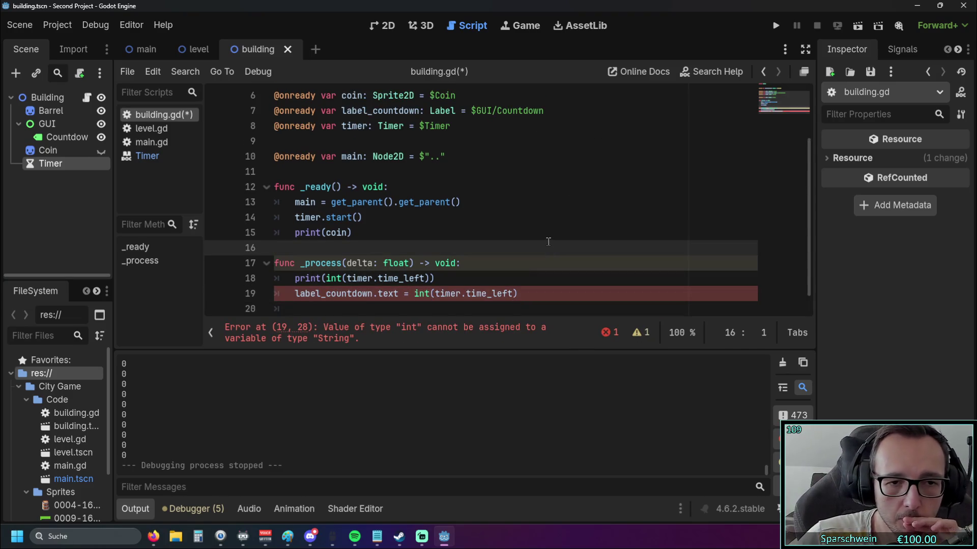
pyautogui.scroll(-1, 549, 244)
# Step: Make line 19 read str(int(timer.time_left)), then save and run the game
pyautogui.click(519, 279)
pyautogui.click(433, 279)
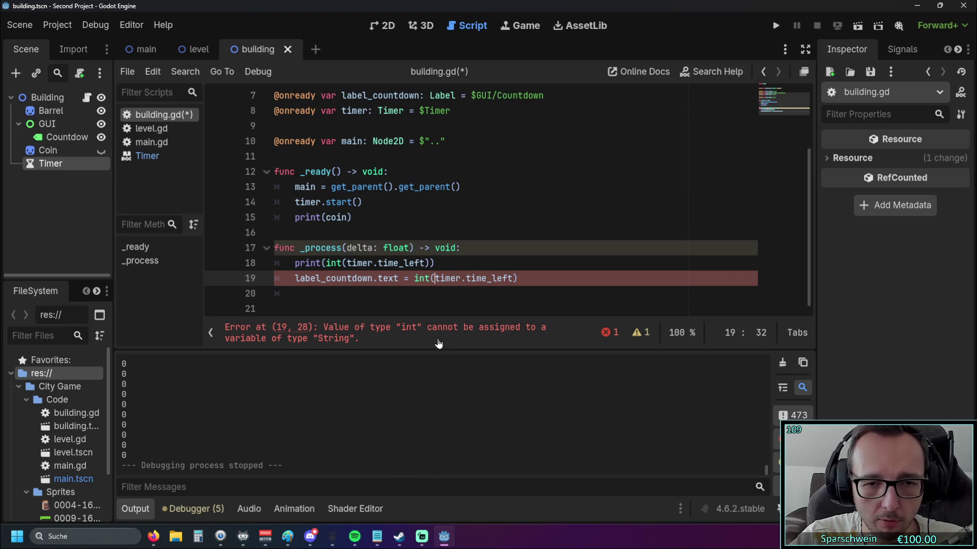
pyautogui.click(413, 278)
pyautogui.write('str(')
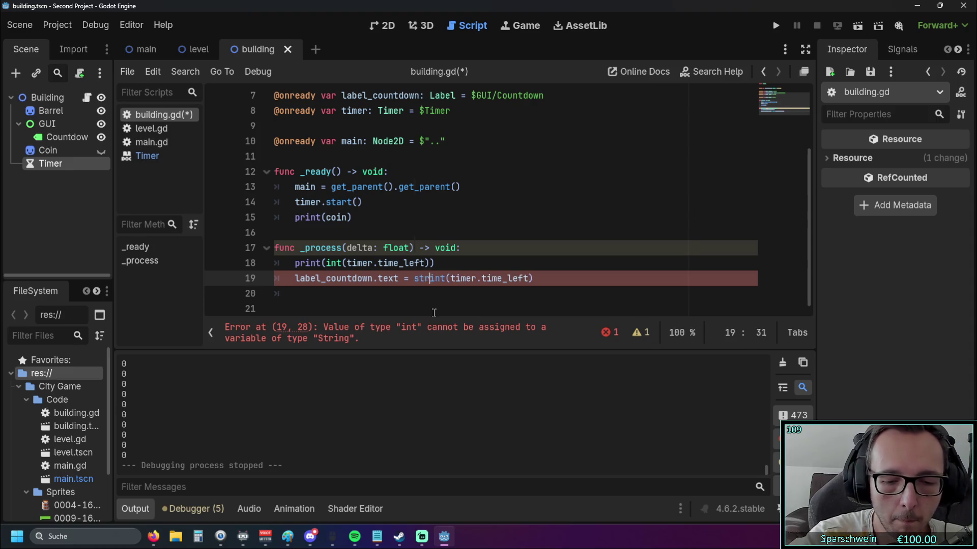
pyautogui.click(539, 281)
pyautogui.write(')')
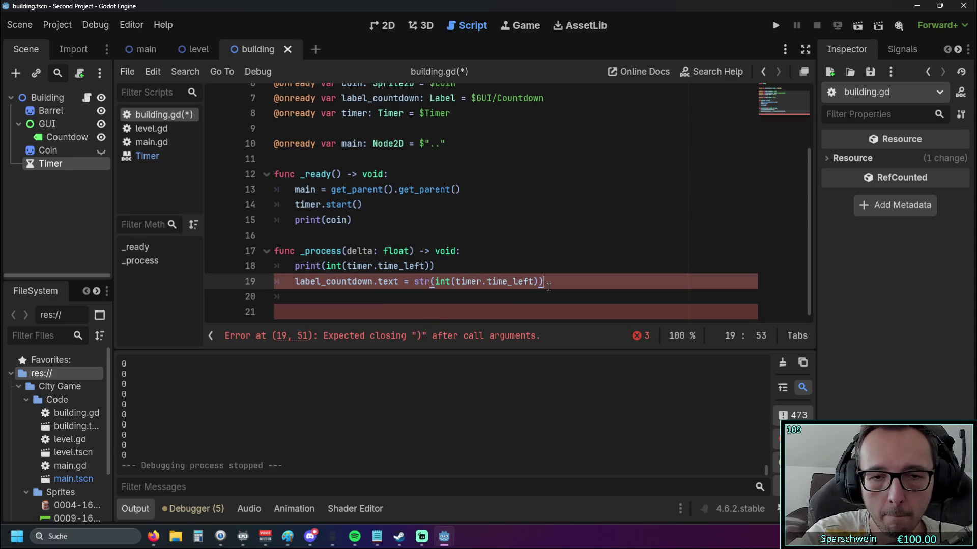
pyautogui.click(657, 251)
pyautogui.click(776, 26)
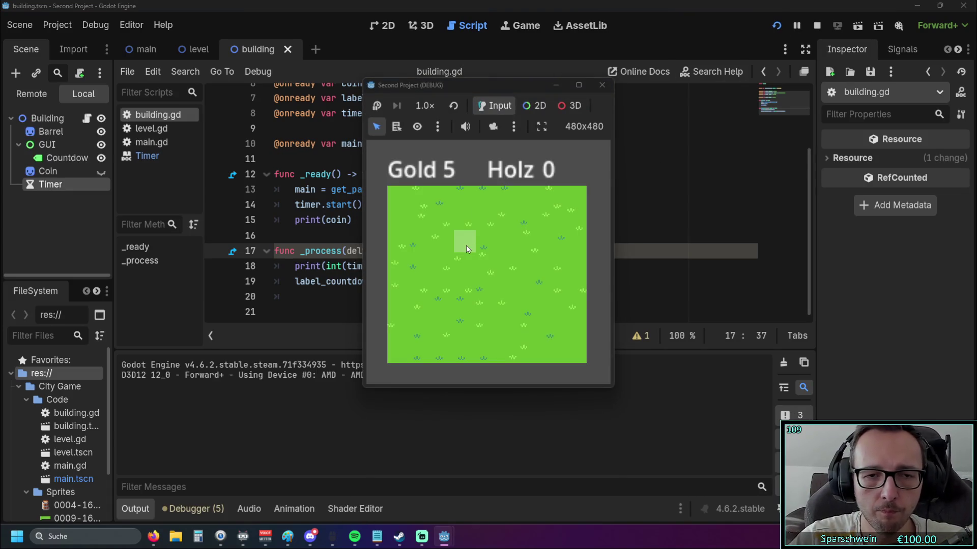
# Step: Place a barrel to watch its numeric countdown, close the game, and open the Timer class reference
pyautogui.click(466, 245)
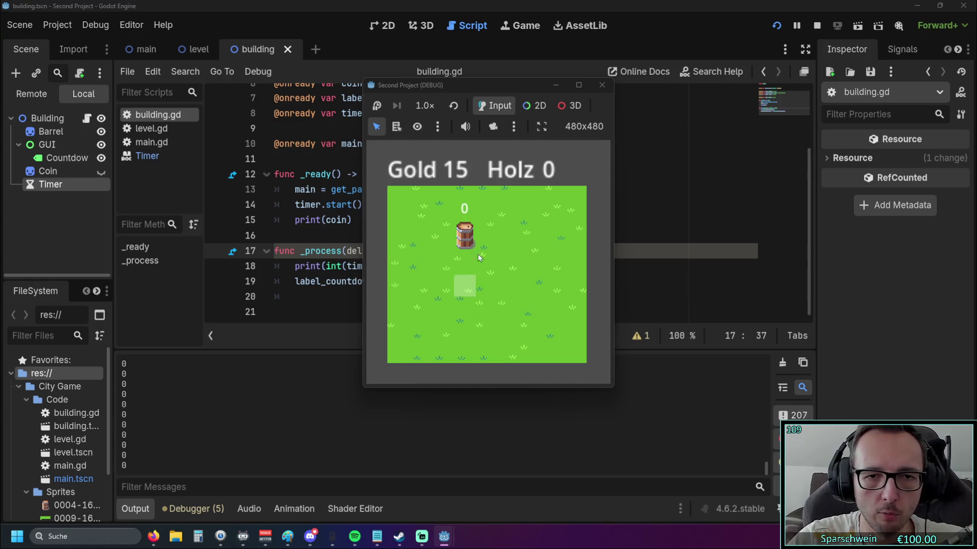
pyautogui.click(602, 85)
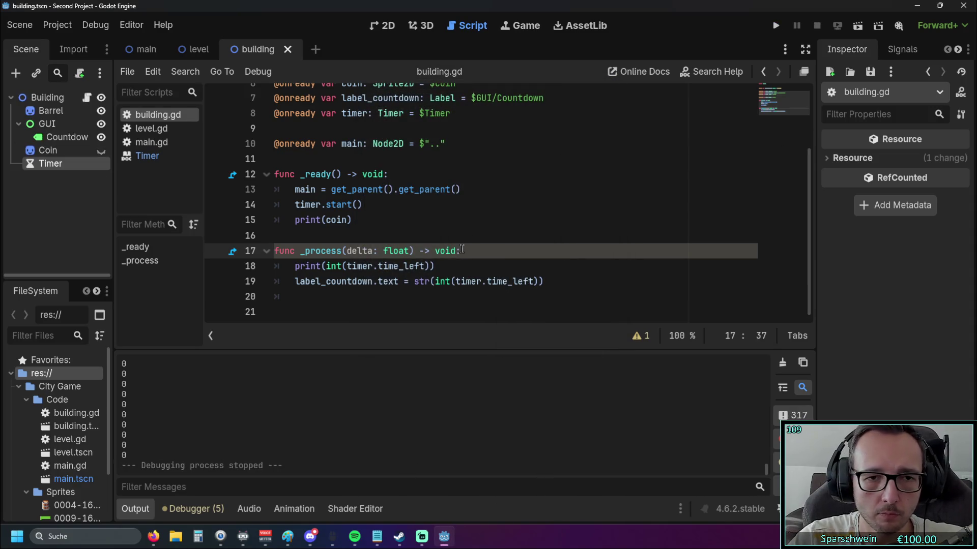
pyautogui.click(149, 156)
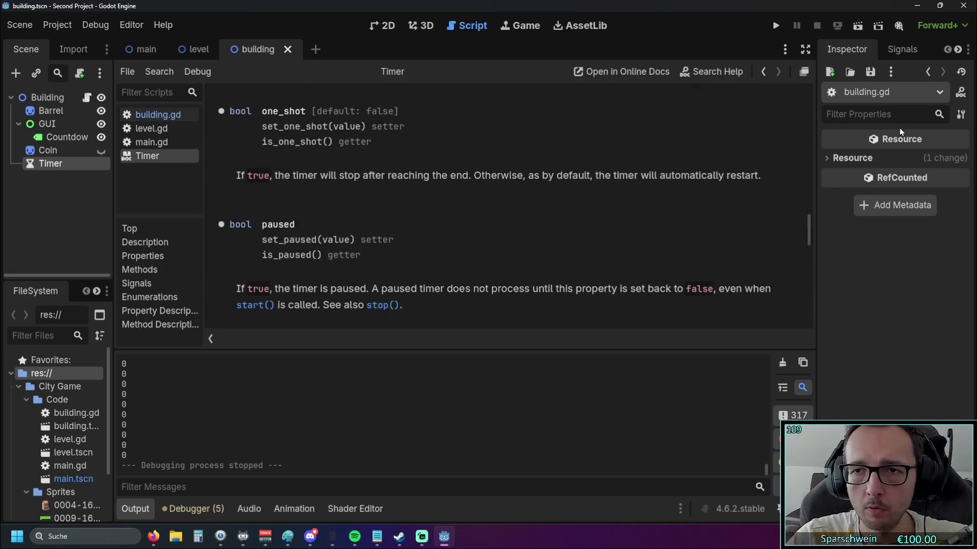
# Step: Select the building's Timer node and enter 400 as its Wait Time
pyautogui.click(157, 114)
pyautogui.click(56, 163)
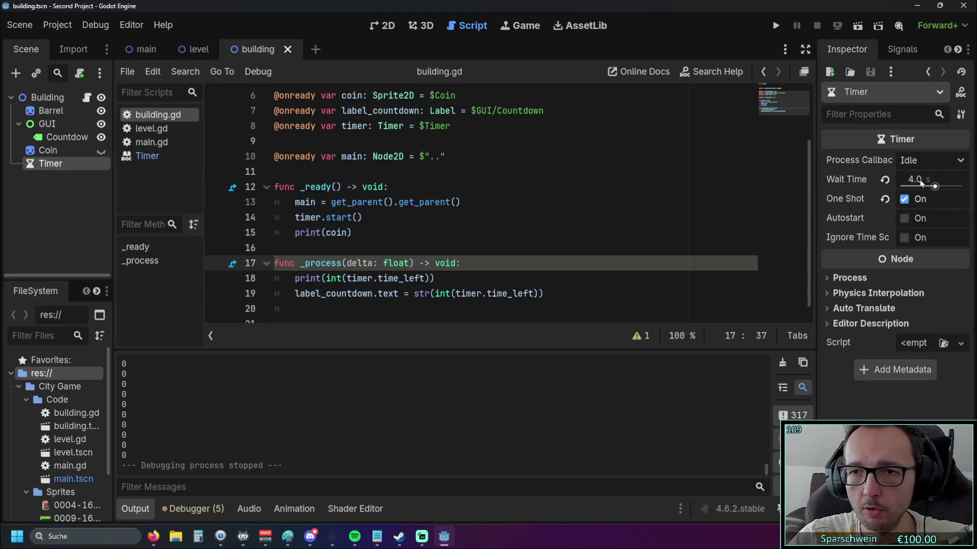
pyautogui.click(915, 180)
pyautogui.write('400')
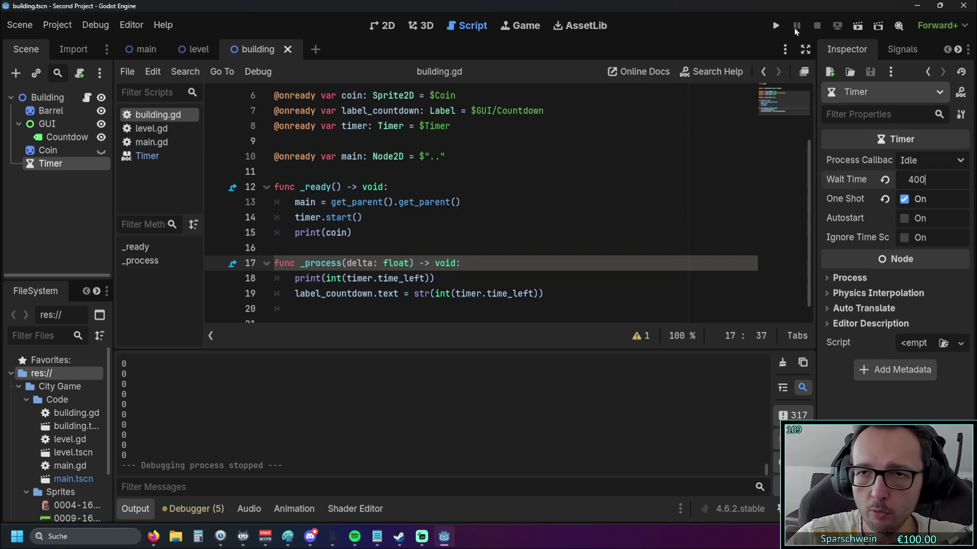
# Step: Run the game, place a barrel on a grass tile, and close the game window
pyautogui.click(775, 25)
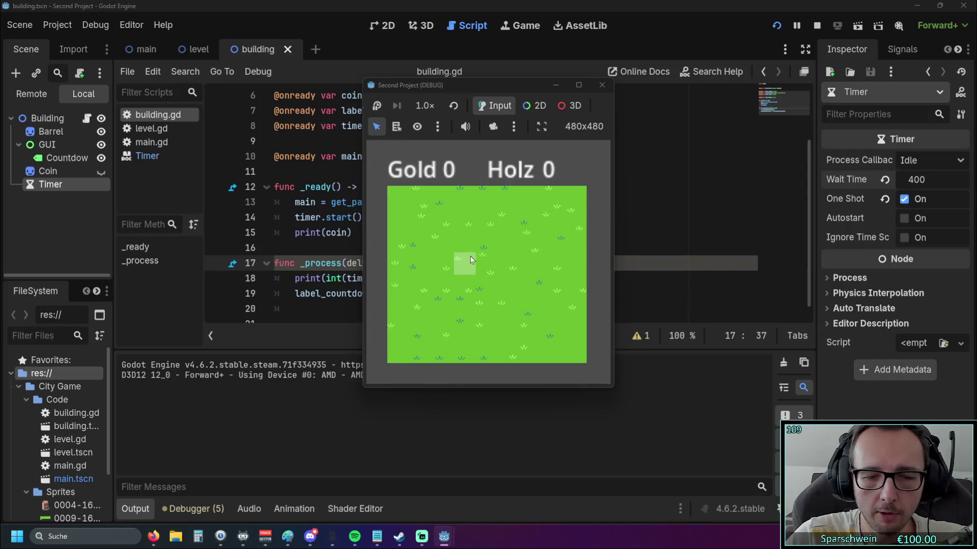
pyautogui.click(466, 259)
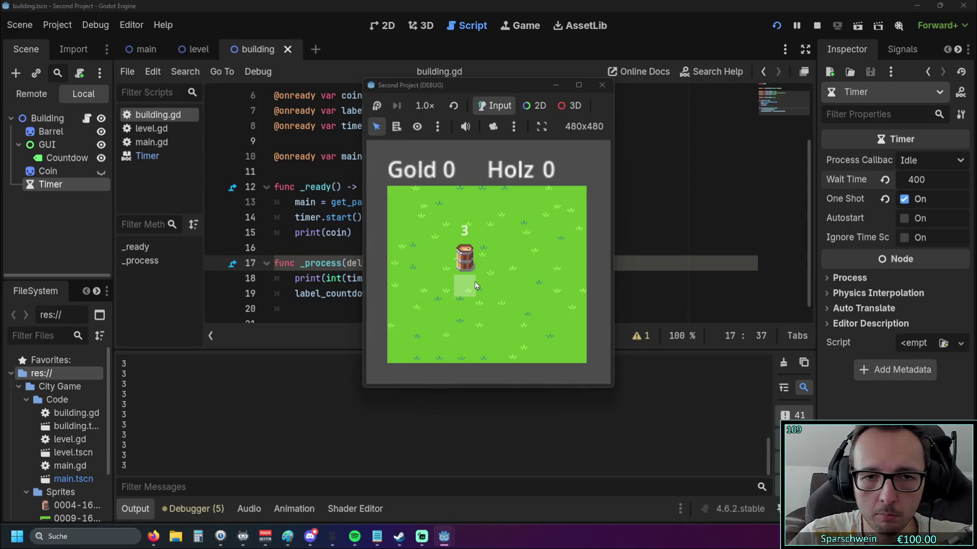
pyautogui.click(602, 84)
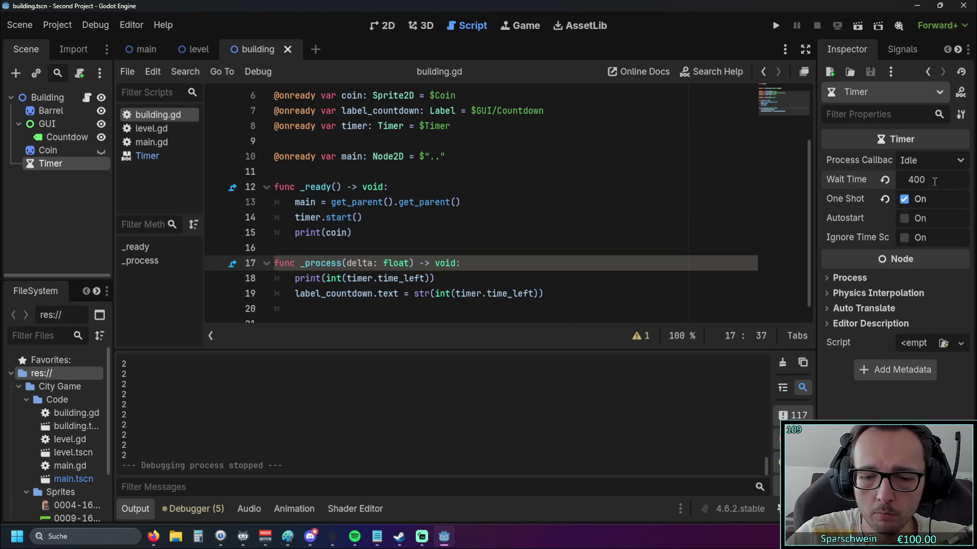
# Step: Commit the 400-second wait time, rerun with F5, and place a barrel counting down from 399
pyautogui.press('Return')
pyautogui.press('F5')
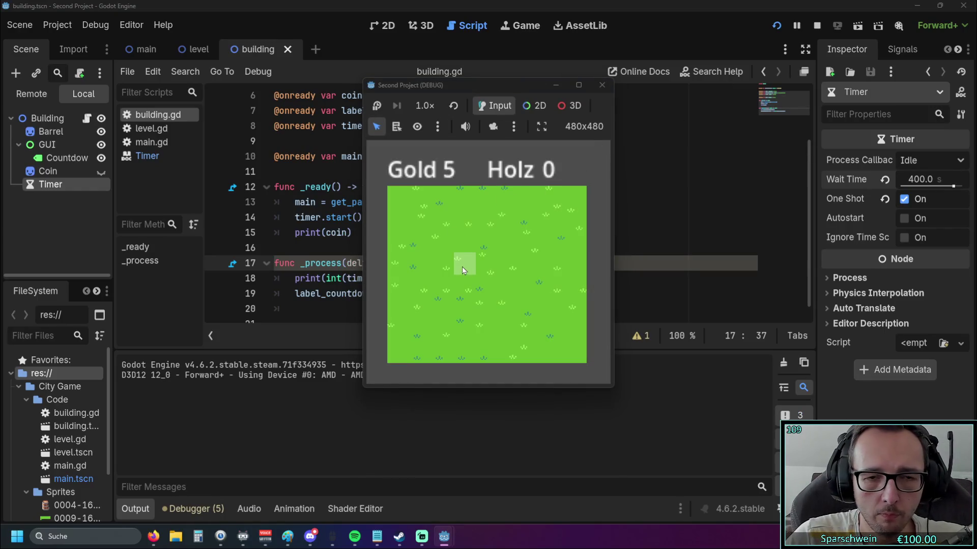
pyautogui.click(465, 264)
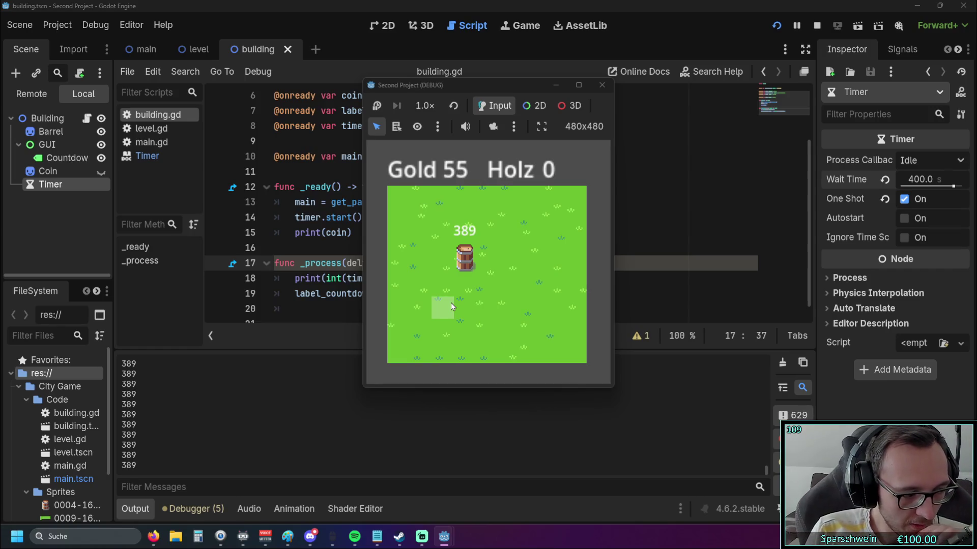
pyautogui.click(602, 87)
# Step: Open the Timer class documentation and scroll through its signals and properties
pyautogui.click(147, 156)
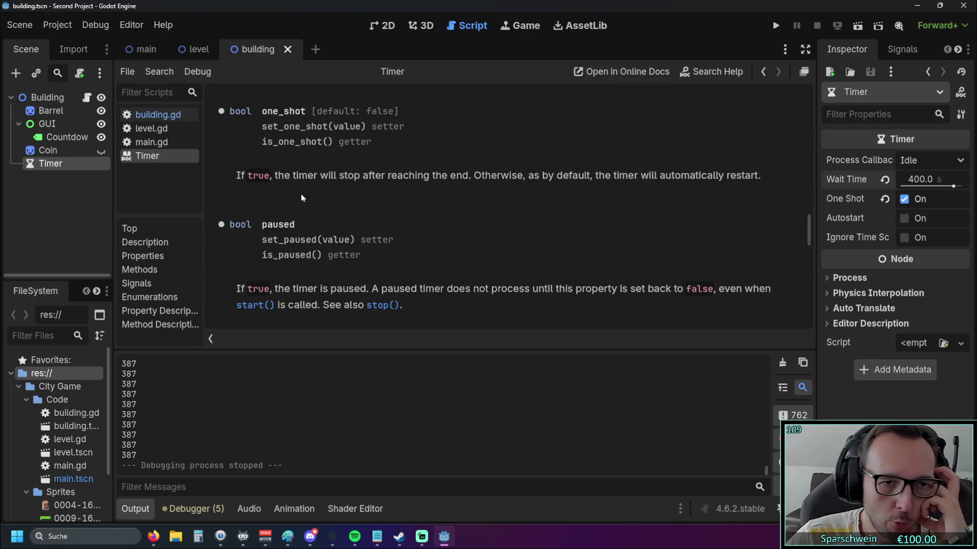
pyautogui.scroll(-5, 316, 200)
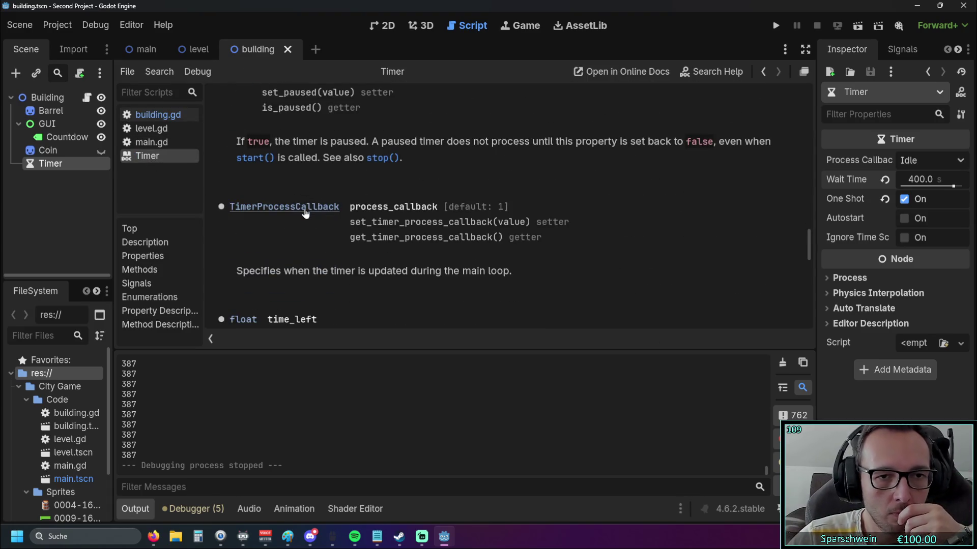
pyautogui.scroll(-3, 311, 224)
pyautogui.scroll(3, 313, 235)
pyautogui.scroll(-8, 309, 233)
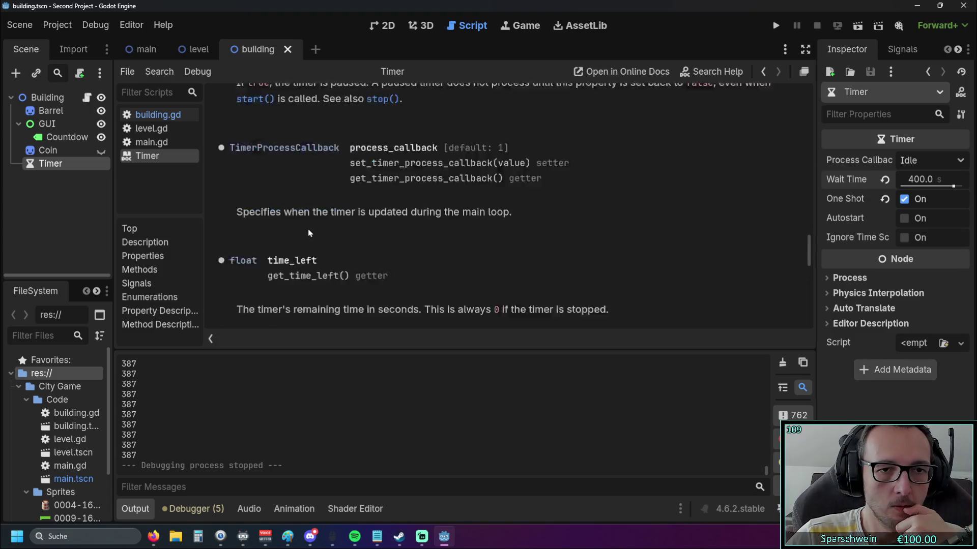
pyautogui.scroll(-4, 310, 234)
pyautogui.scroll(-2, 312, 234)
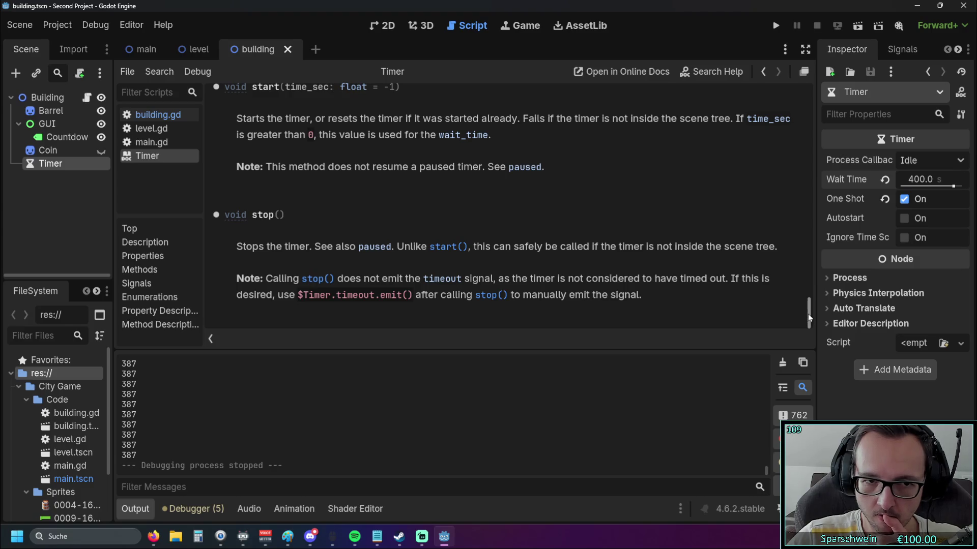
pyautogui.moveTo(809, 318)
pyautogui.mouseDown()
pyautogui.moveTo(809, 89)
pyautogui.moveTo(820, 84)
pyautogui.mouseUp()
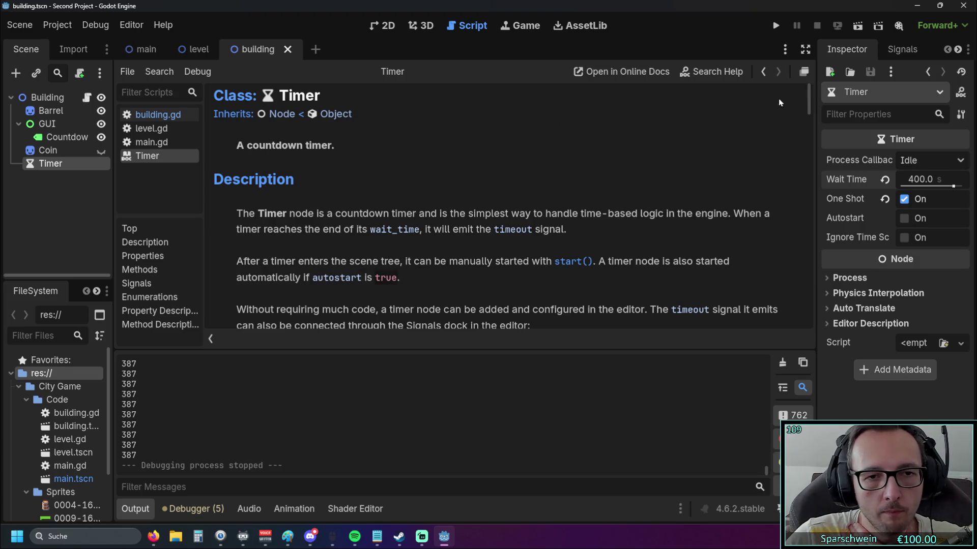
# Step: Jump to the wait_time property description and read down through the start() and stop() methods
pyautogui.click(388, 230)
pyautogui.scroll(3, 414, 234)
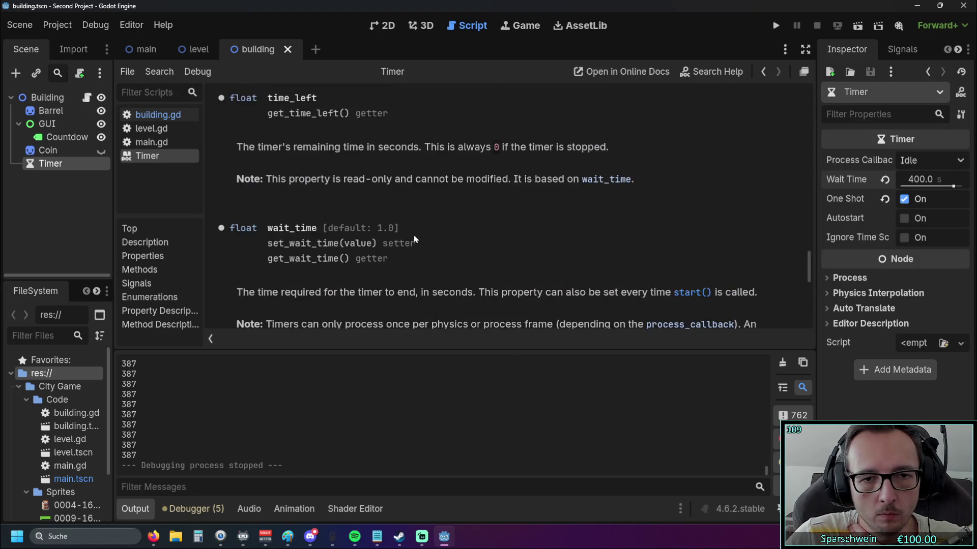
pyautogui.scroll(-2, 413, 235)
pyautogui.moveTo(808, 273); pyautogui.dragTo(826, 77)
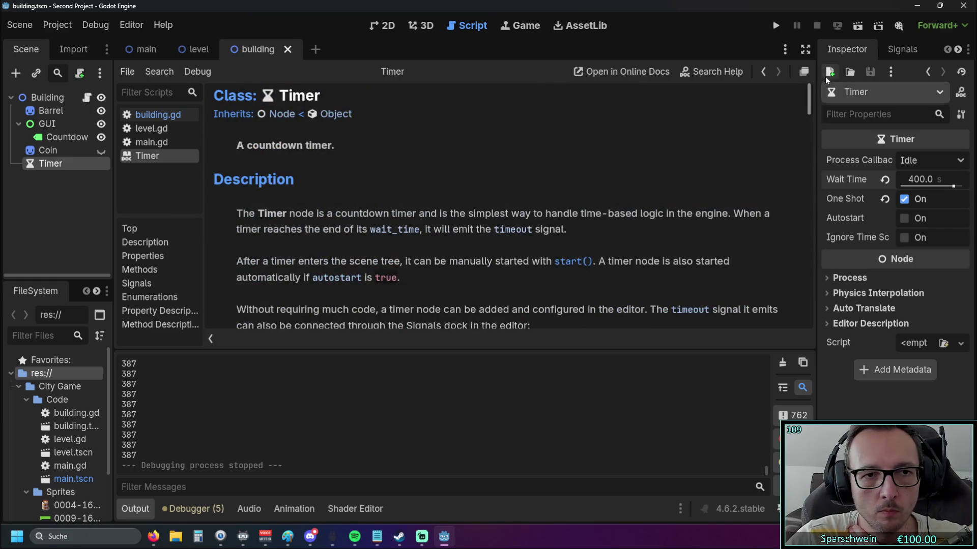
pyautogui.scroll(-3, 386, 173)
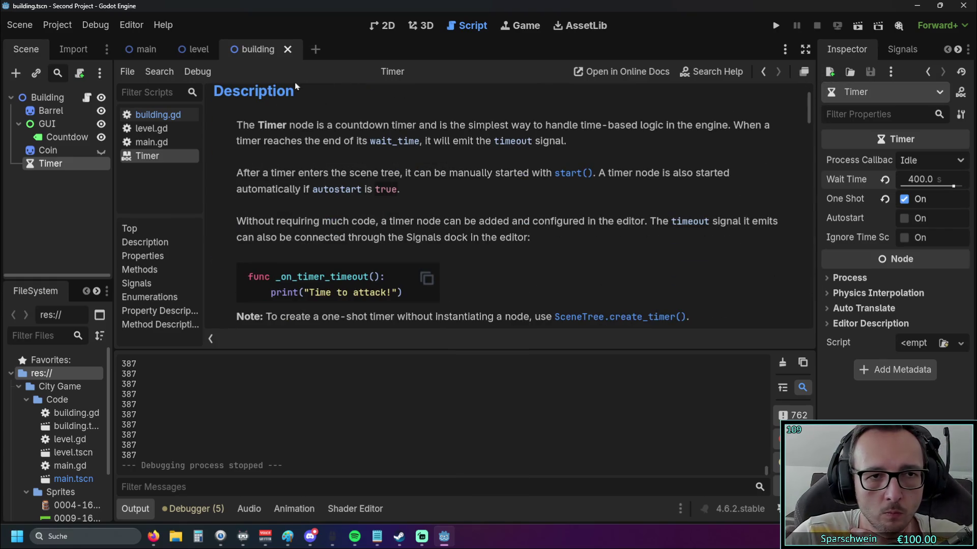
pyautogui.scroll(-4, 362, 170)
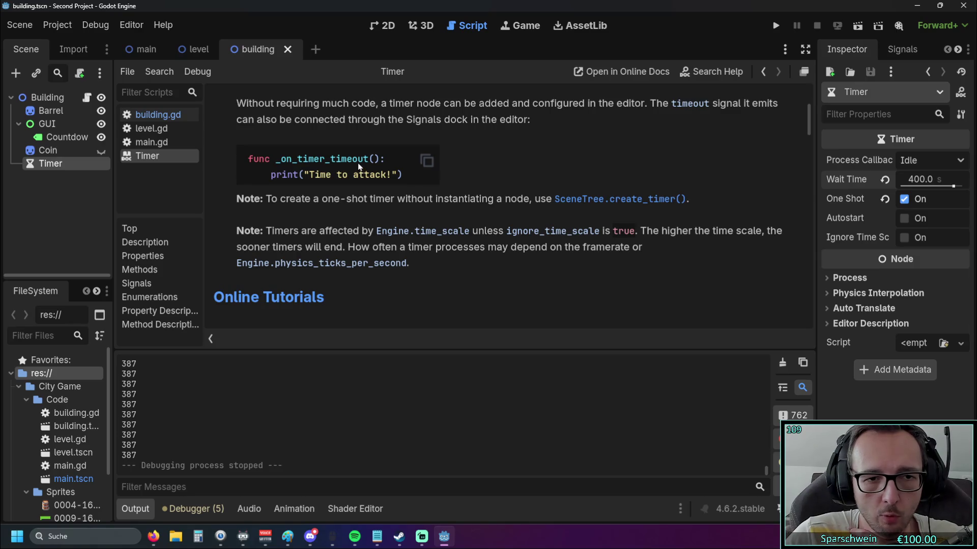
pyautogui.scroll(-7, 361, 169)
pyautogui.scroll(-4, 362, 168)
pyautogui.scroll(-6, 362, 168)
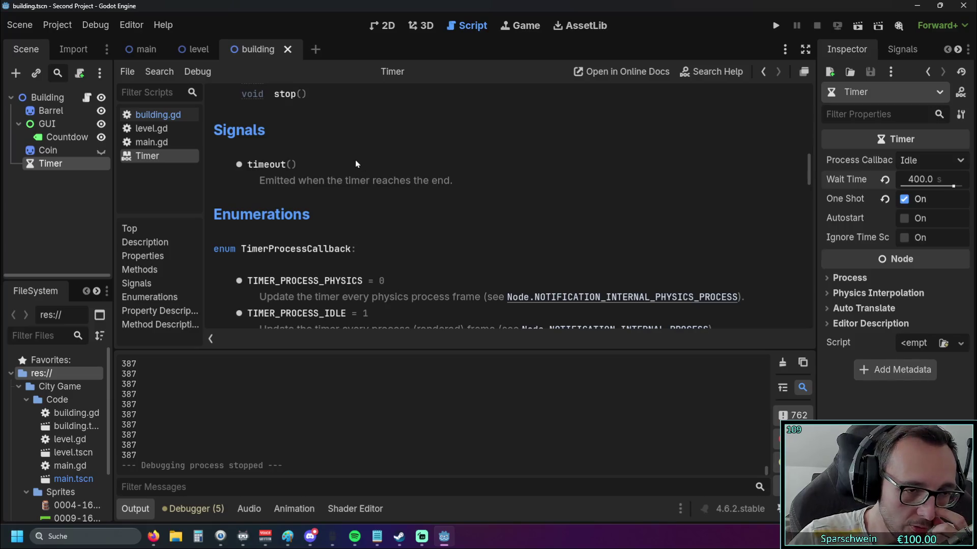
pyautogui.scroll(-16, 346, 158)
pyautogui.scroll(-14, 335, 160)
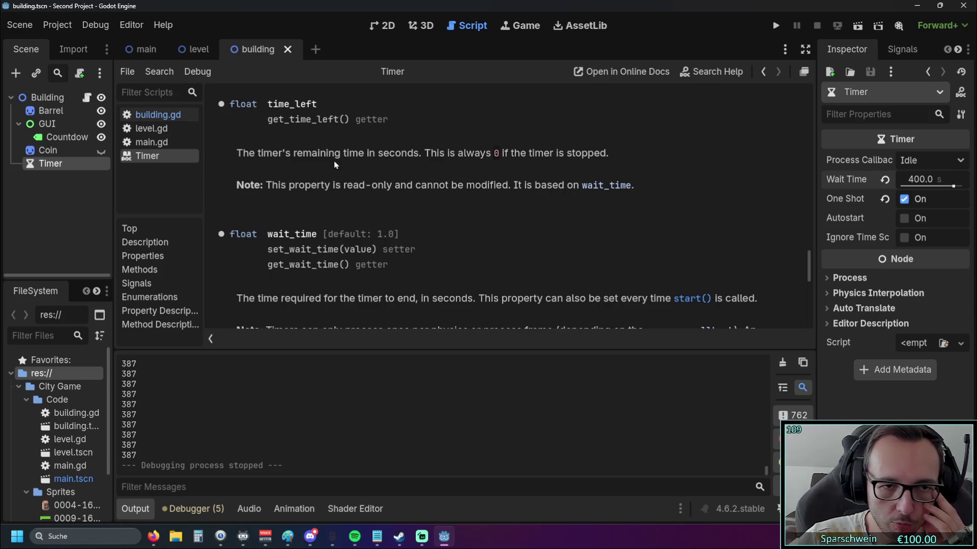
pyautogui.scroll(-5, 327, 162)
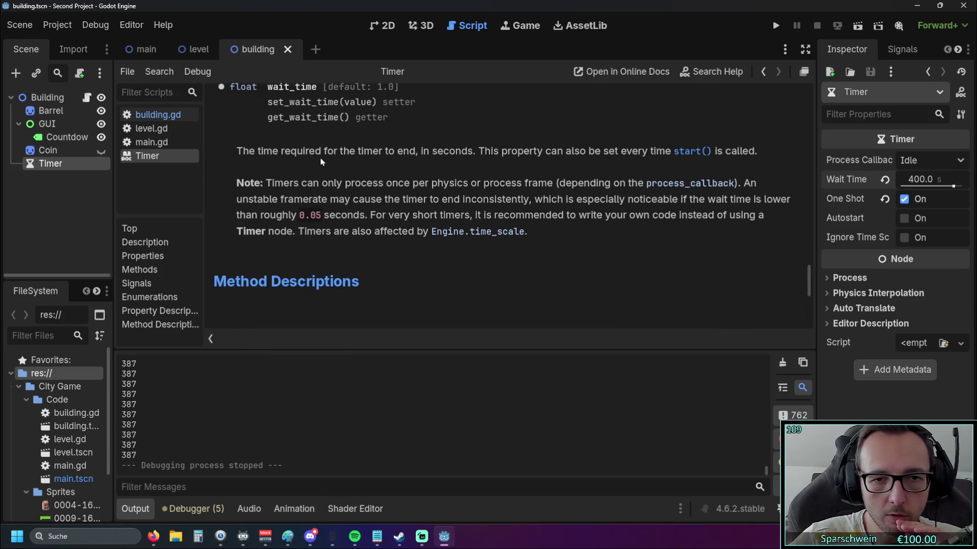
pyautogui.scroll(-6, 320, 164)
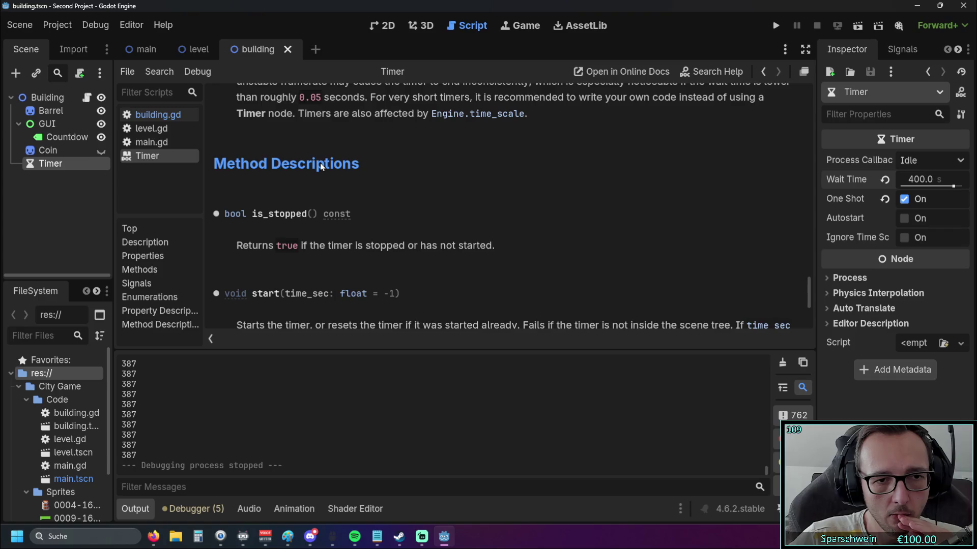
pyautogui.scroll(-5, 320, 171)
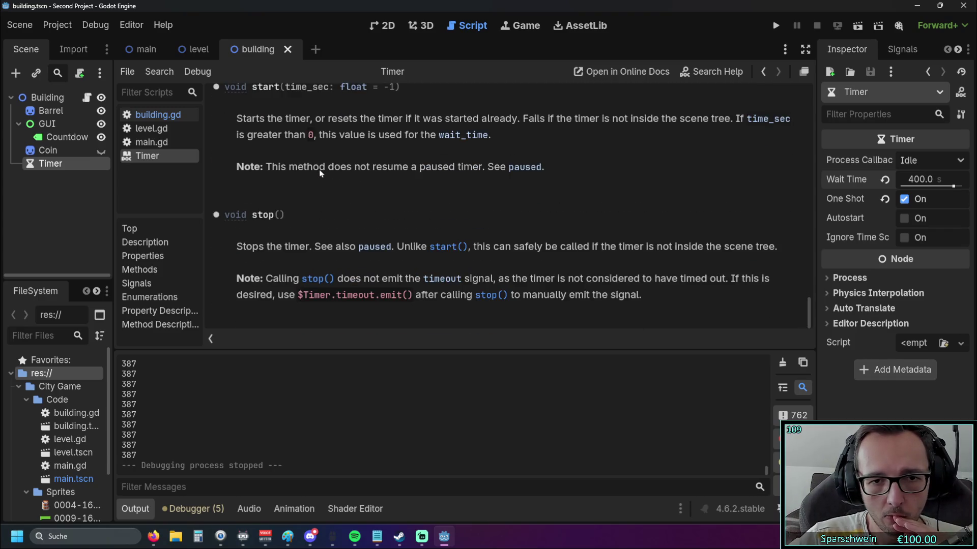
pyautogui.click(162, 25)
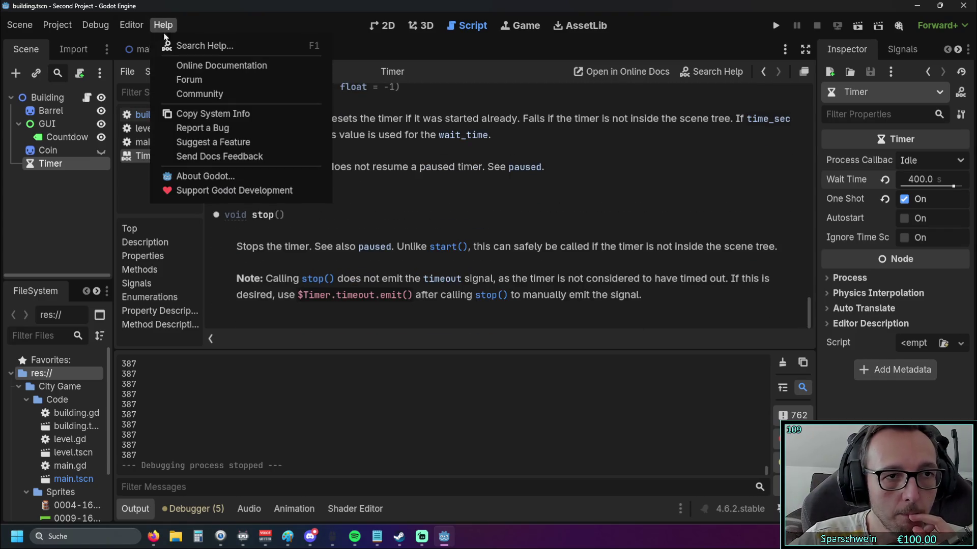
pyautogui.click(189, 46)
pyautogui.write('time')
pyautogui.scroll(-5, 530, 295)
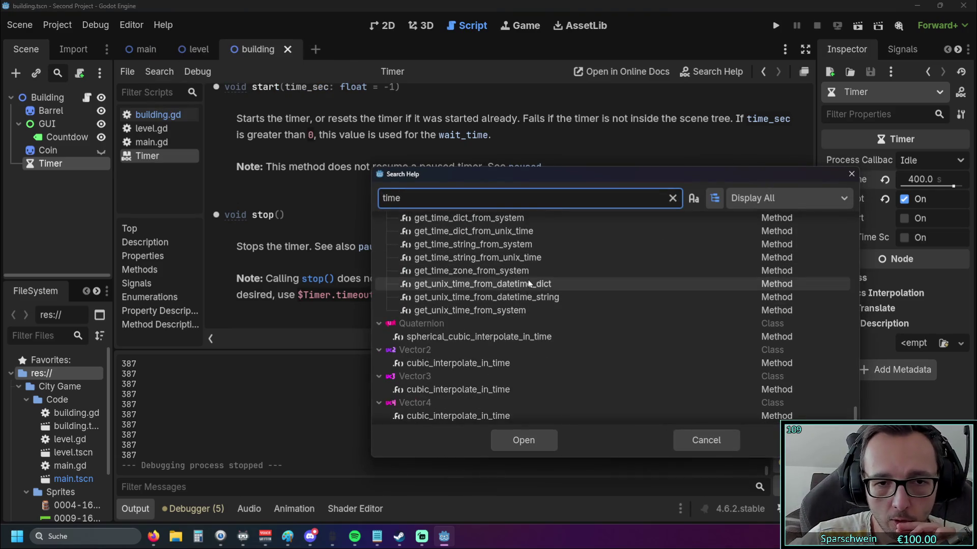
pyautogui.scroll(15, 532, 316)
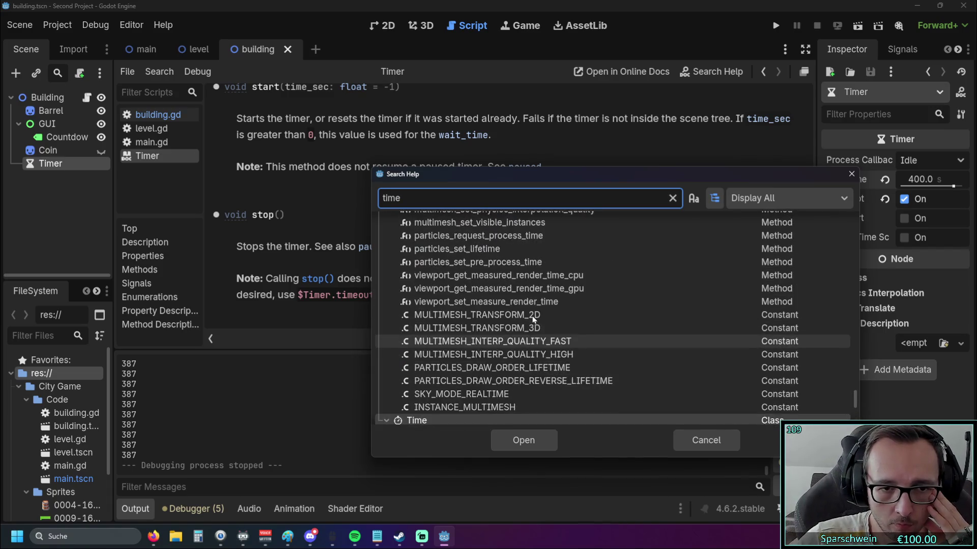
pyautogui.scroll(10, 532, 318)
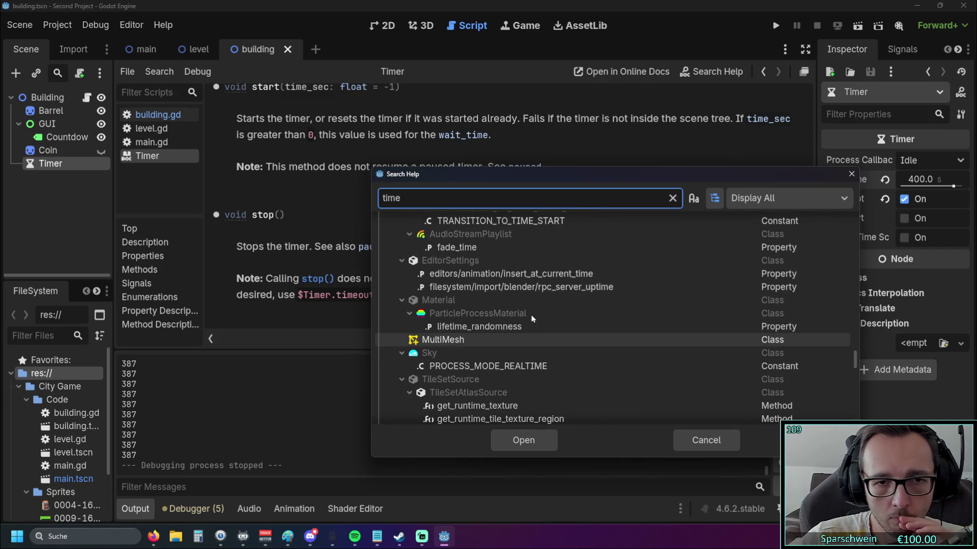
pyautogui.scroll(15, 533, 320)
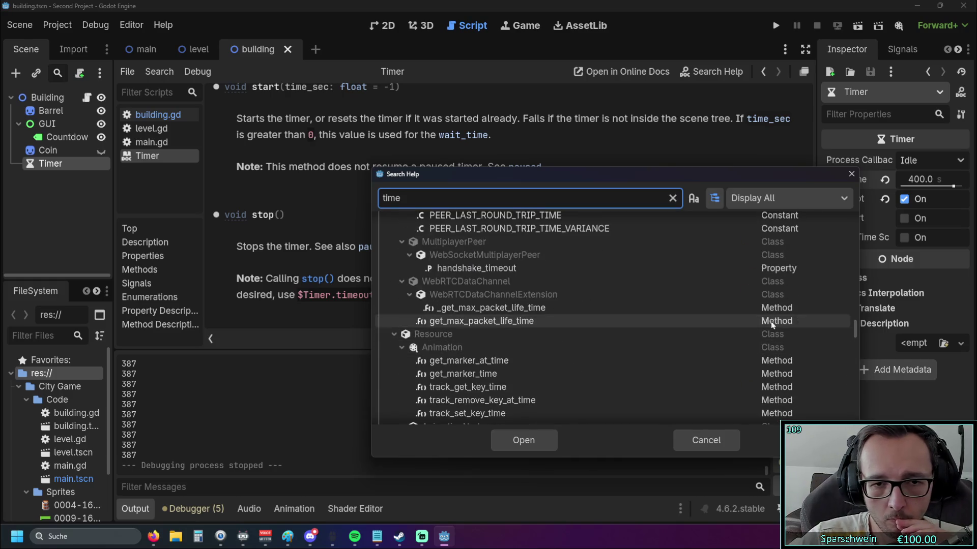
pyautogui.moveTo(853, 329); pyautogui.dragTo(853, 209)
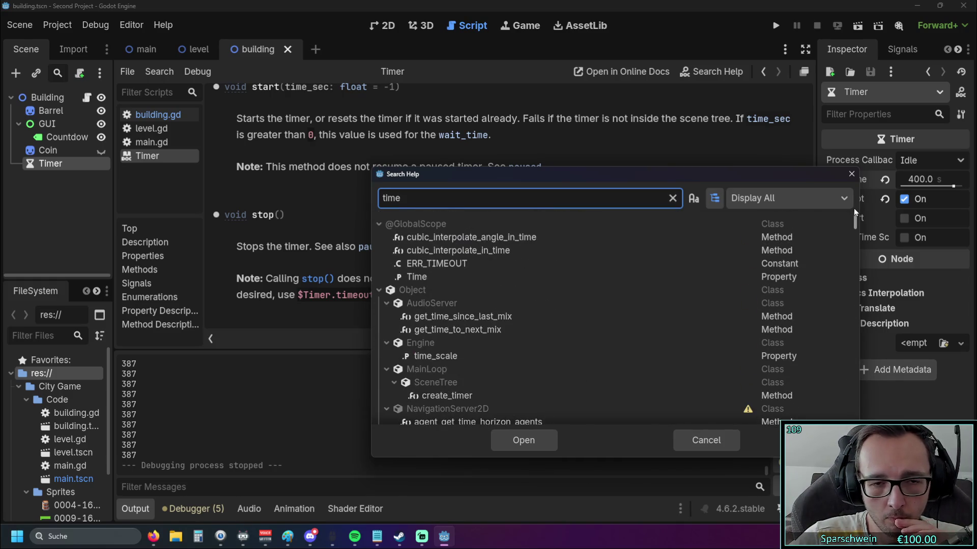
pyautogui.click(469, 278)
pyautogui.press('Escape')
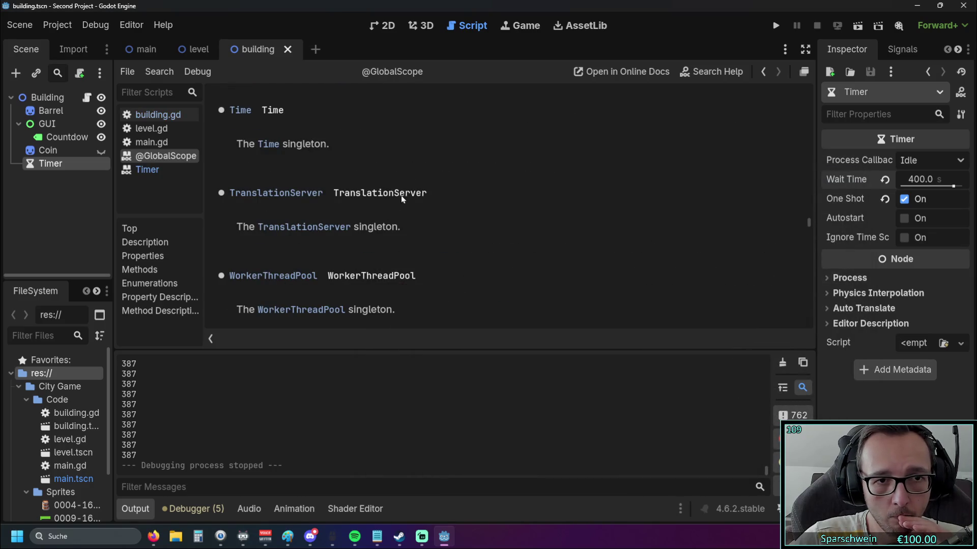
pyautogui.scroll(-8, 402, 194)
pyautogui.scroll(-10, 400, 197)
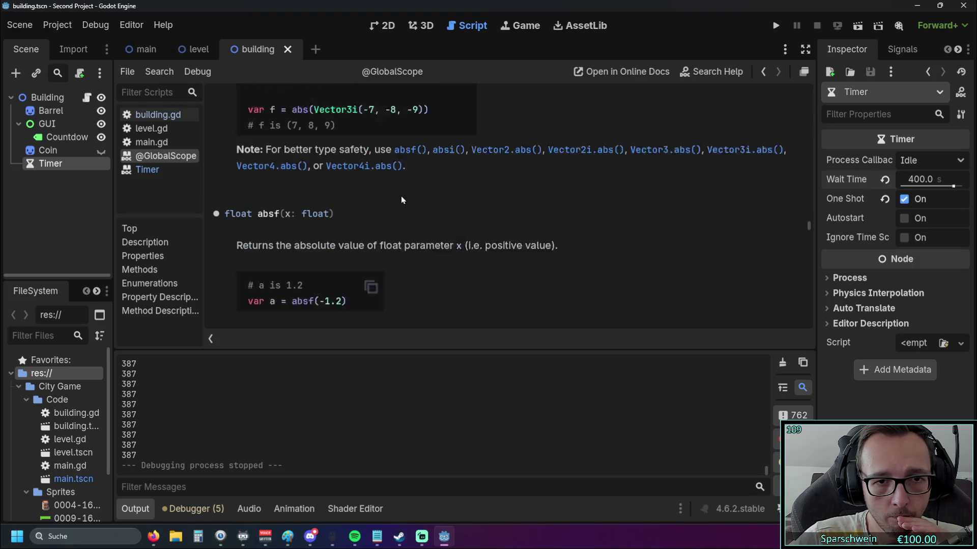
pyautogui.scroll(-10, 400, 196)
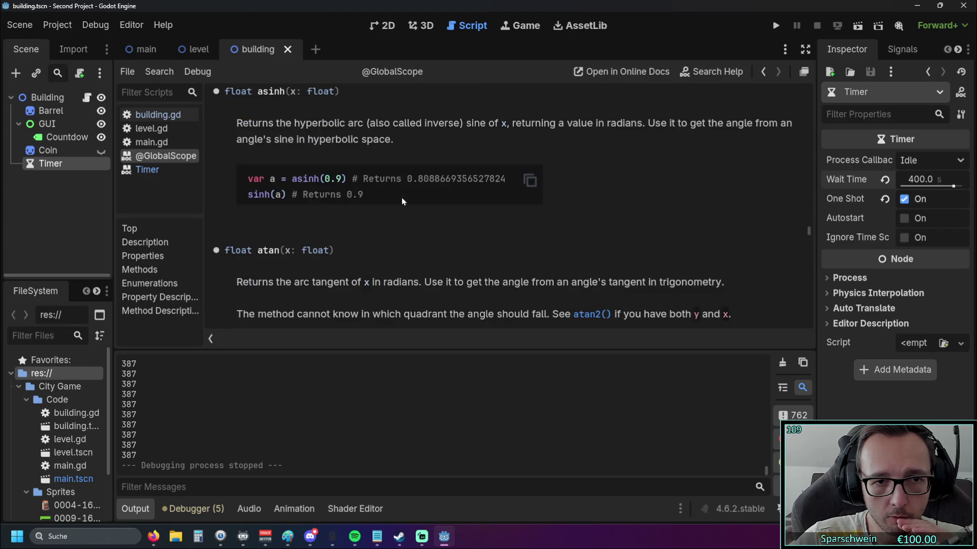
pyautogui.scroll(-4, 402, 198)
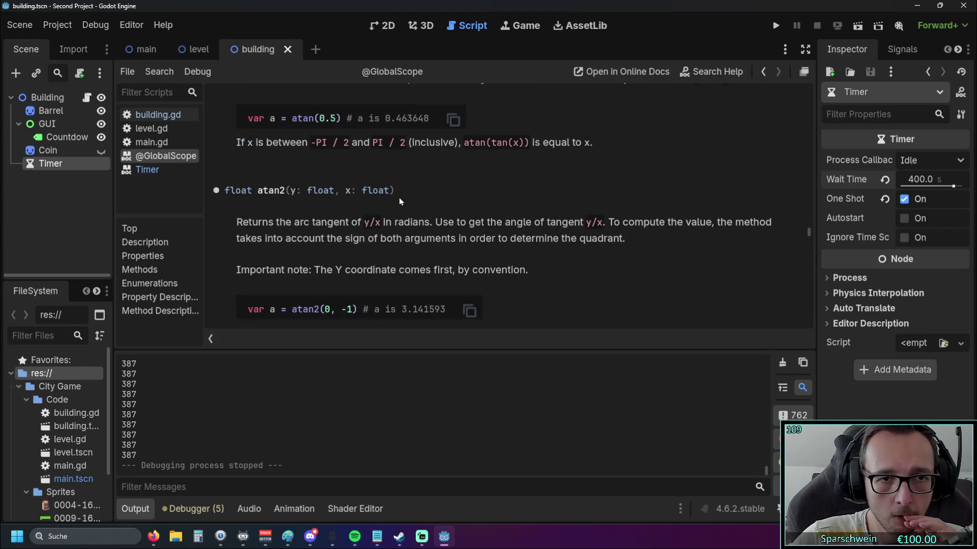
pyautogui.scroll(-5, 399, 198)
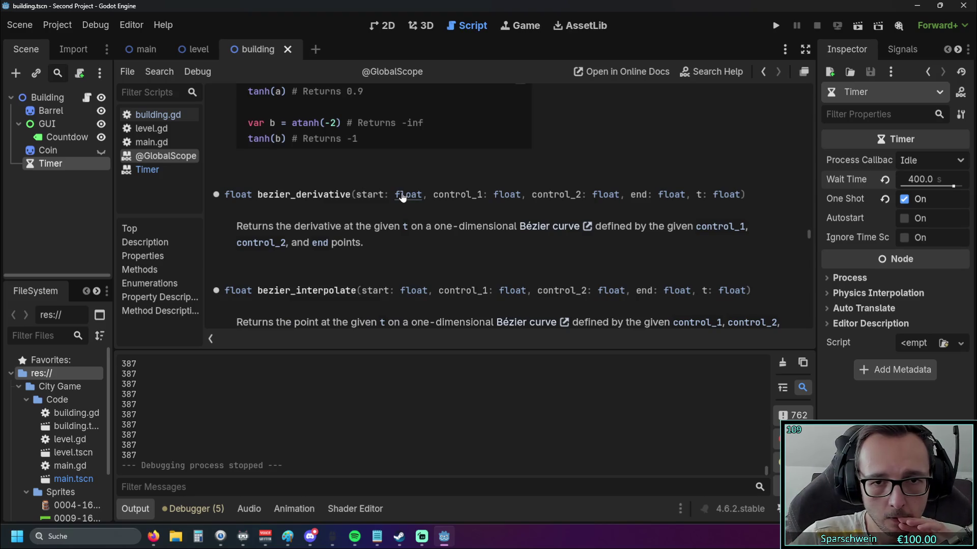
pyautogui.scroll(-5, 405, 198)
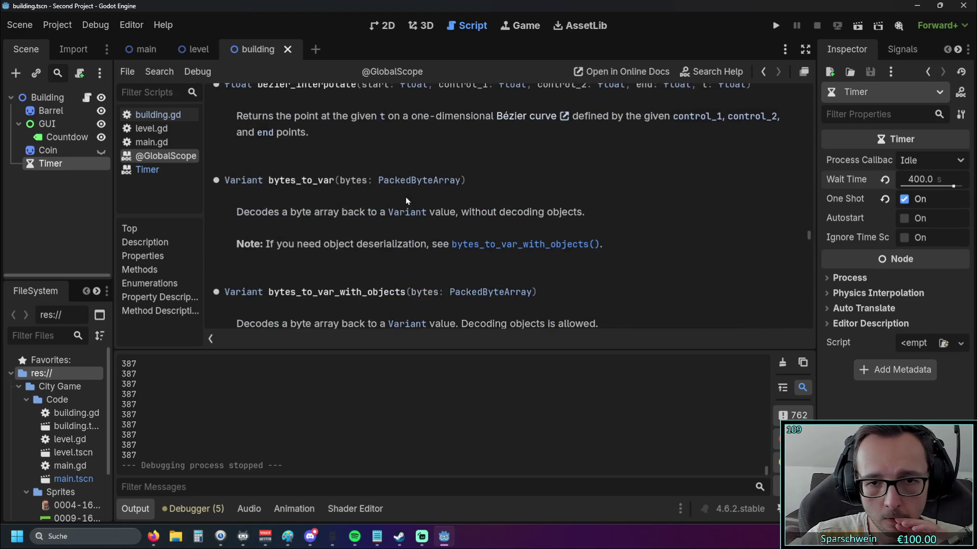
pyautogui.rightClick(163, 157)
pyautogui.click(194, 170)
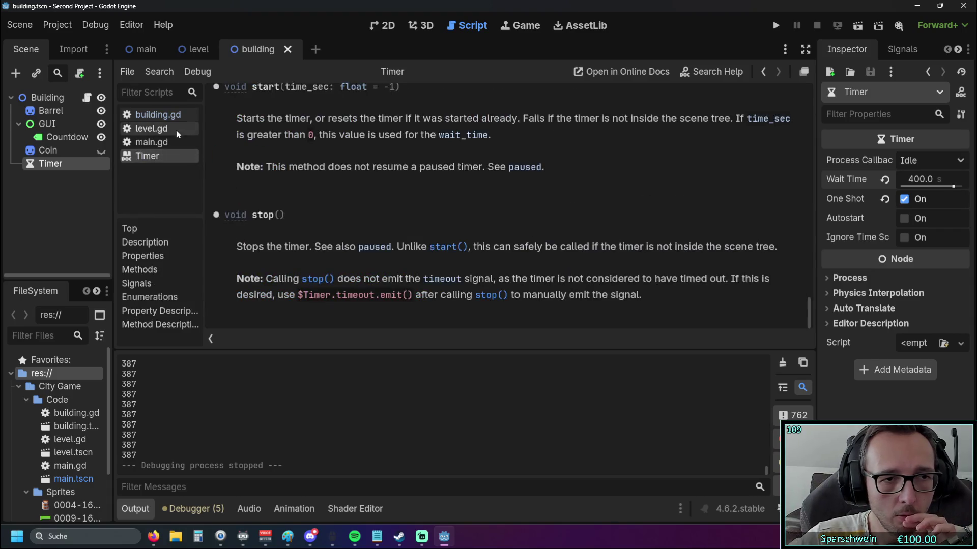
pyautogui.click(163, 24)
pyautogui.click(183, 44)
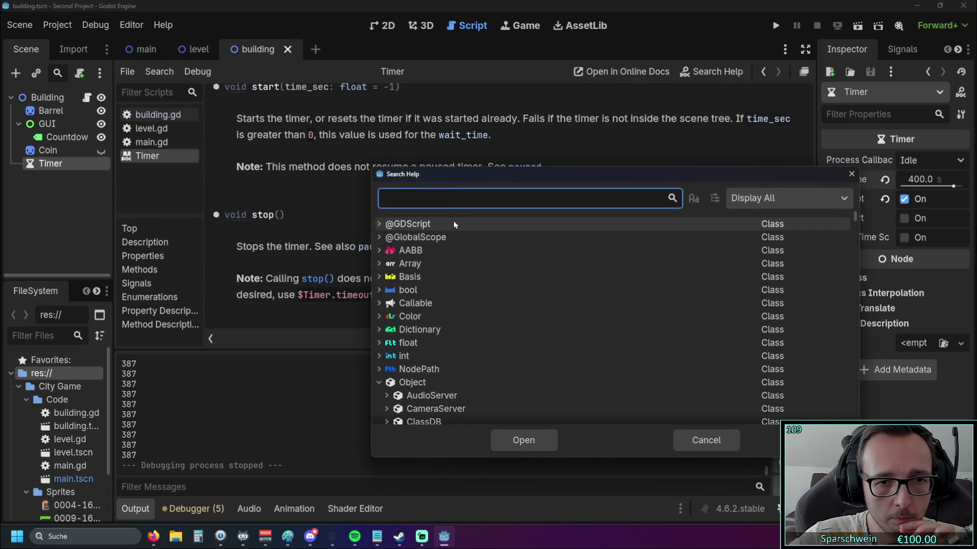
# Step: Search the docs for 'timer' and select the create_timer method result
pyautogui.write('time')
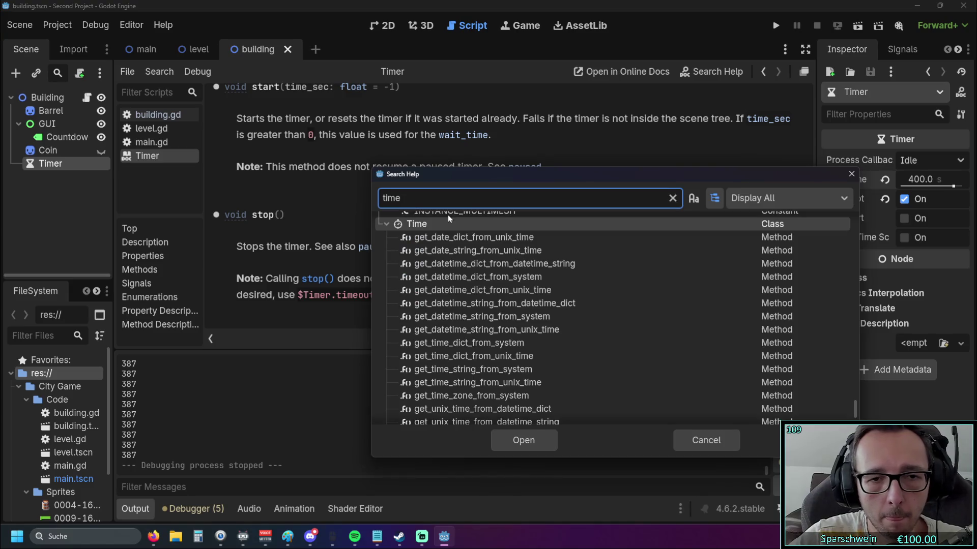
pyautogui.write('er')
pyautogui.press('BackSpace')
pyautogui.press('BackSpace')
pyautogui.write('r')
pyautogui.scroll(-3, 499, 280)
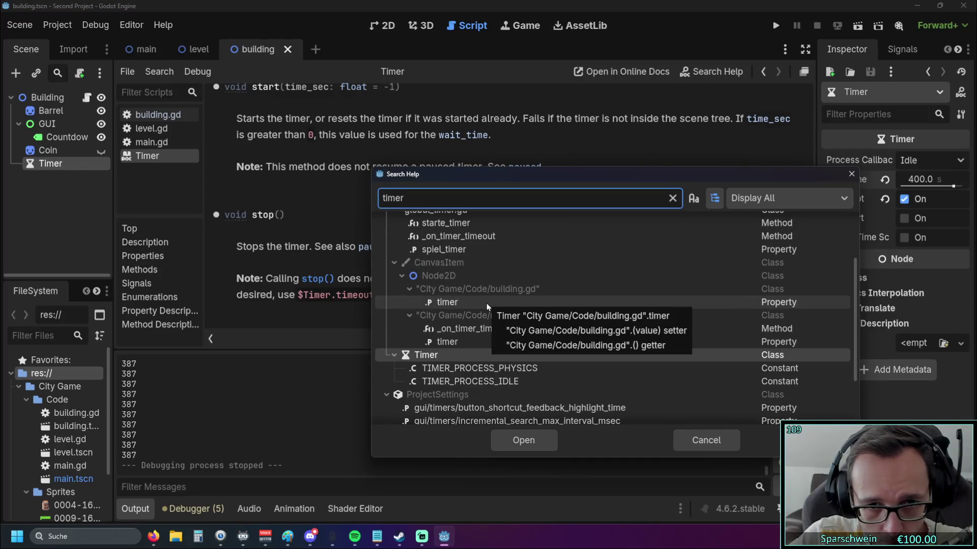
pyautogui.scroll(-2, 555, 311)
pyautogui.scroll(-1, 554, 310)
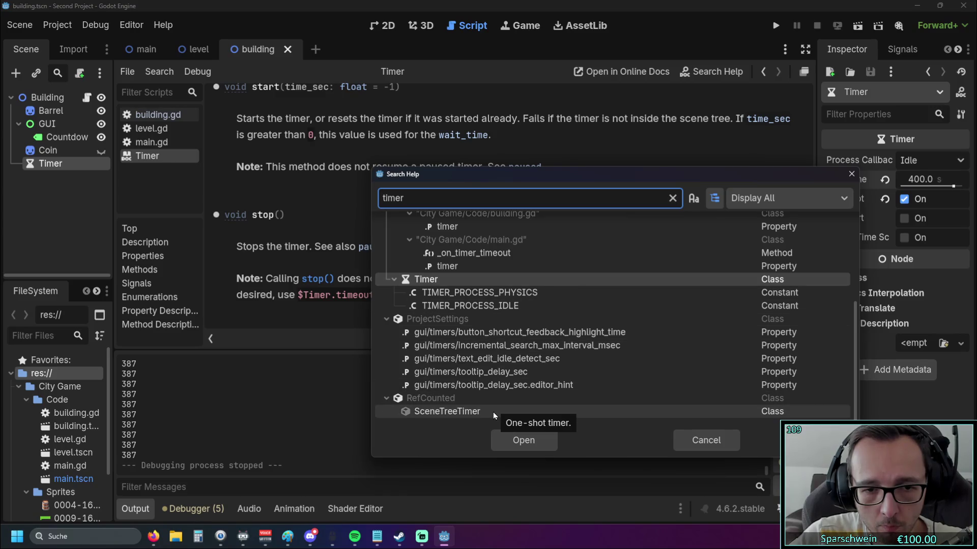
pyautogui.scroll(6, 482, 386)
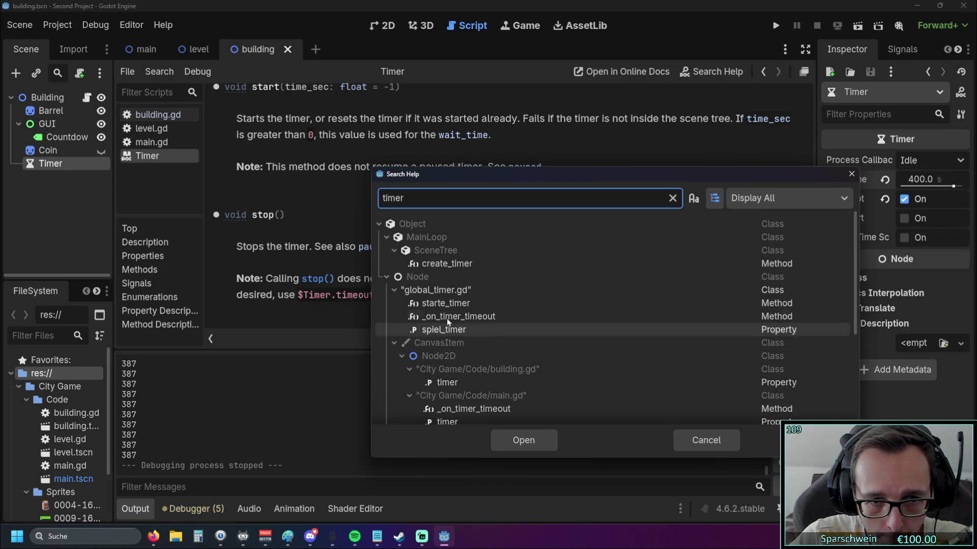
pyautogui.click(437, 265)
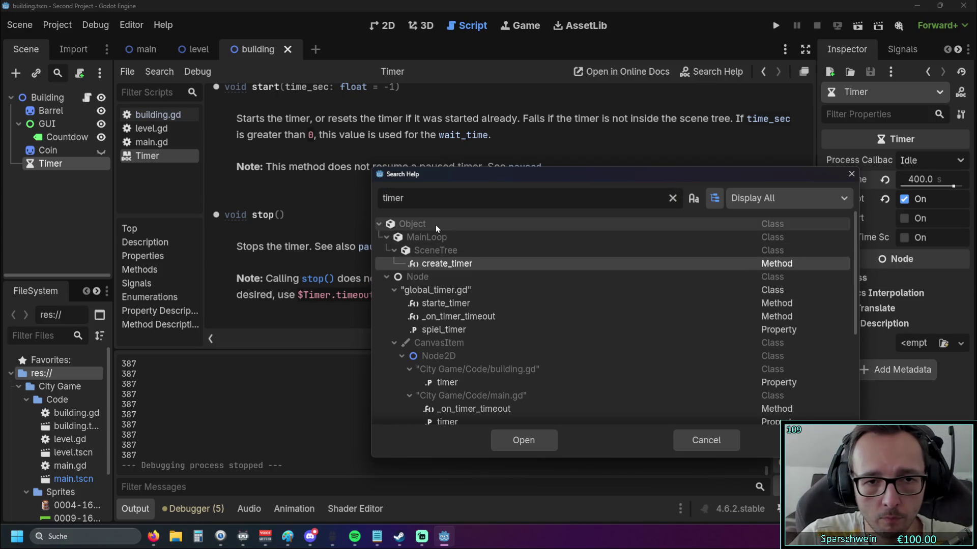
pyautogui.click(673, 198)
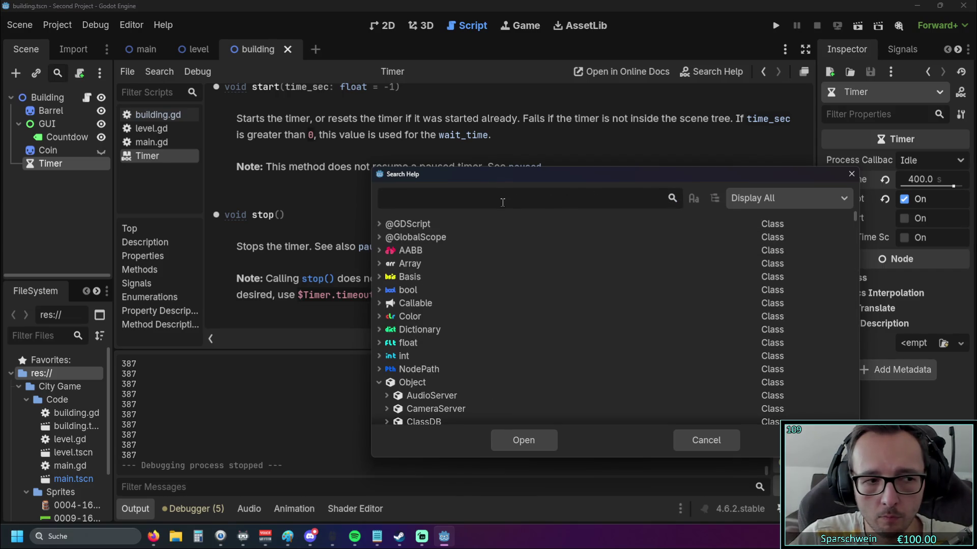
pyautogui.write('clock')
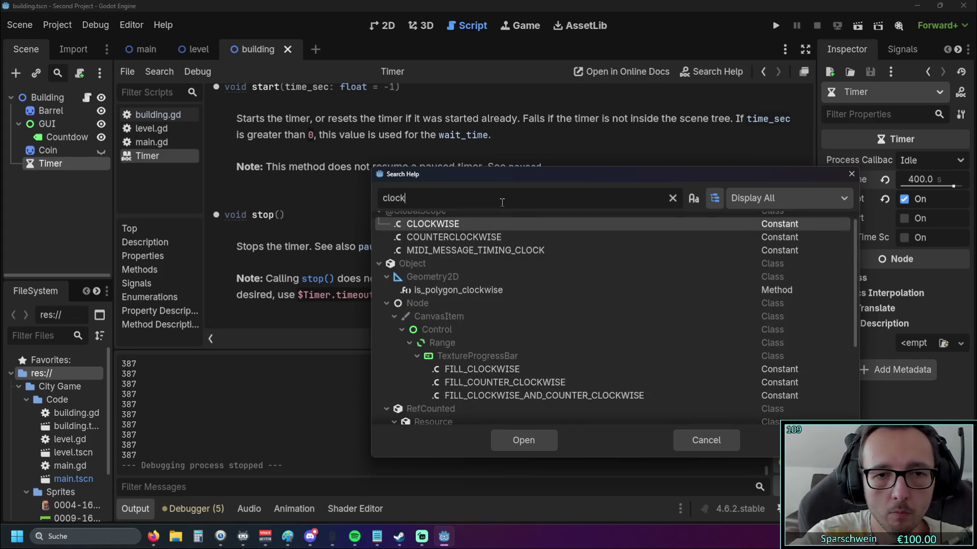
pyautogui.scroll(-3, 482, 264)
pyautogui.scroll(3, 478, 268)
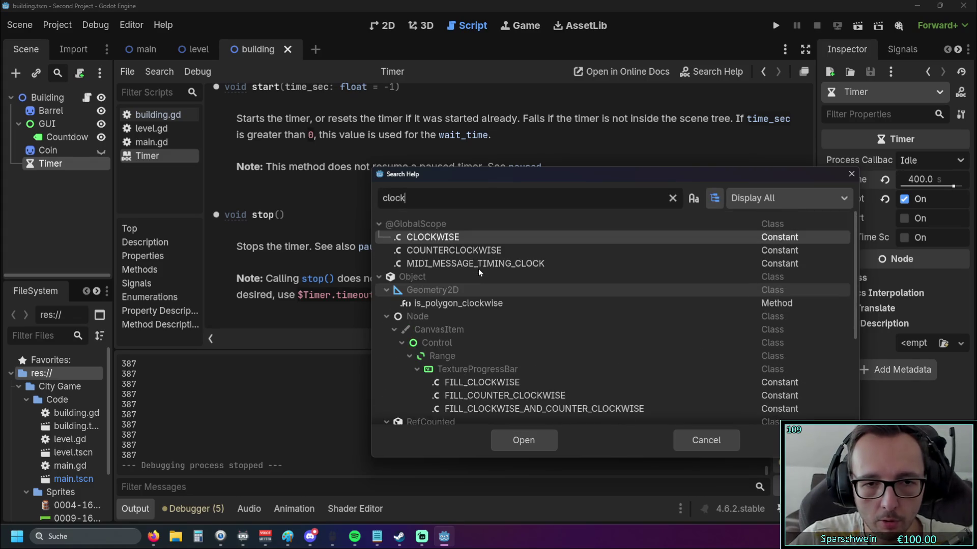
pyautogui.scroll(-3, 478, 269)
pyautogui.scroll(3, 478, 267)
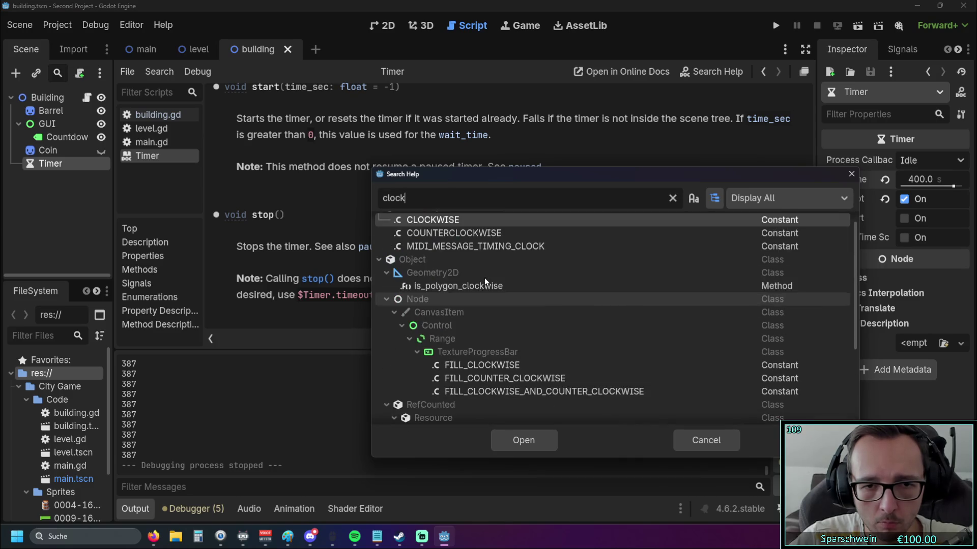
pyautogui.scroll(1, 486, 279)
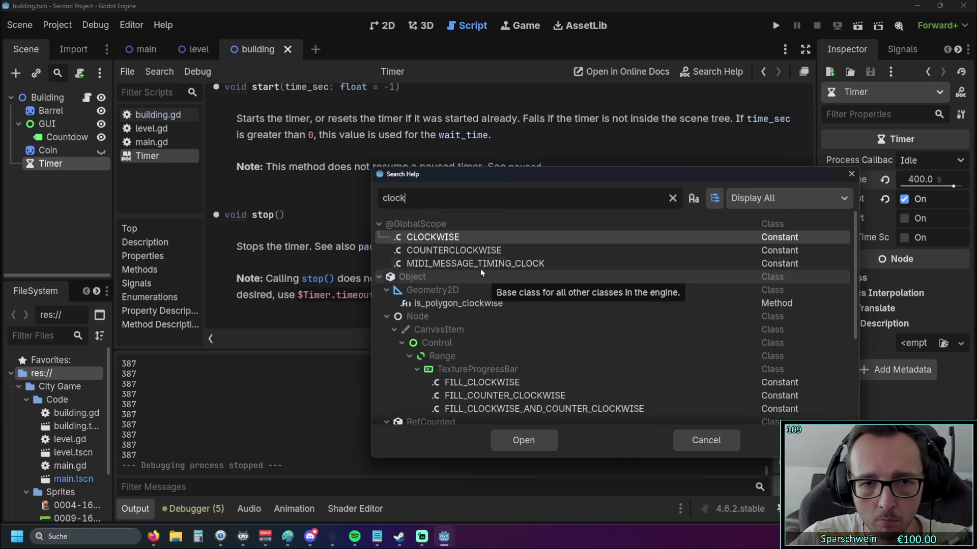
pyautogui.doubleClick(459, 237)
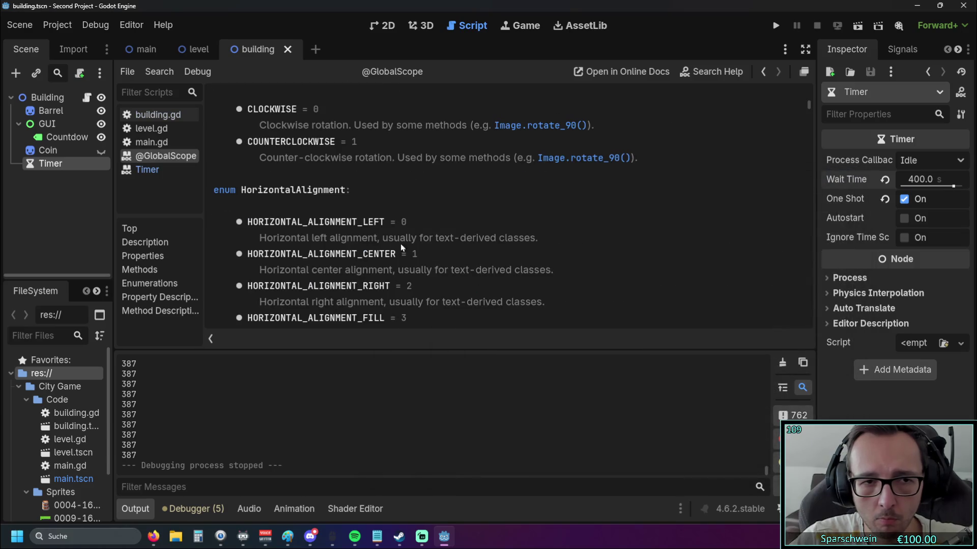
pyautogui.scroll(-3, 367, 237)
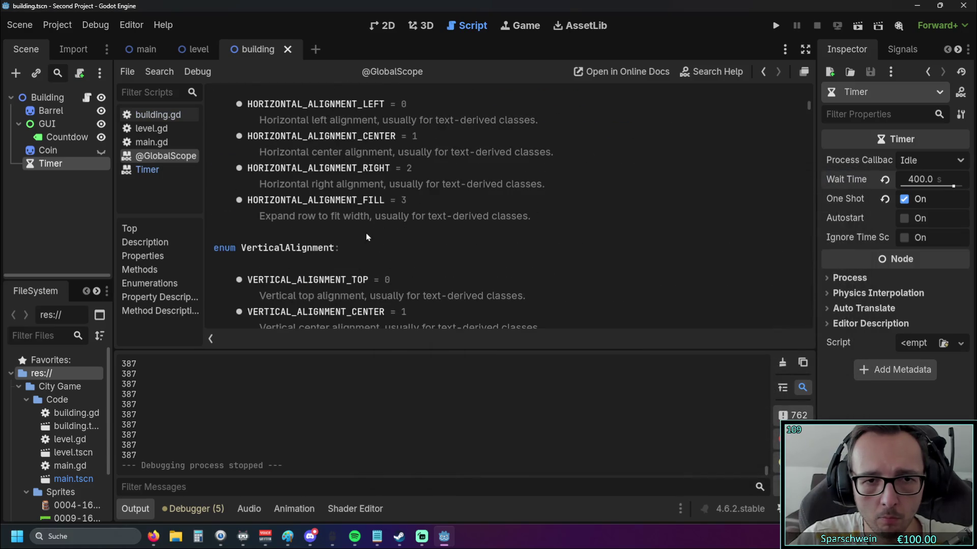
pyautogui.scroll(-1, 366, 237)
pyautogui.scroll(4, 365, 233)
pyautogui.rightClick(137, 154)
pyautogui.press('Escape')
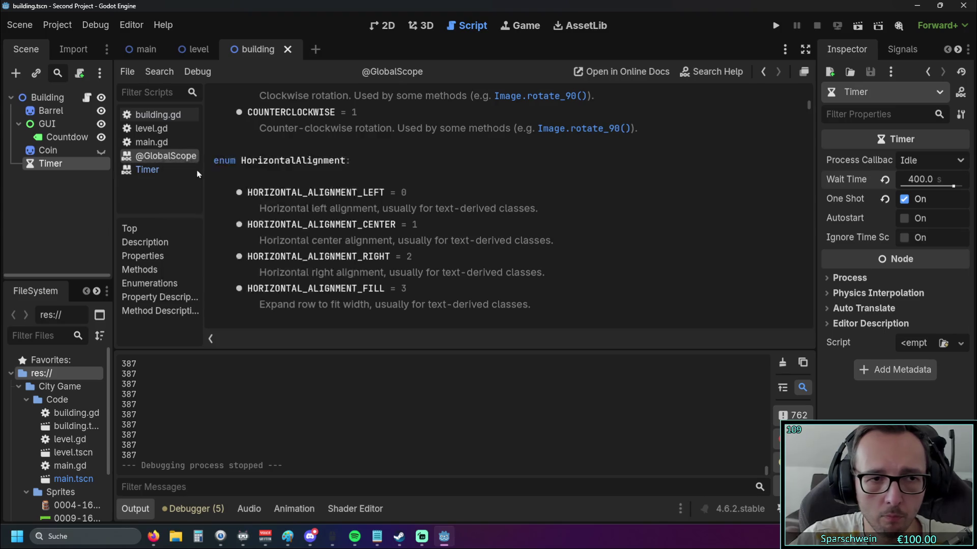
pyautogui.hotkey('ctrl', 'w')
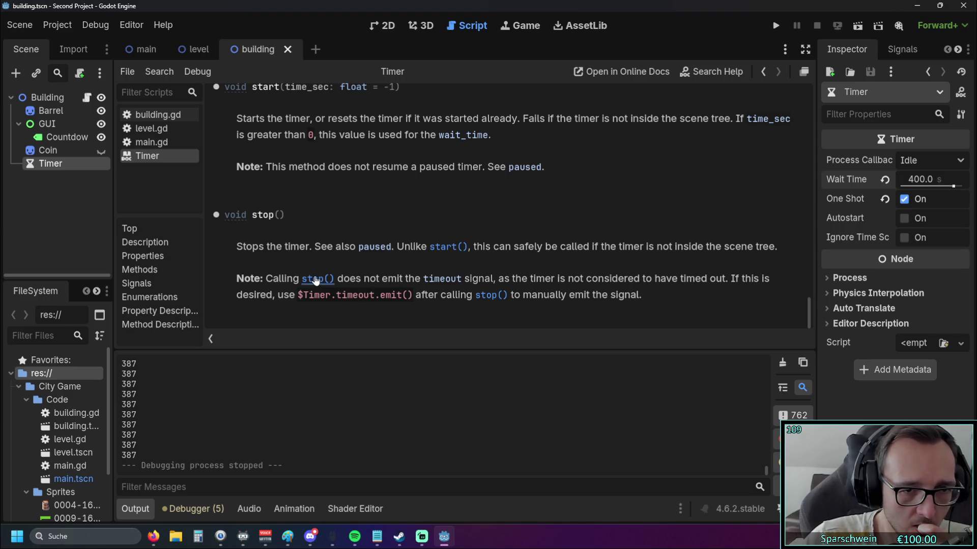
# Step: Jump to the Timer's paused property and scroll the docs to the TimerProcessCallback enumeration
pyautogui.click(381, 249)
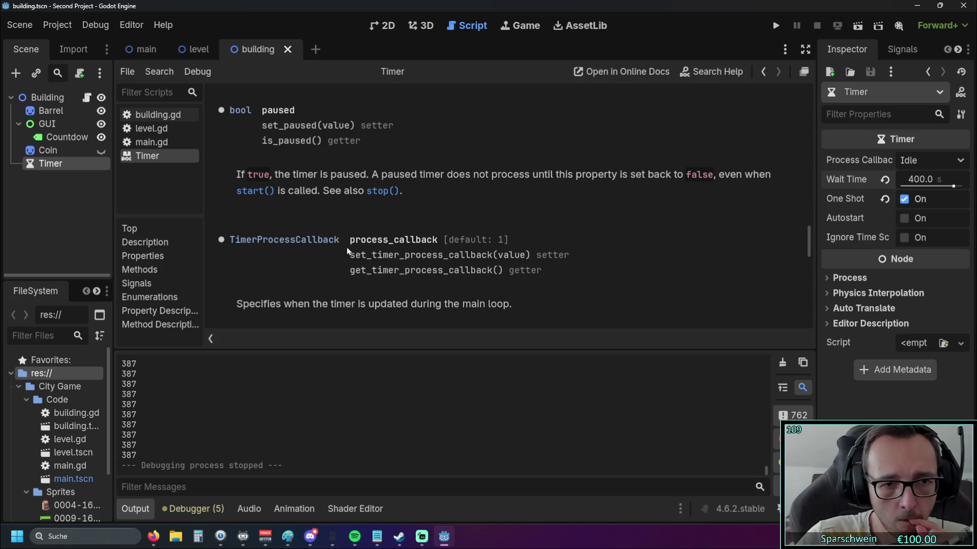
pyautogui.scroll(3, 496, 260)
pyautogui.scroll(15, 804, 158)
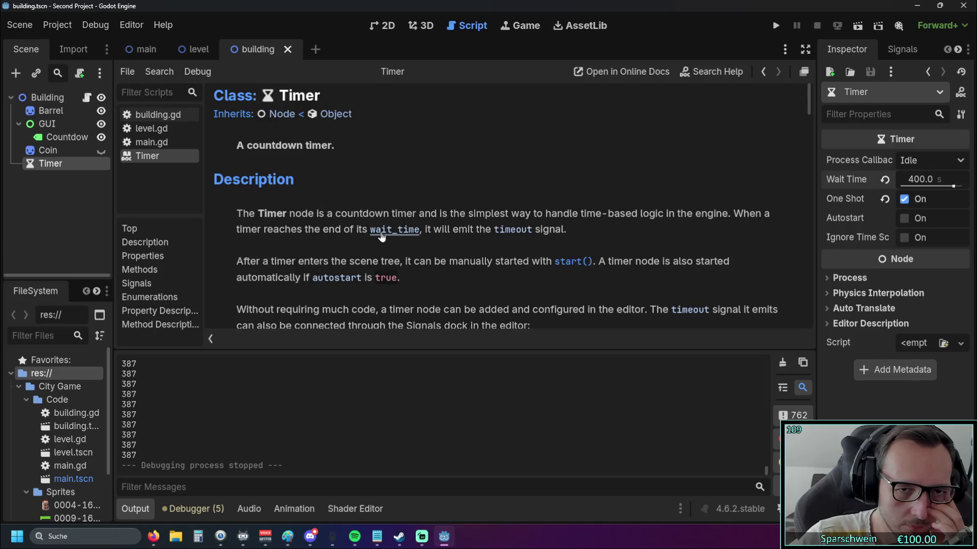
pyautogui.scroll(-10, 507, 241)
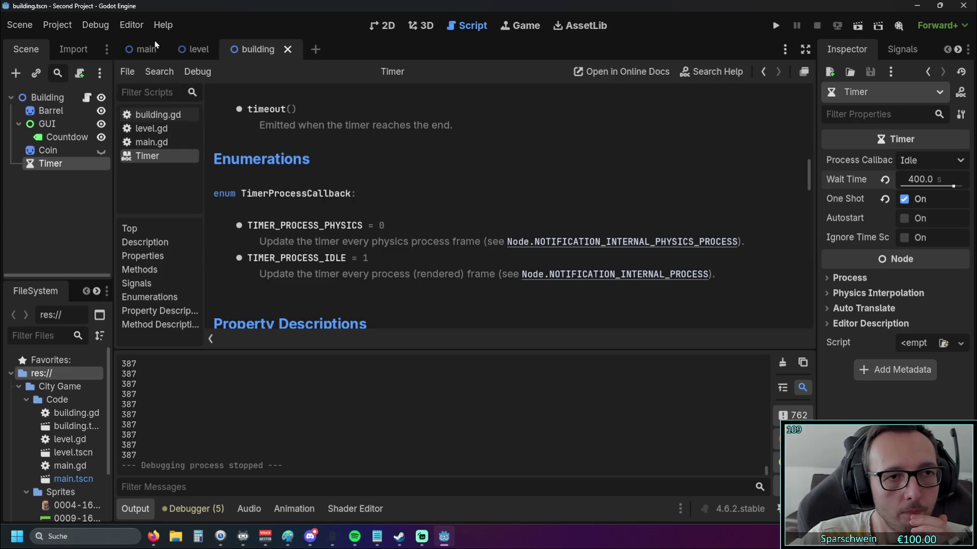
# Step: Filter Editor Settings for 'time', close the dialog, and bring up the Help menu
pyautogui.click(132, 25)
pyautogui.click(169, 51)
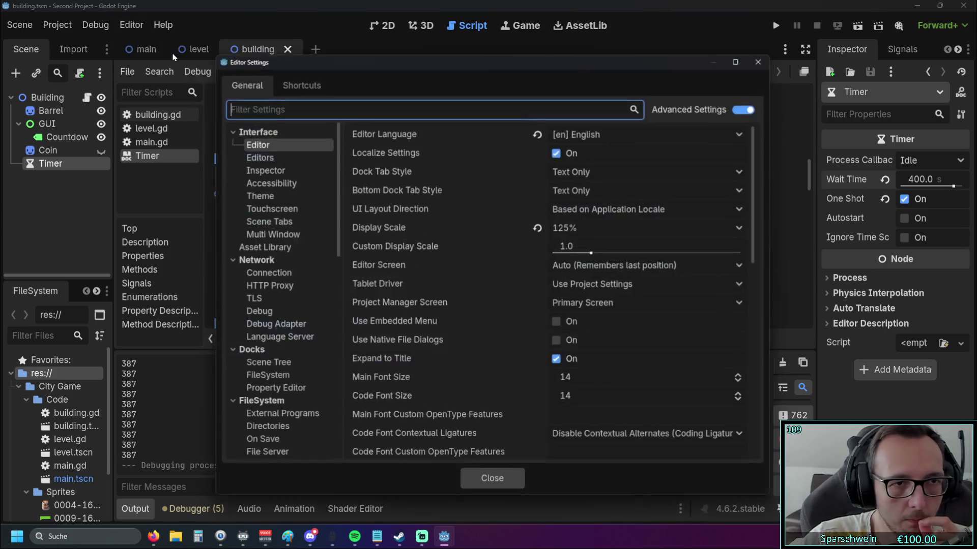
pyautogui.write('time')
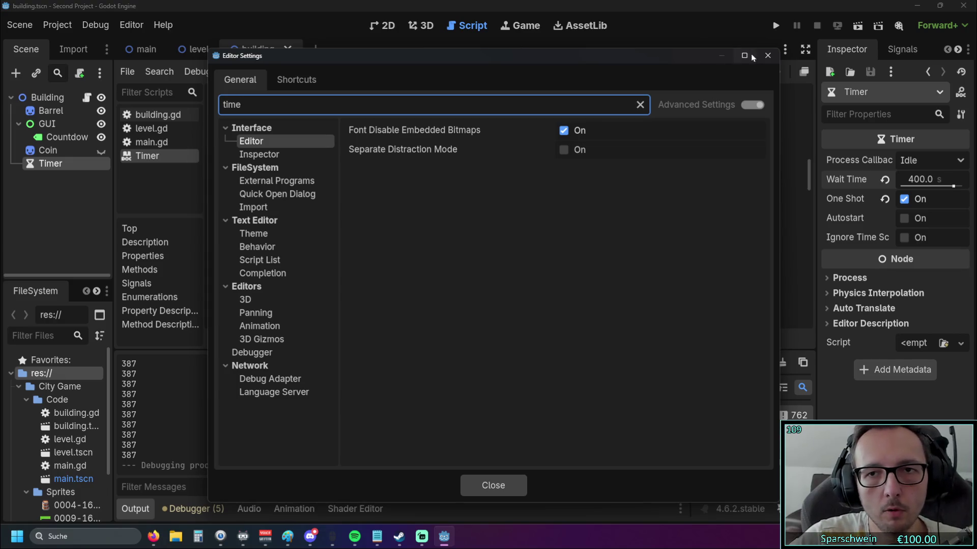
pyautogui.click(767, 55)
pyautogui.click(164, 26)
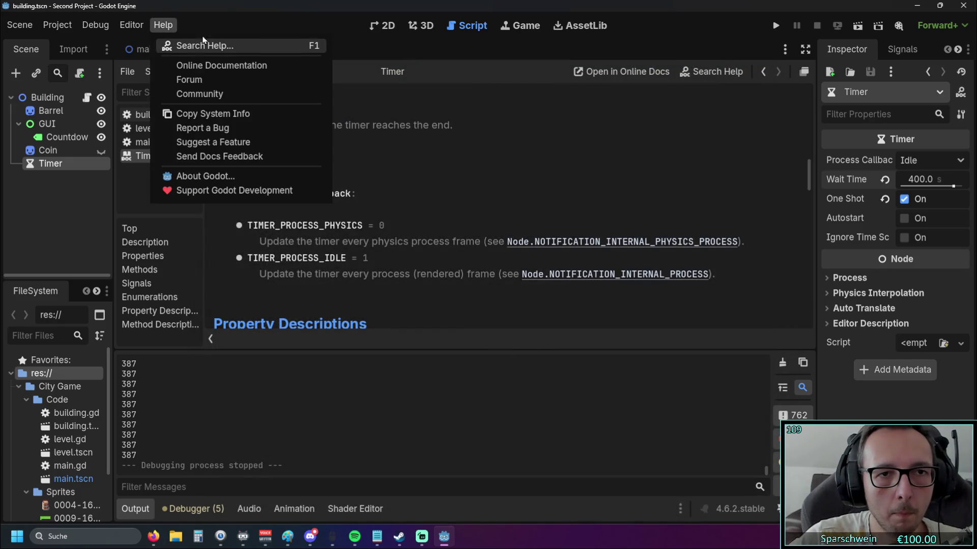
# Step: Use F1 to search the docs for 'time' and open the Time class reference
pyautogui.click(466, 171)
pyautogui.press('F1')
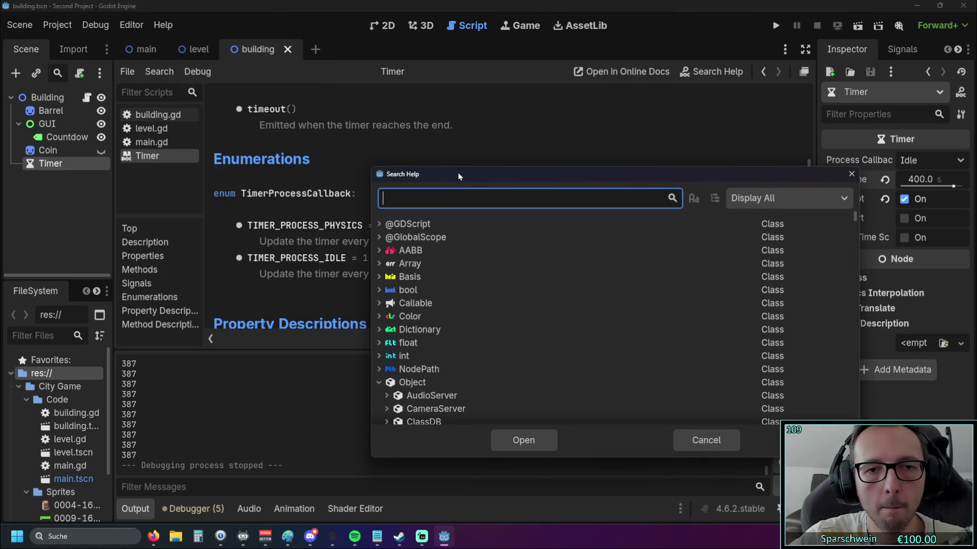
pyautogui.write('timecl')
pyautogui.press('BackSpace')
pyautogui.press('BackSpace')
pyautogui.write('cl')
pyautogui.press('BackSpace')
pyautogui.press('BackSpace')
pyautogui.press('BackSpace')
pyautogui.press('Return')
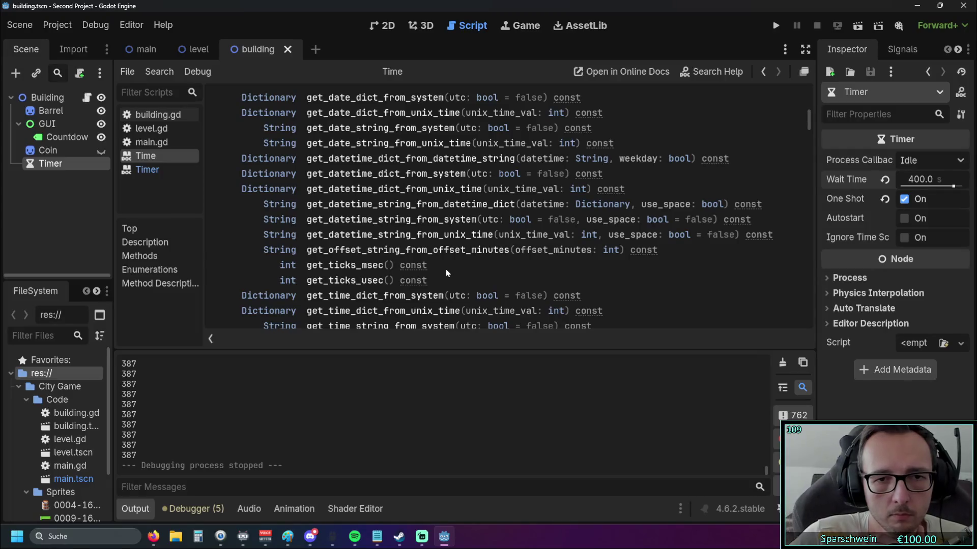
# Step: Scroll through the Time singleton's methods, then return to building.gd
pyautogui.scroll(-5, 448, 275)
pyautogui.scroll(-3, 447, 275)
pyautogui.scroll(4, 447, 267)
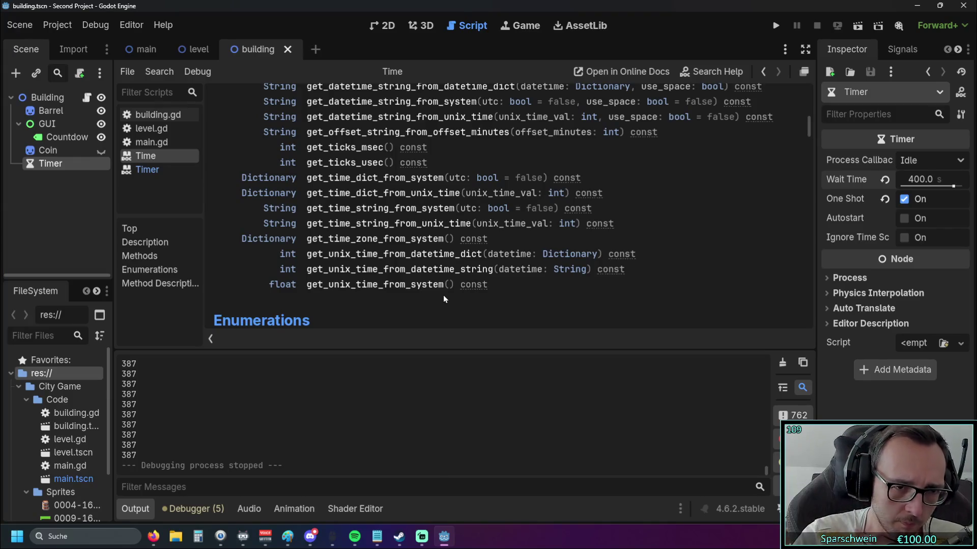
pyautogui.scroll(15, 390, 247)
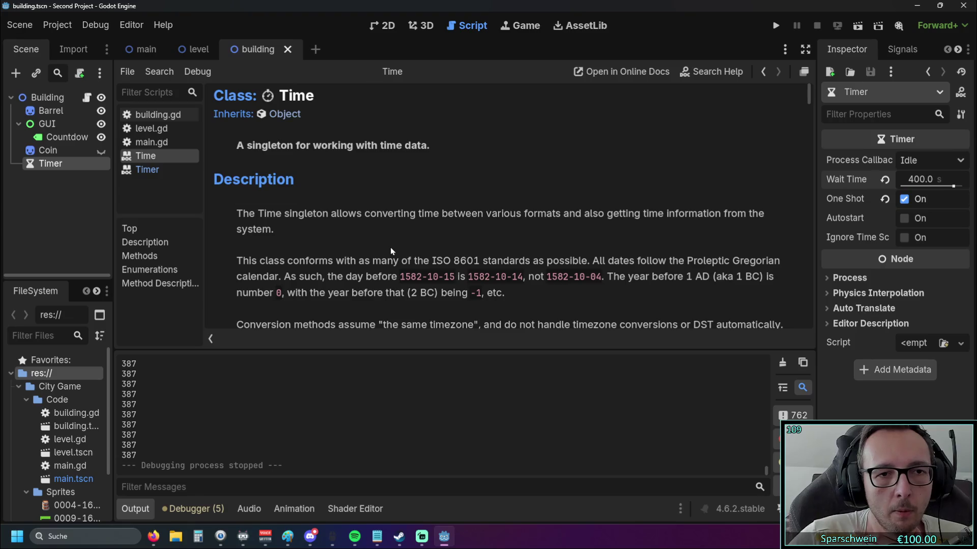
pyautogui.scroll(-12, 385, 242)
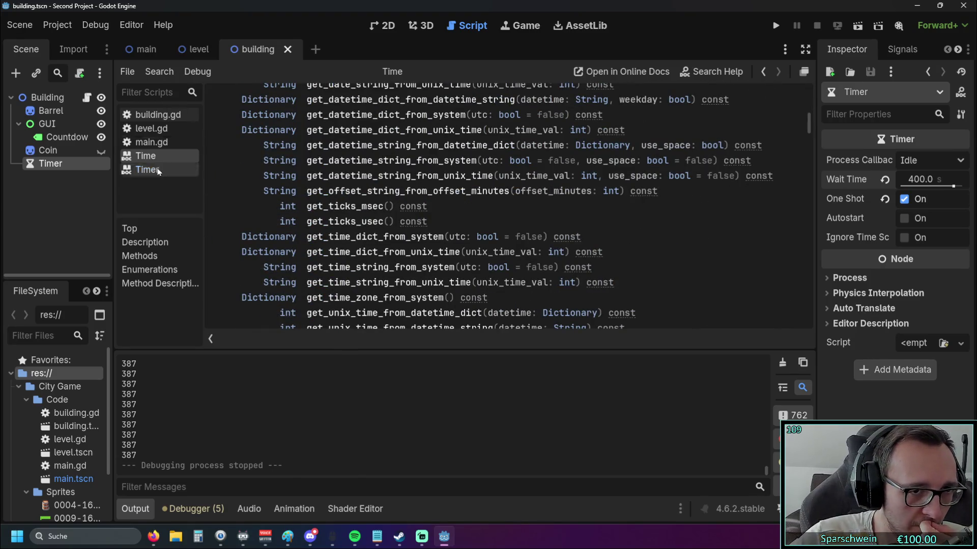
pyautogui.click(158, 115)
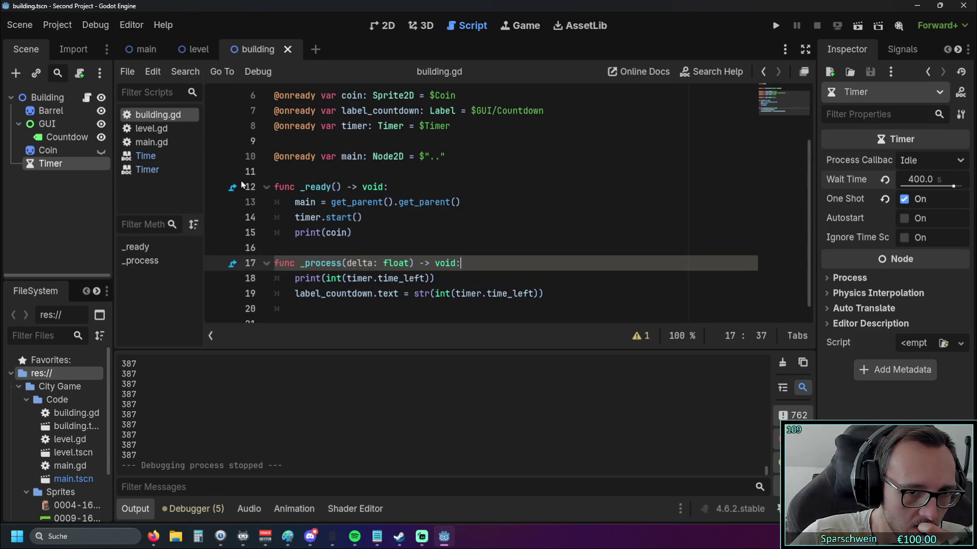
# Step: Scroll up in building.gd to read the Timer type hint's class tooltip
pyautogui.scroll(2, 285, 202)
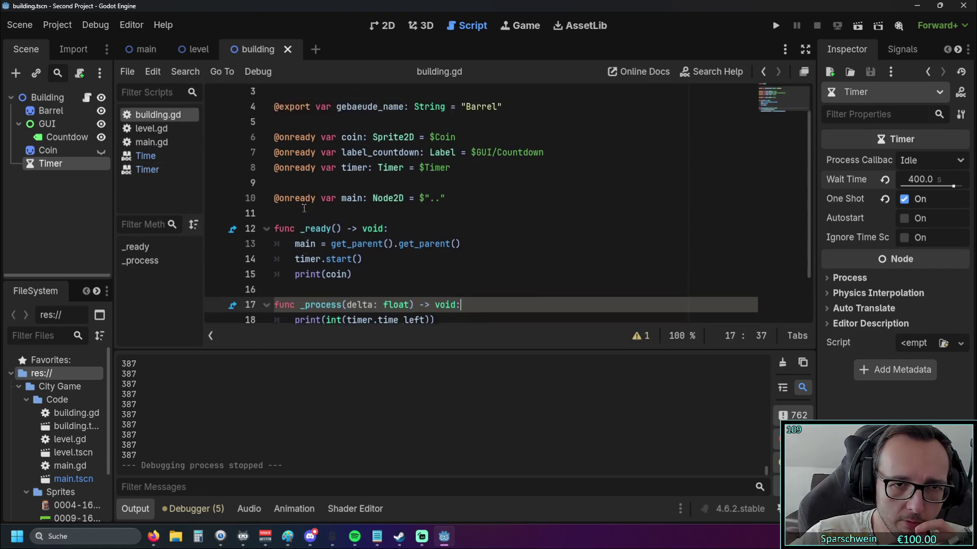
pyautogui.moveTo(387, 198)
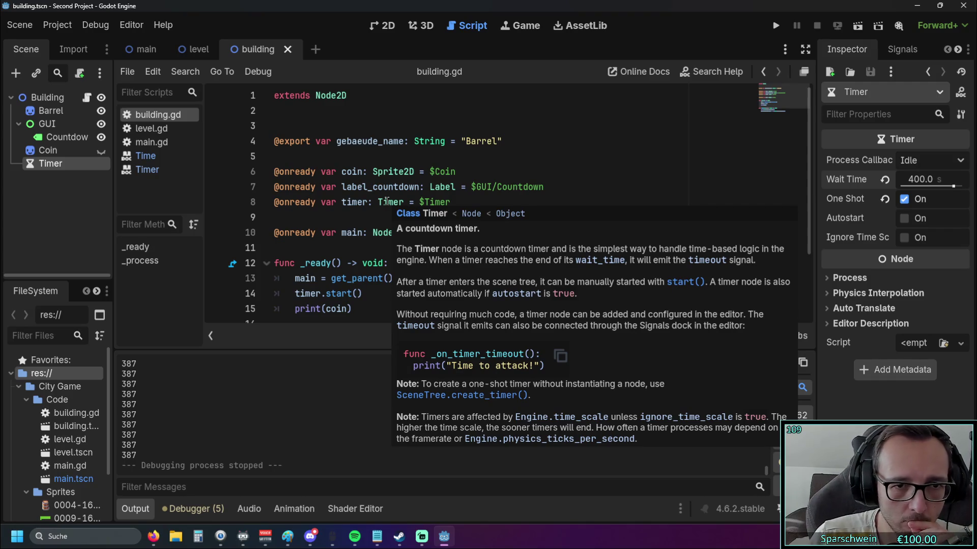
# Step: Open the Timer class help page and scroll through it
pyautogui.click(146, 169)
pyautogui.scroll(10, 489, 191)
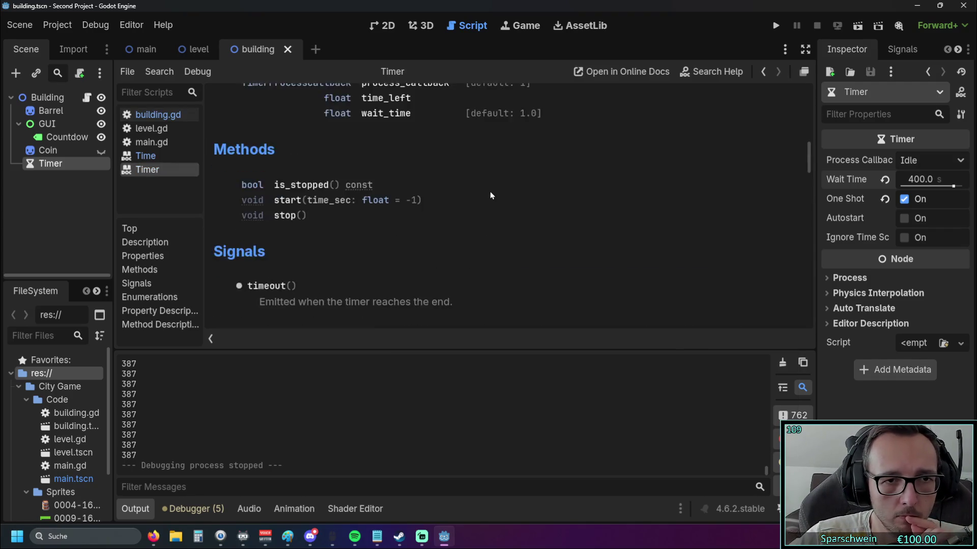
pyautogui.scroll(5, 489, 190)
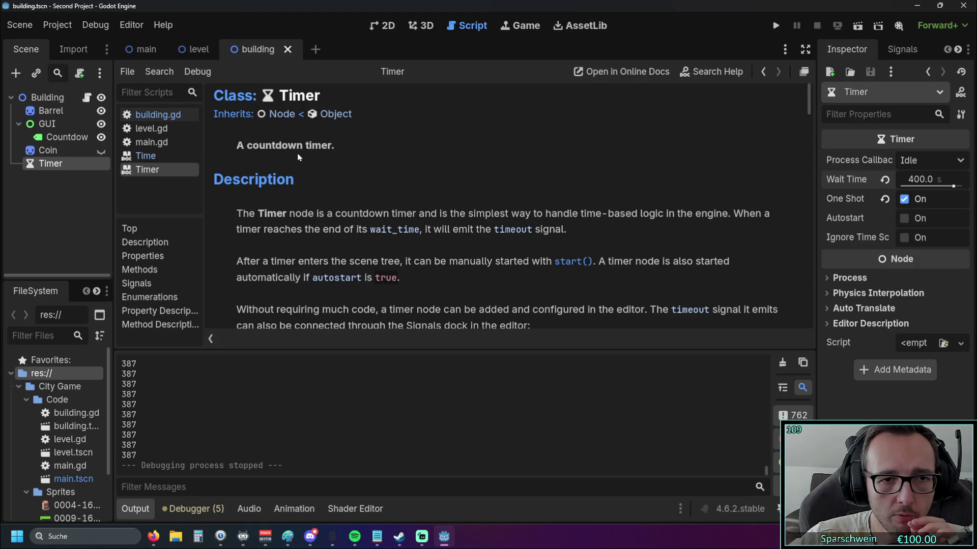
pyautogui.scroll(-1, 301, 155)
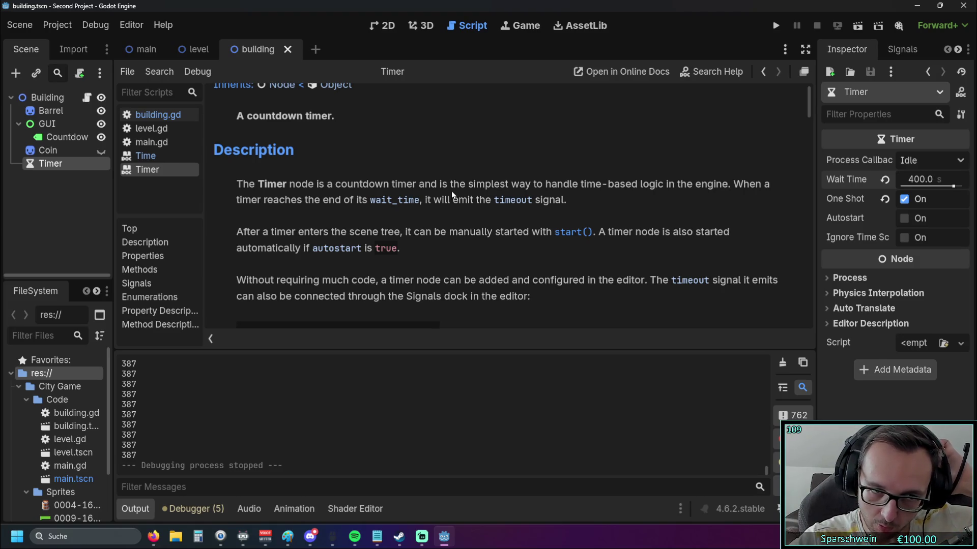
# Step: Switch to the Time class reference and scroll down through its methods
pyautogui.press('Up')
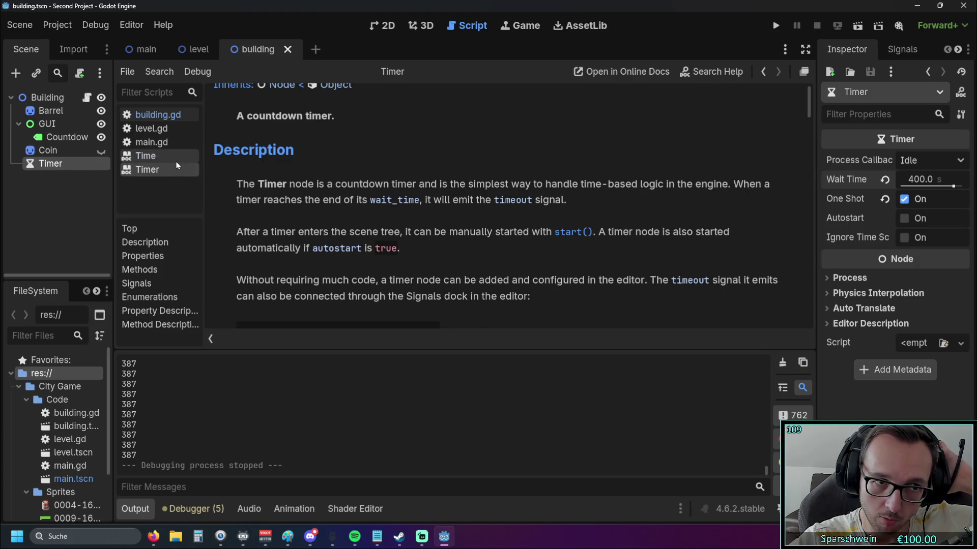
pyautogui.scroll(7, 453, 182)
pyautogui.scroll(-1, 451, 181)
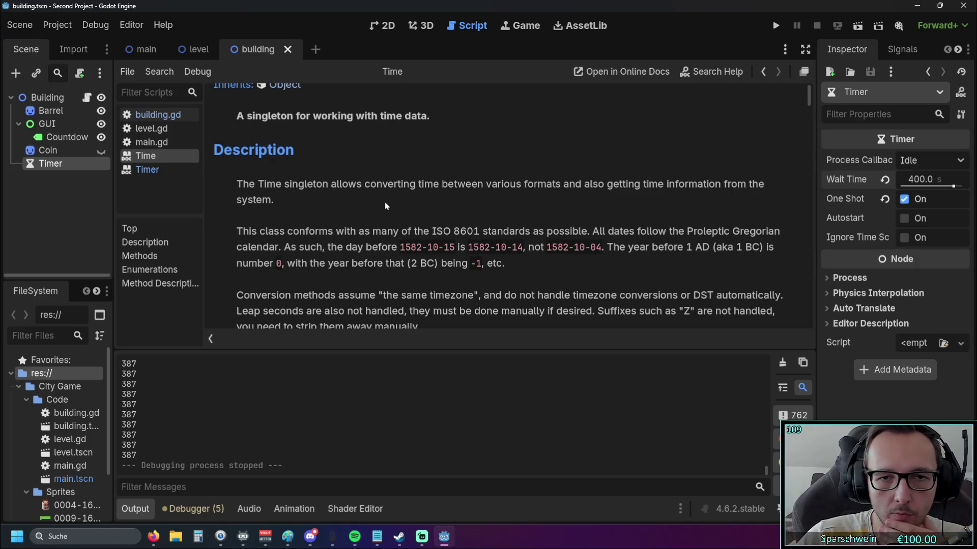
pyautogui.scroll(-5, 405, 205)
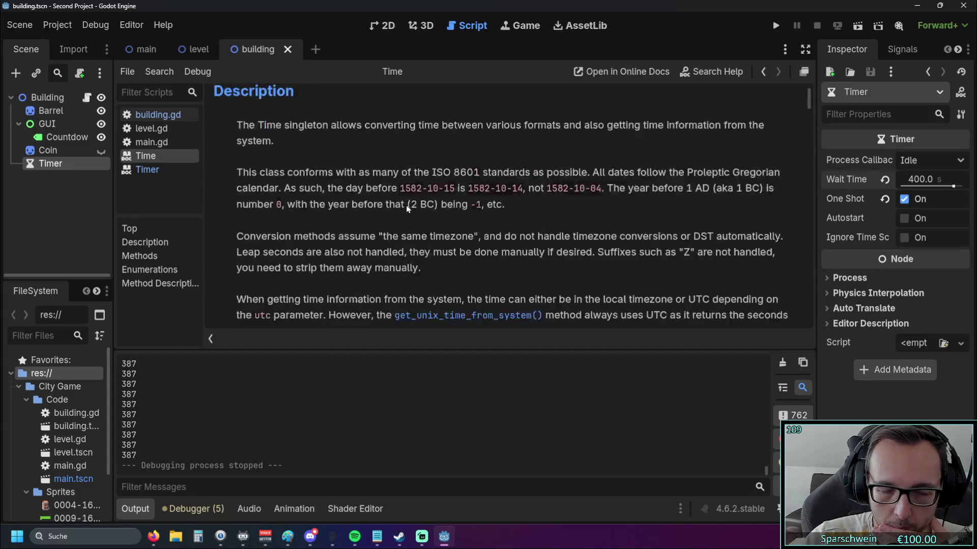
pyautogui.scroll(-5, 403, 203)
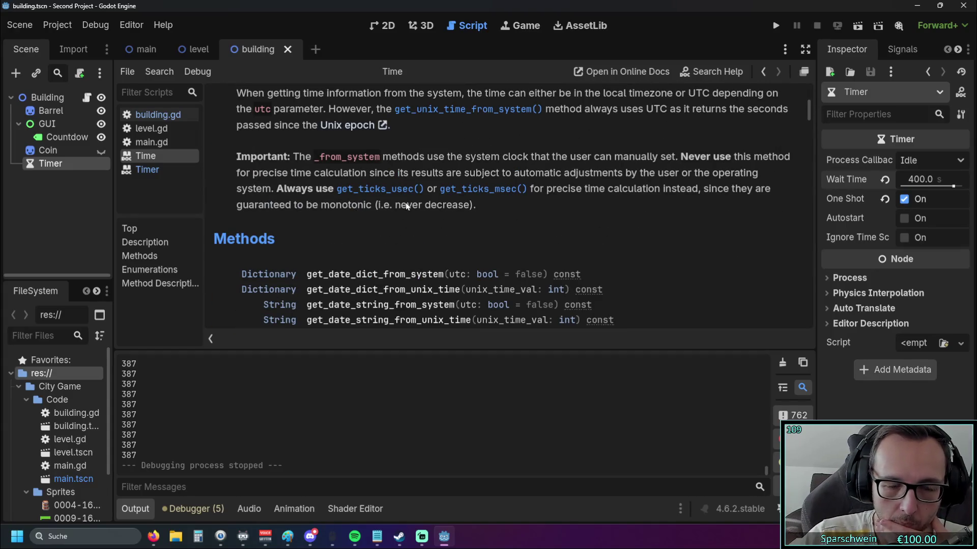
pyautogui.scroll(10, 405, 203)
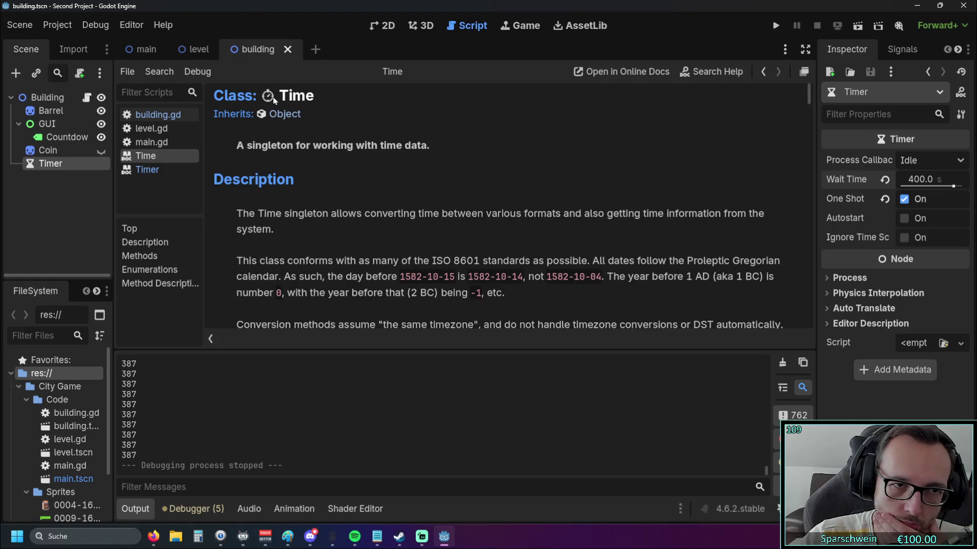
pyautogui.scroll(-10, 427, 224)
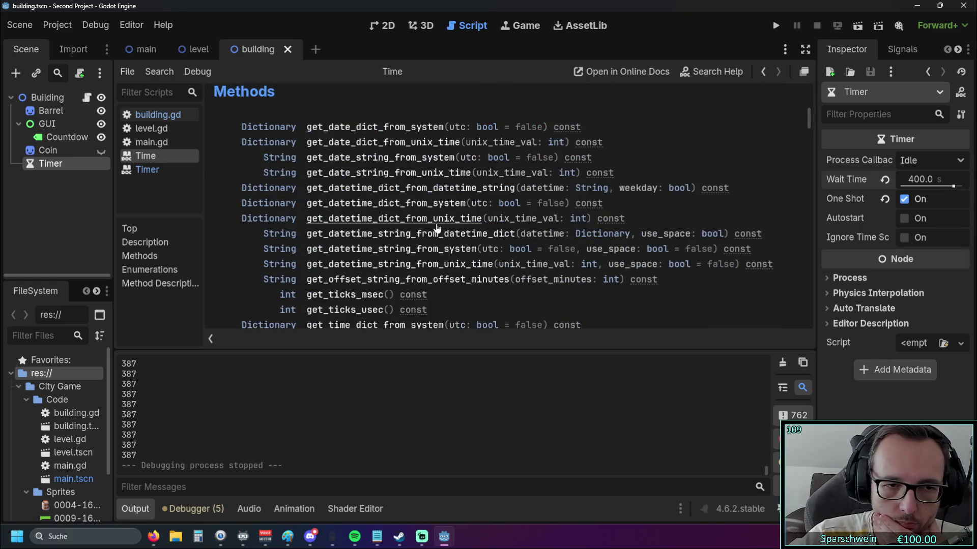
pyautogui.scroll(2, 436, 221)
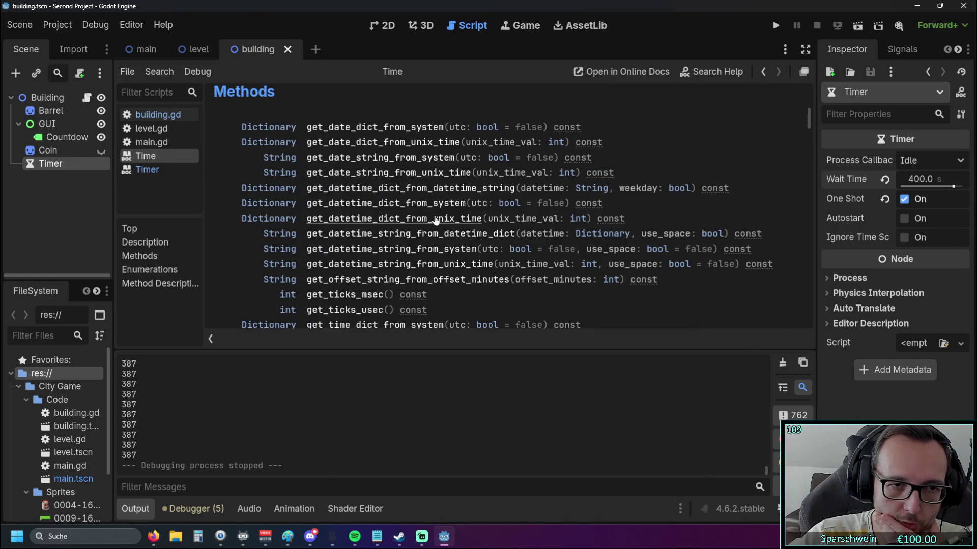
pyautogui.scroll(8, 436, 218)
pyautogui.scroll(-9, 429, 214)
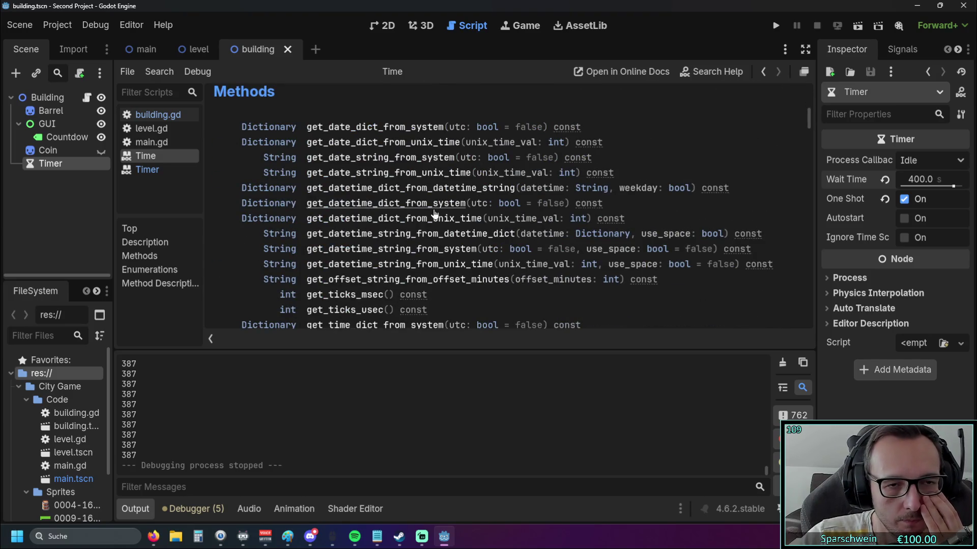
pyautogui.scroll(-6, 435, 214)
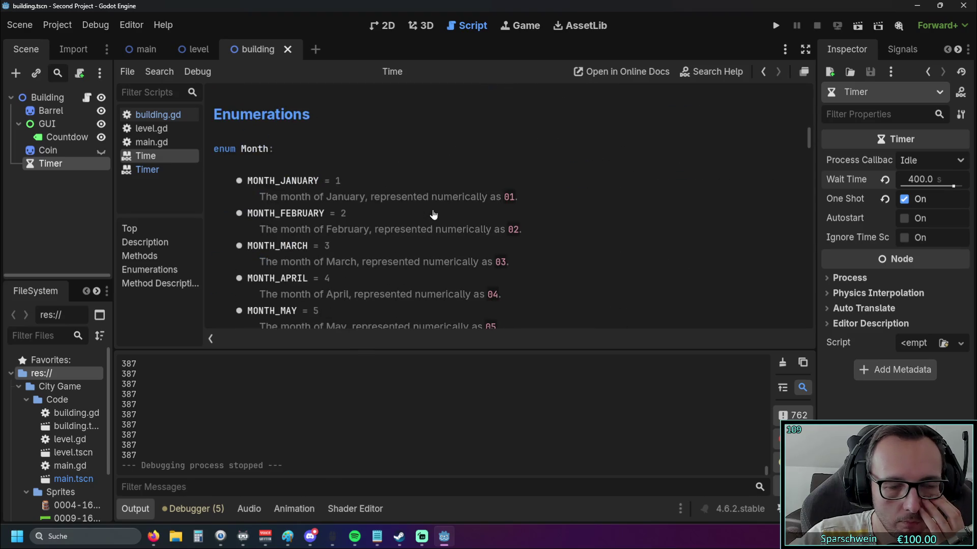
pyautogui.scroll(-10, 433, 214)
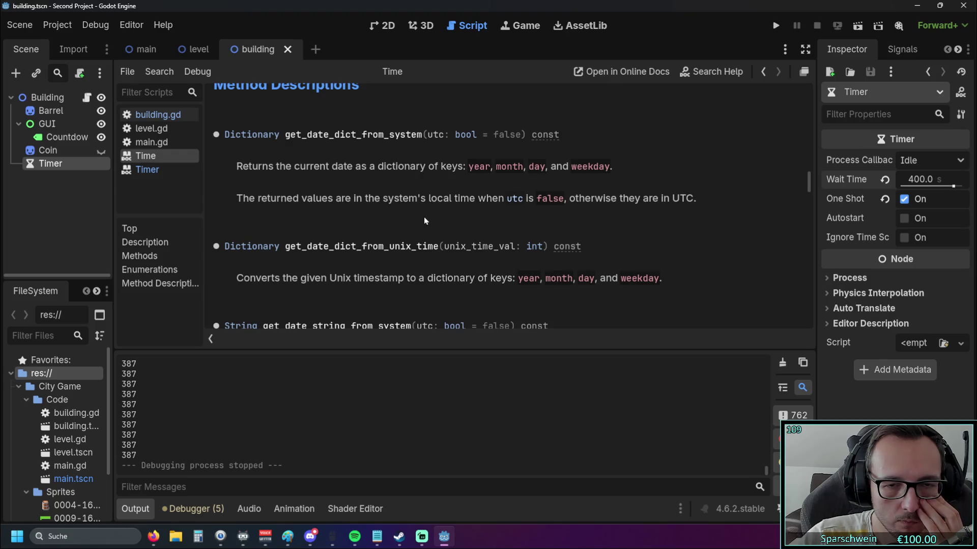
pyautogui.scroll(-10, 459, 218)
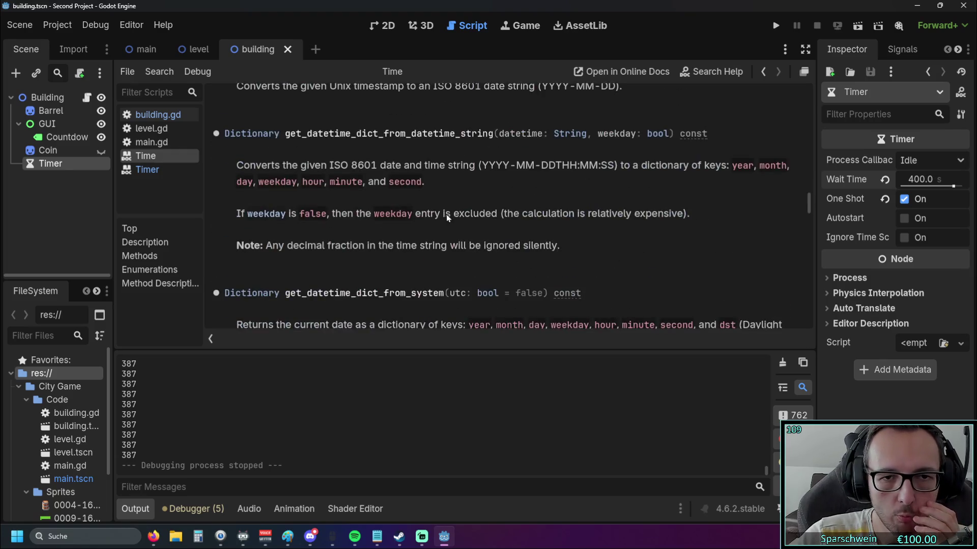
pyautogui.scroll(1, 450, 217)
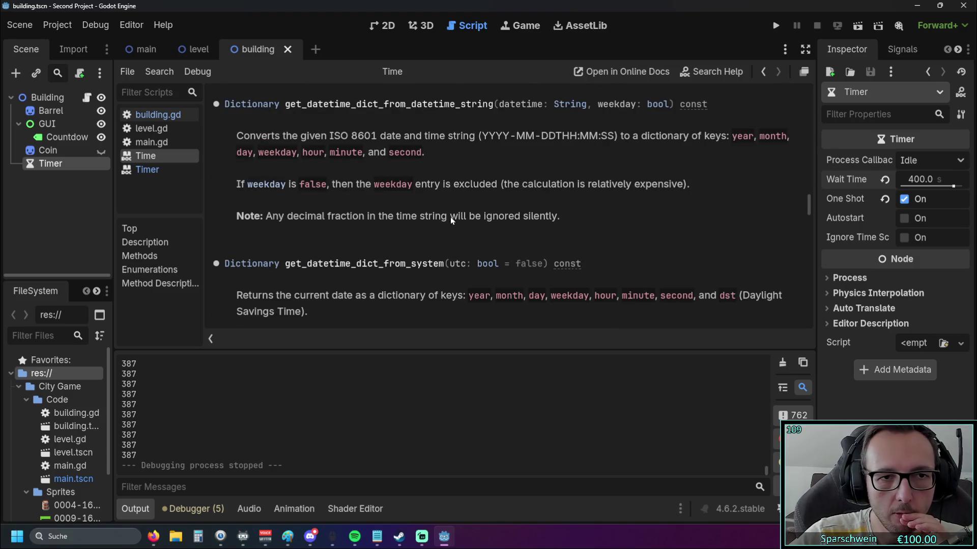
pyautogui.scroll(1, 450, 217)
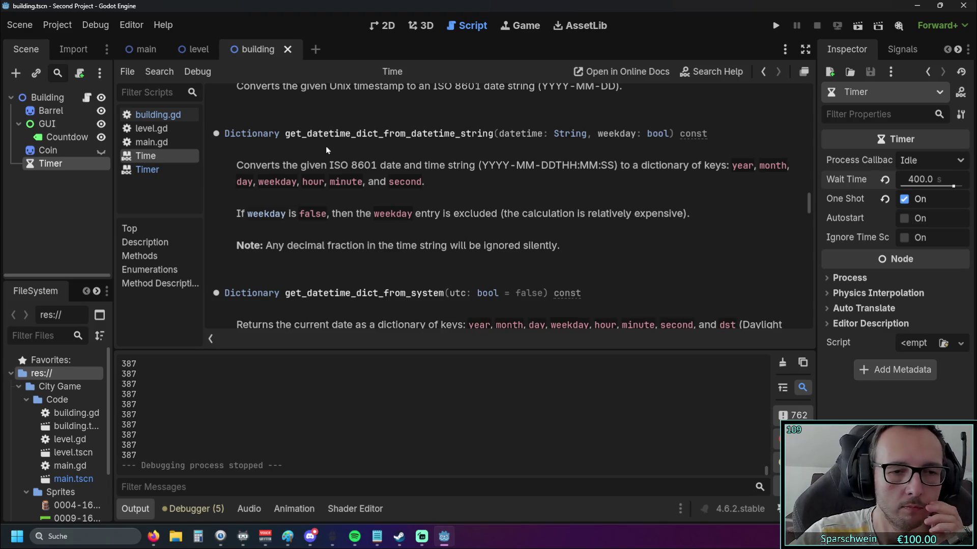
pyautogui.scroll(-5, 356, 163)
pyautogui.scroll(-5, 362, 170)
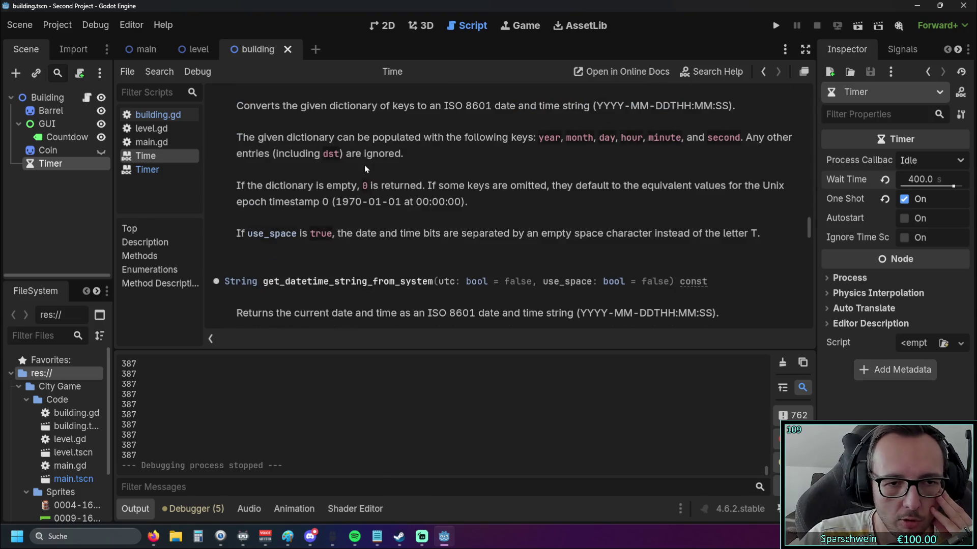
pyautogui.scroll(-3, 367, 199)
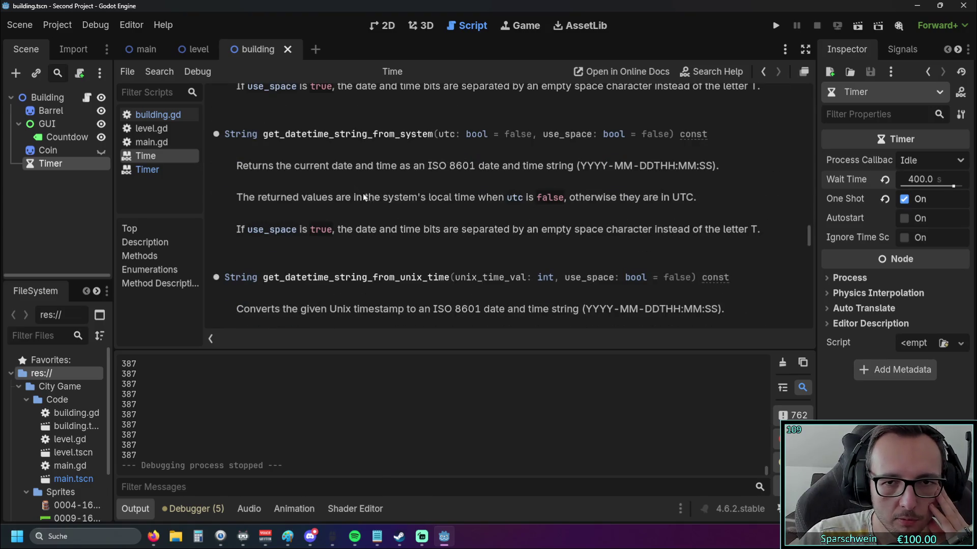
pyautogui.scroll(-3, 364, 195)
pyautogui.scroll(-4, 362, 193)
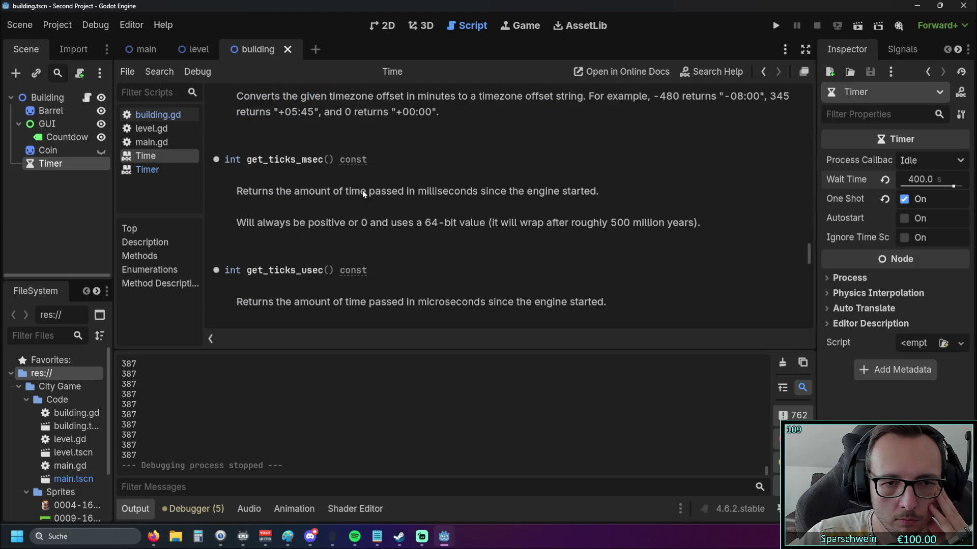
pyautogui.scroll(-10, 362, 190)
pyautogui.scroll(-12, 362, 190)
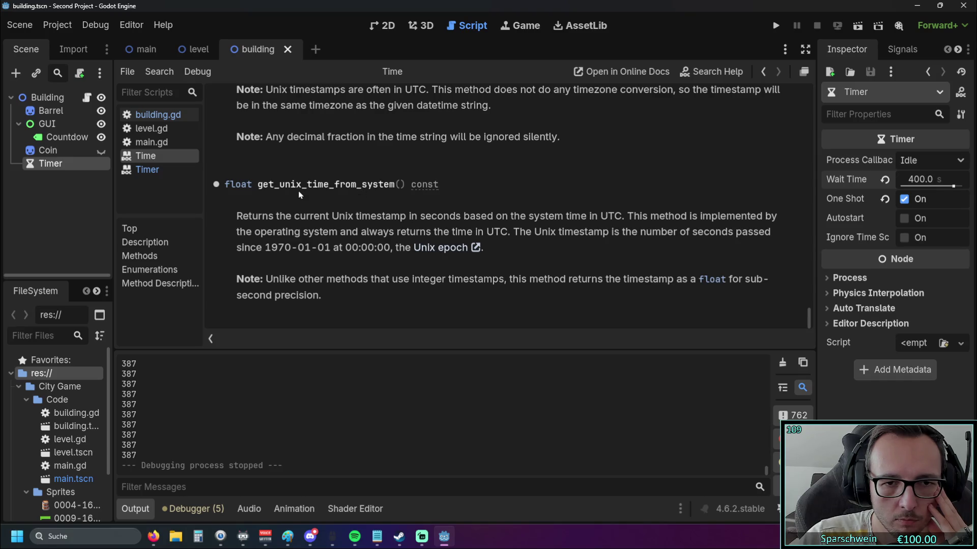
# Step: Scroll back to get_datetime_string_from_system, briefly view the level scene, then return to building
pyautogui.scroll(3, 339, 204)
pyautogui.scroll(6, 338, 206)
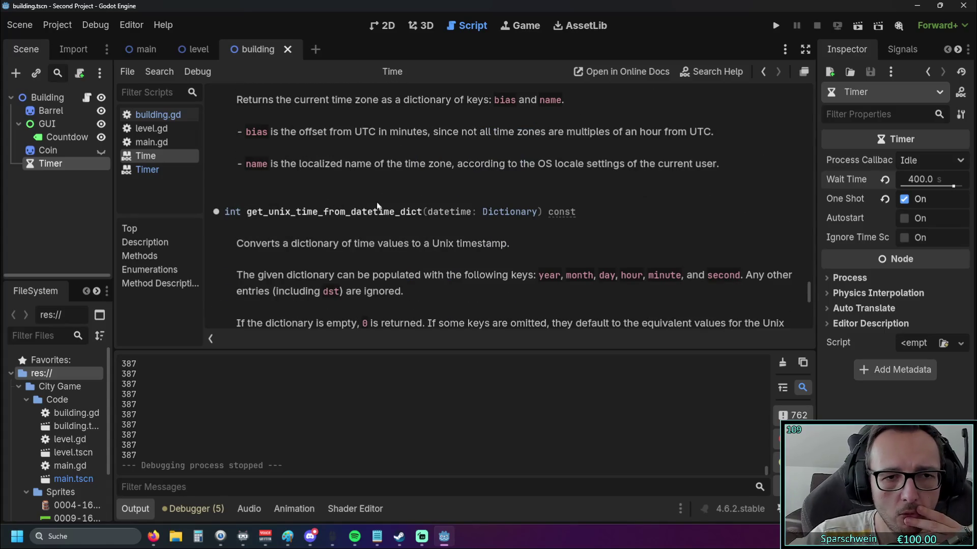
pyautogui.scroll(6, 374, 195)
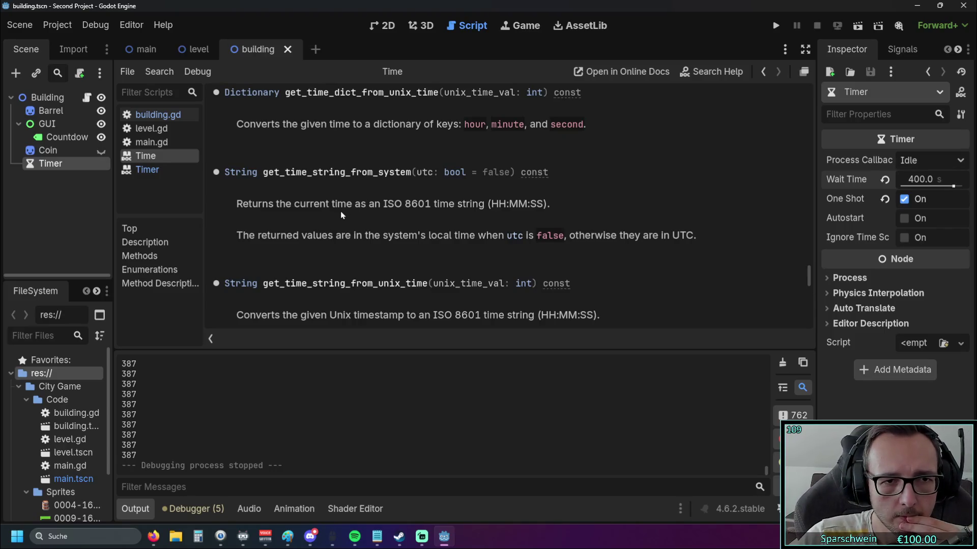
pyautogui.scroll(4, 335, 219)
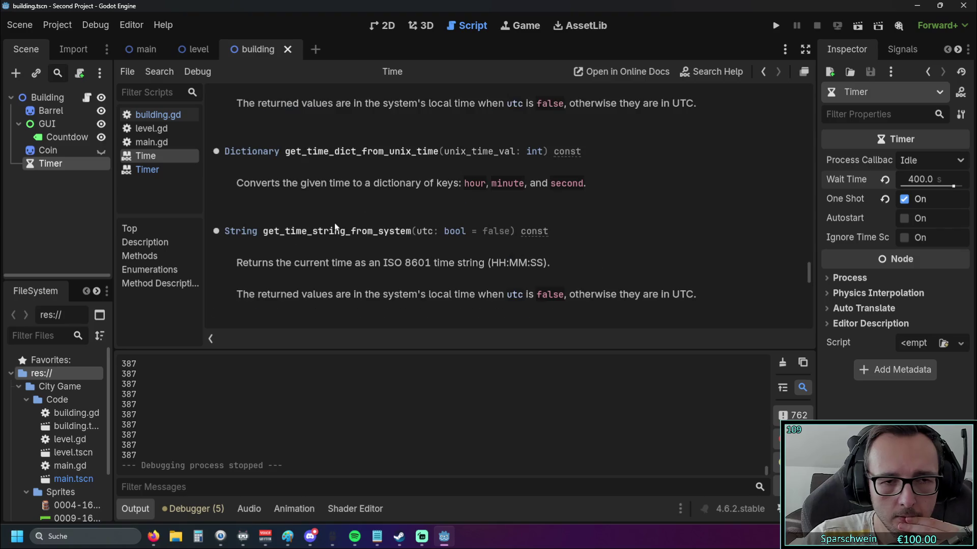
pyautogui.scroll(3, 334, 222)
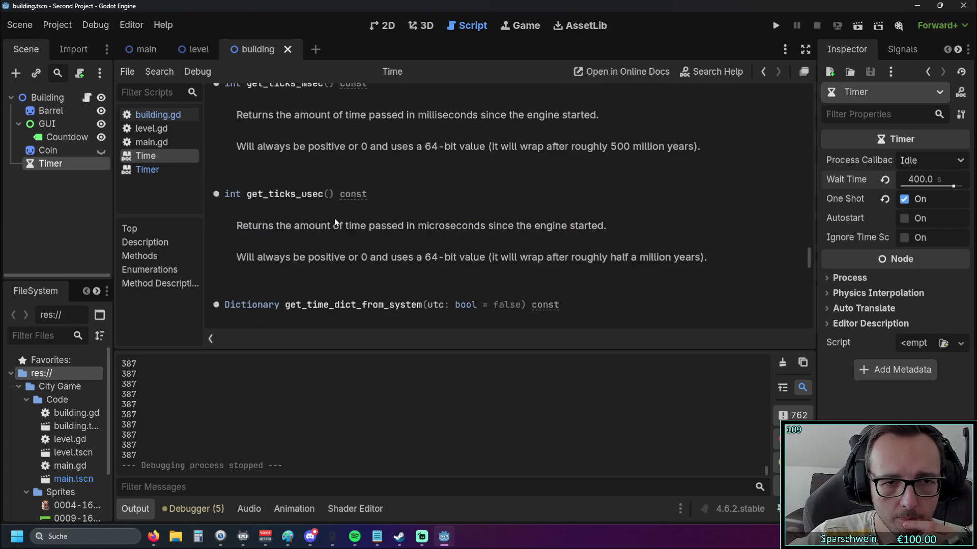
pyautogui.scroll(2, 334, 222)
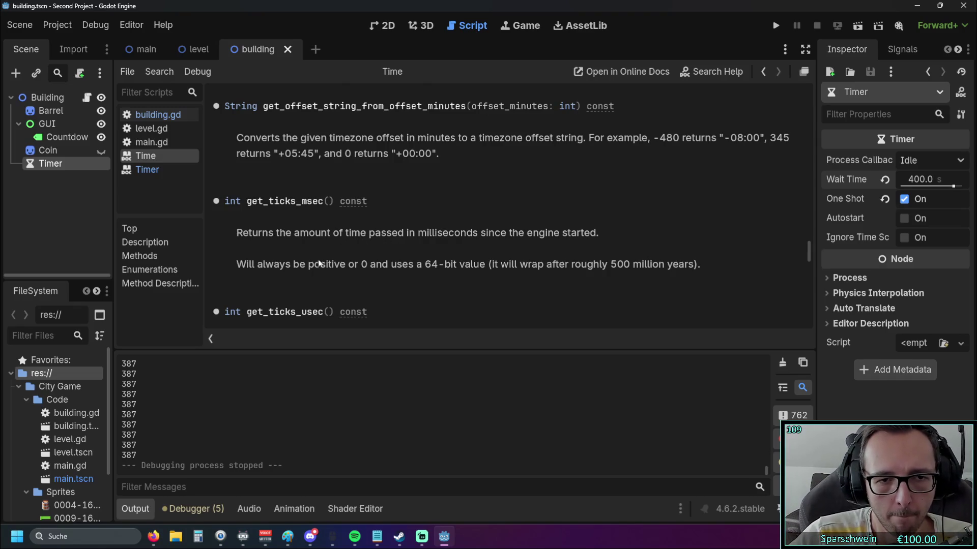
pyautogui.scroll(3, 317, 267)
pyautogui.scroll(2, 319, 274)
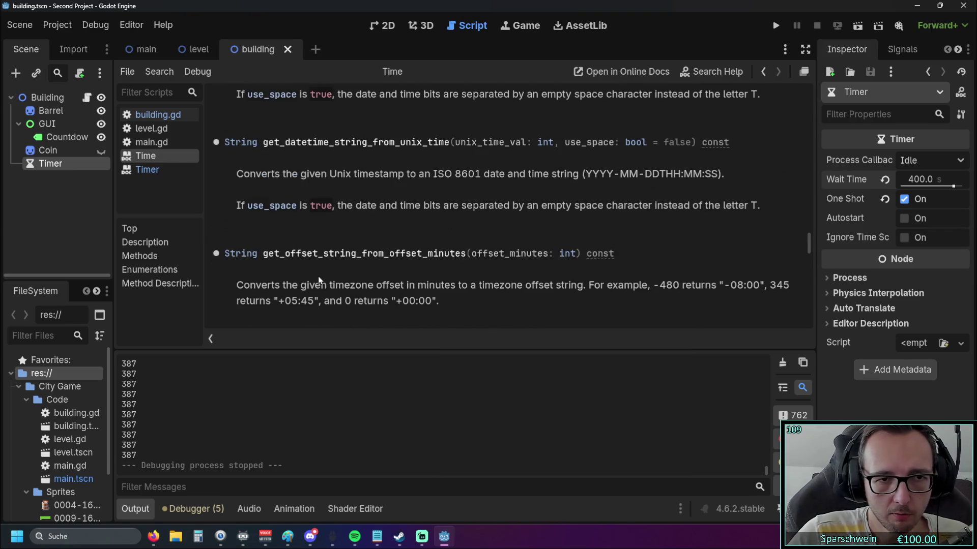
pyautogui.scroll(4, 319, 278)
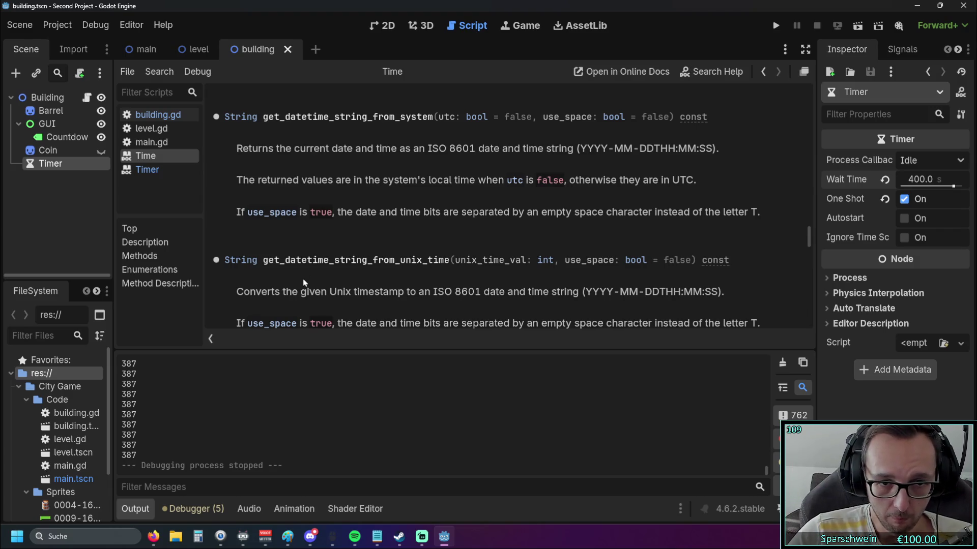
pyautogui.scroll(-2, 345, 304)
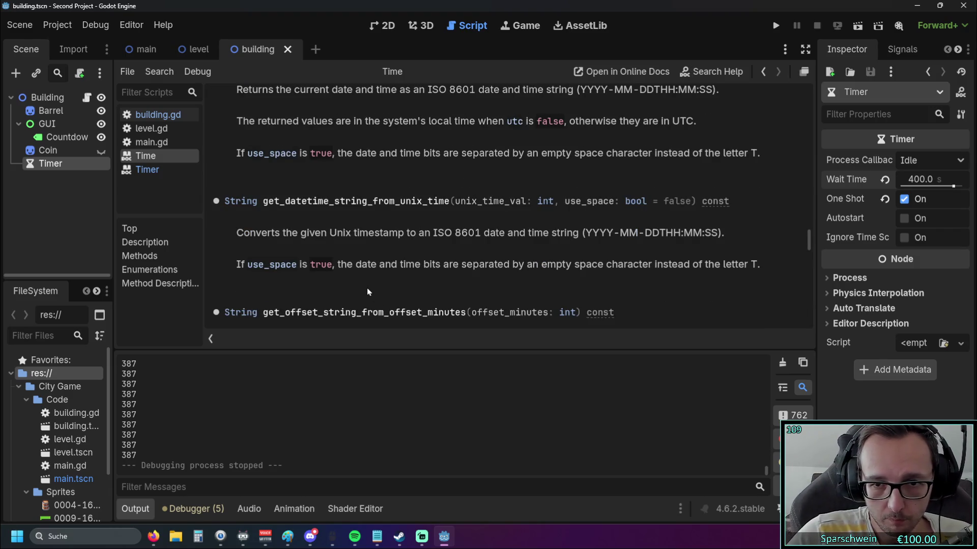
pyautogui.scroll(1, 364, 286)
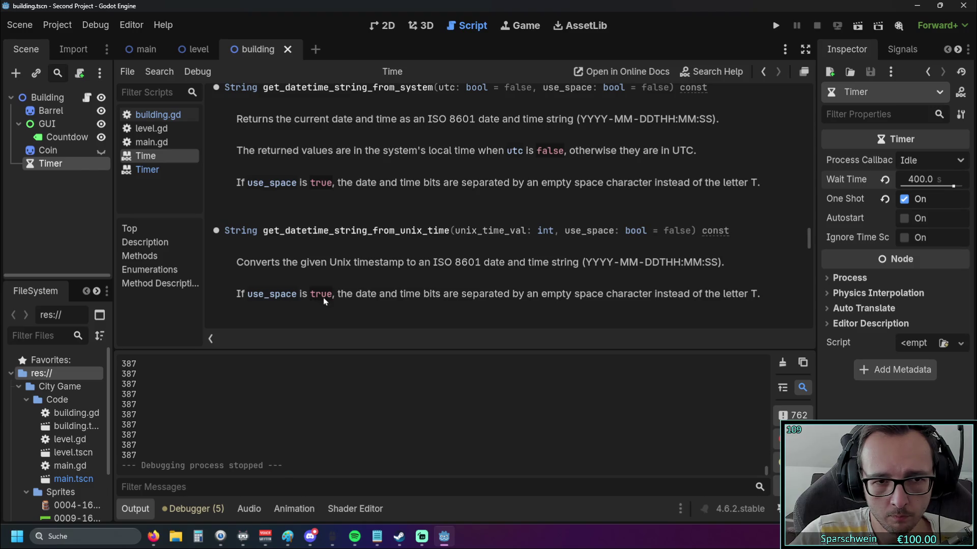
pyautogui.scroll(2, 370, 303)
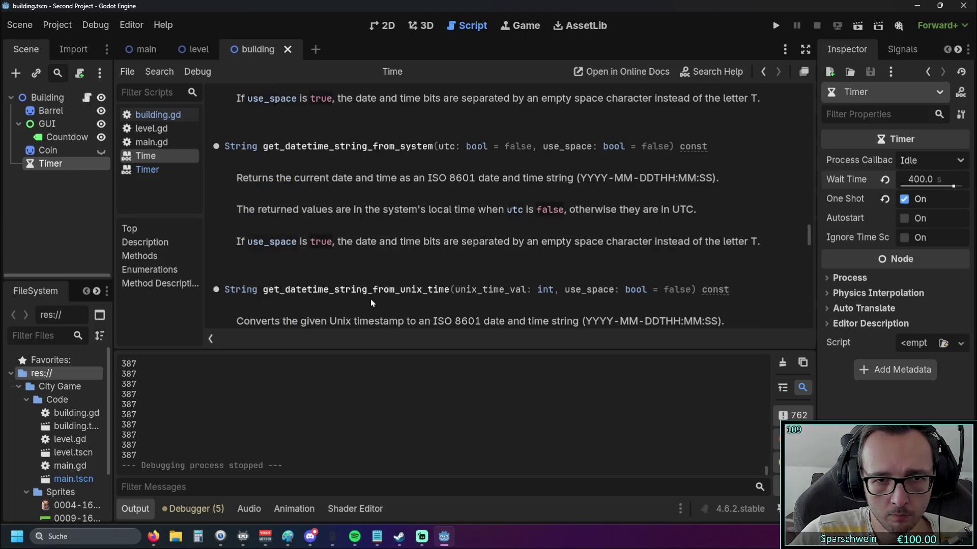
pyautogui.scroll(2, 371, 303)
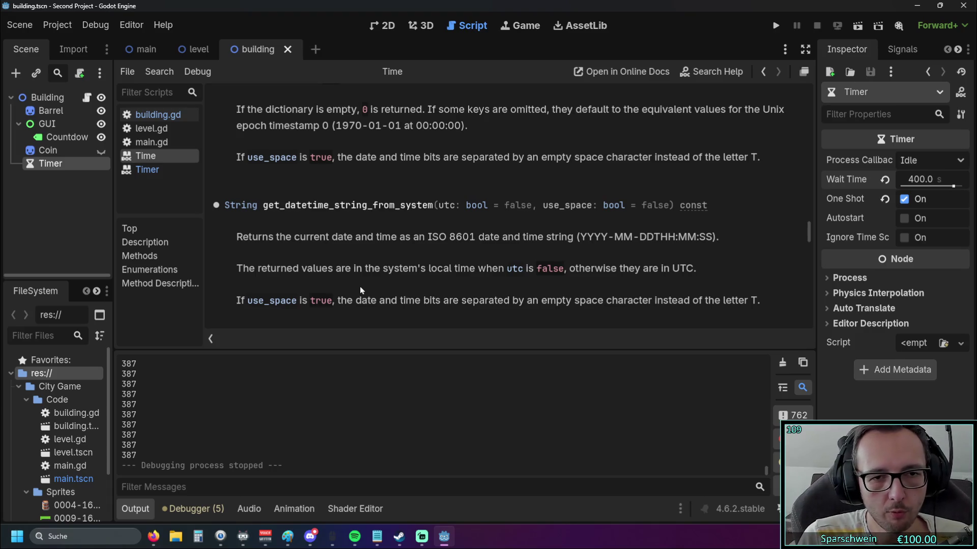
pyautogui.scroll(5, 360, 290)
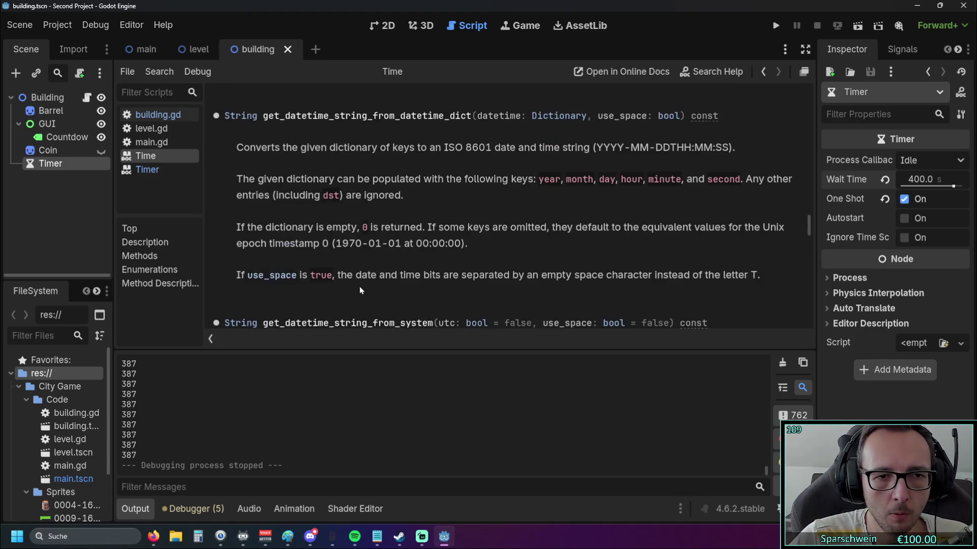
pyautogui.scroll(5, 356, 283)
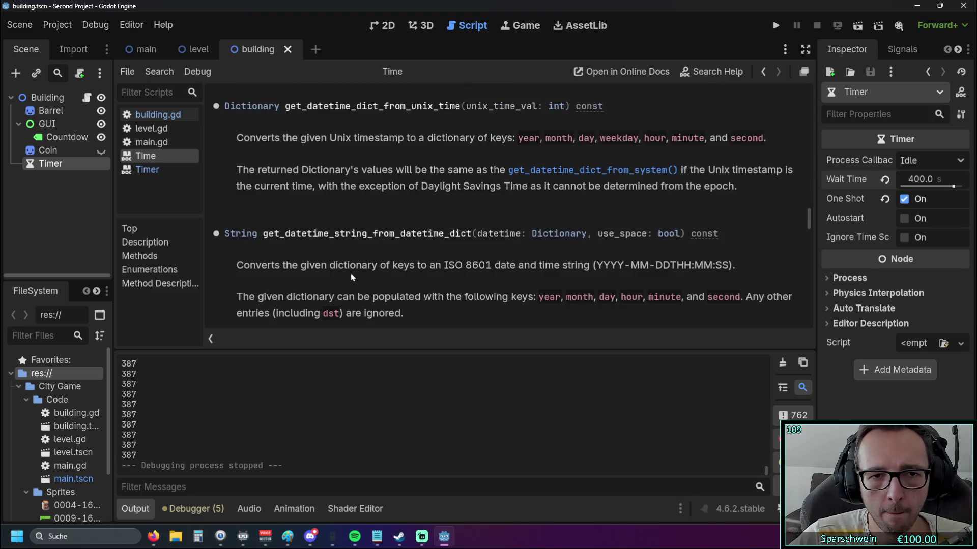
pyautogui.scroll(-6, 350, 273)
pyautogui.scroll(-3, 351, 274)
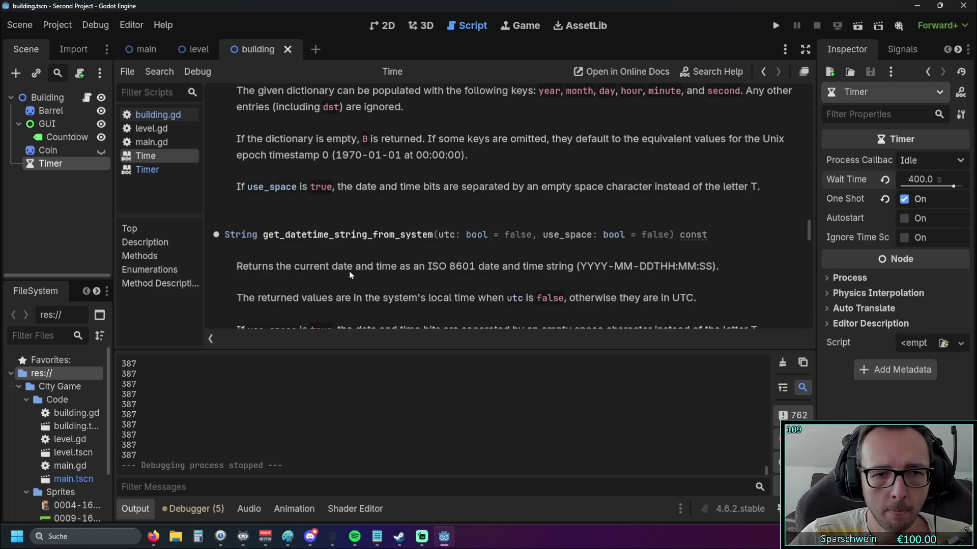
pyautogui.scroll(-2, 350, 273)
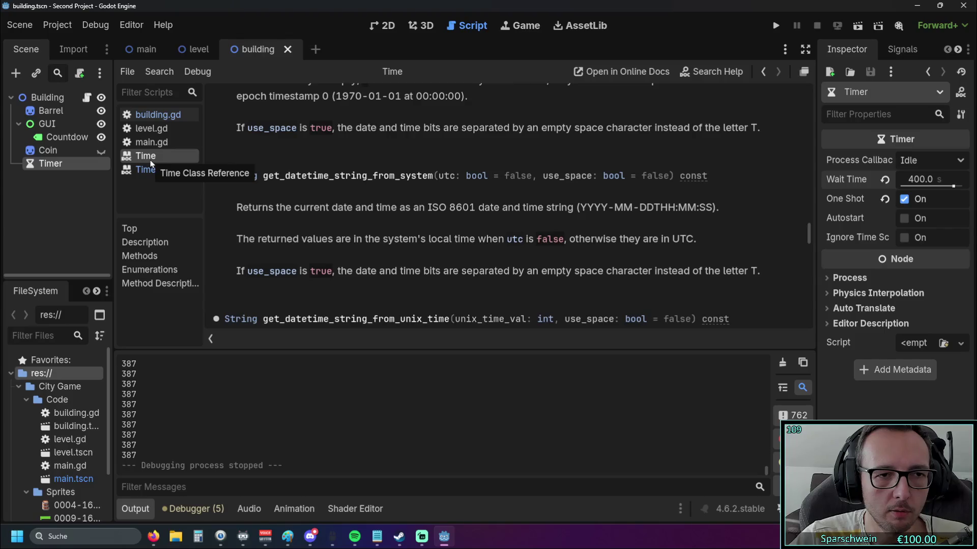
pyautogui.click(196, 49)
pyautogui.click(269, 51)
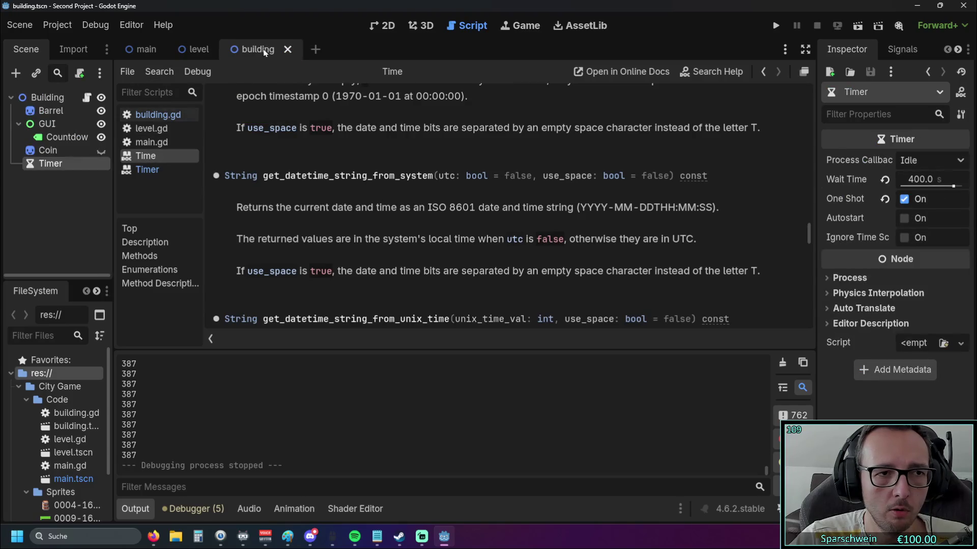
# Step: Reopen building.gd, scroll down to _process, and bring up the Timer node's context menu
pyautogui.click(158, 115)
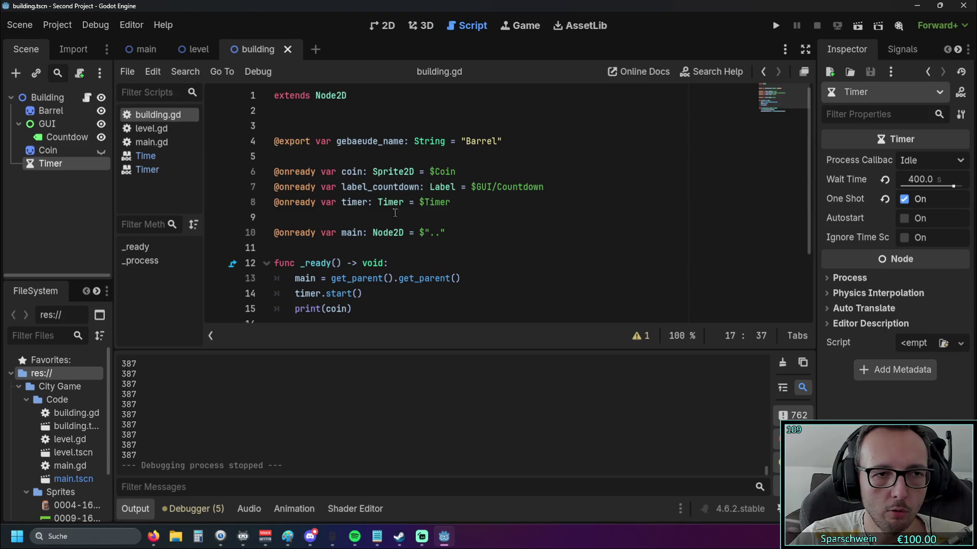
pyautogui.scroll(-2, 386, 213)
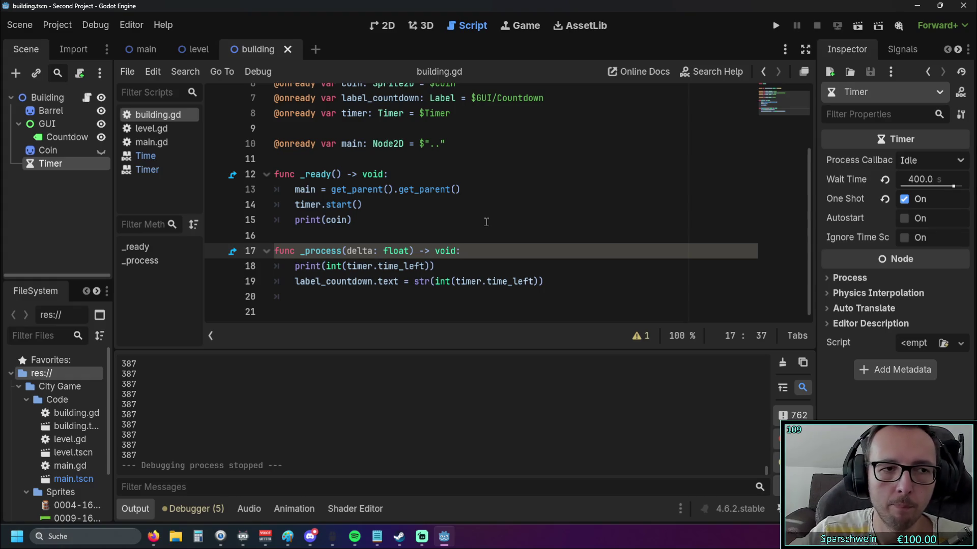
pyautogui.rightClick(58, 166)
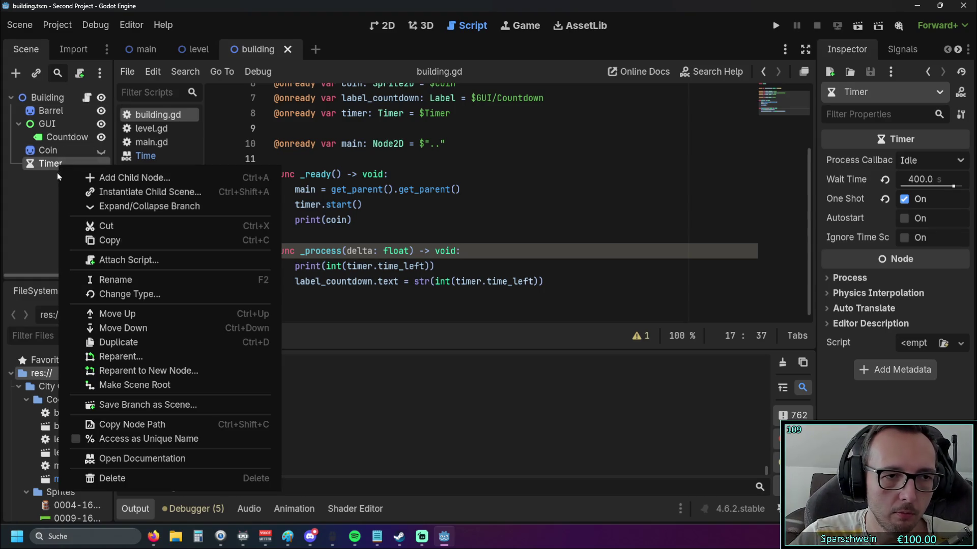
# Step: Connect the Timer's timeout signal to a new _on_timer_timeout function in building.gd
pyautogui.click(48, 163)
pyautogui.click(904, 49)
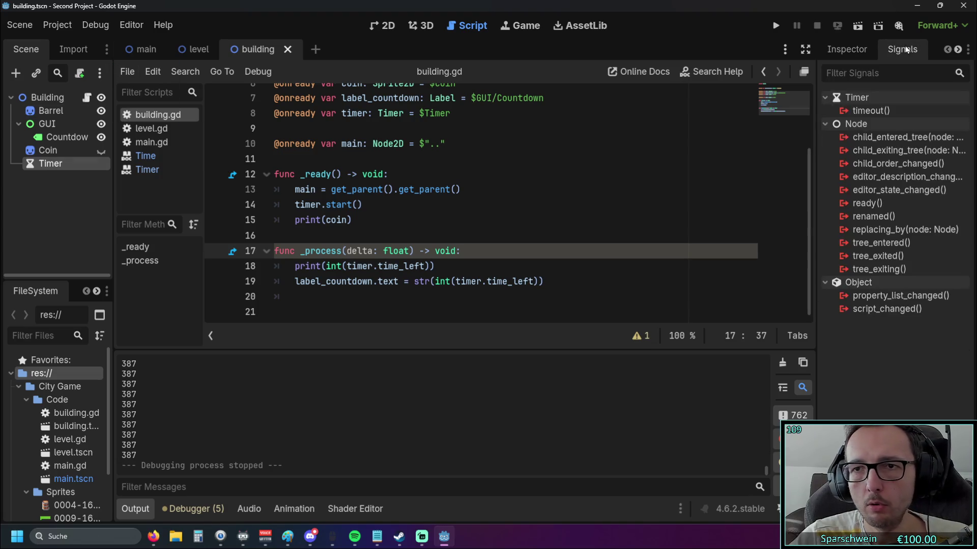
pyautogui.doubleClick(881, 112)
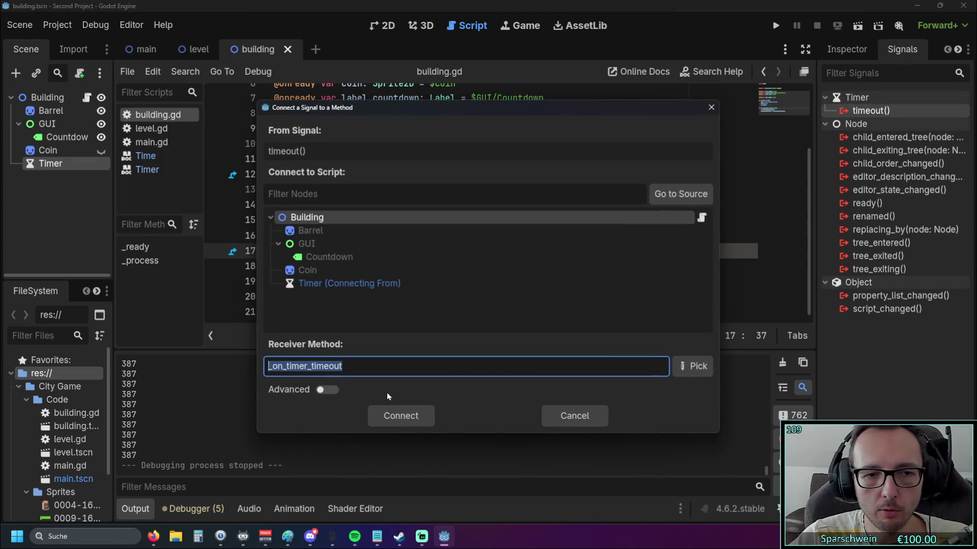
pyautogui.click(395, 421)
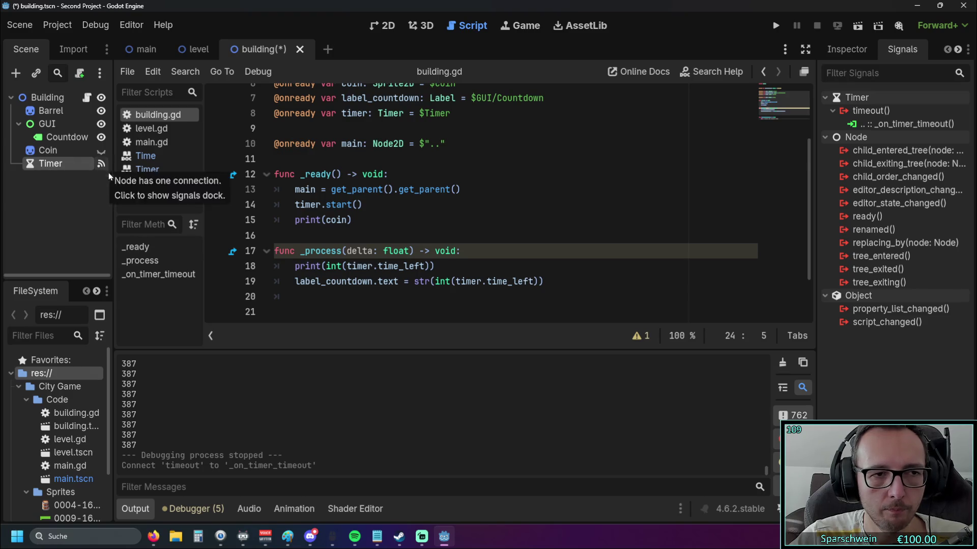
# Step: Move the label_countdown text update from _process into _on_timer_timeout, replacing its placeholder pass
pyautogui.click(286, 268)
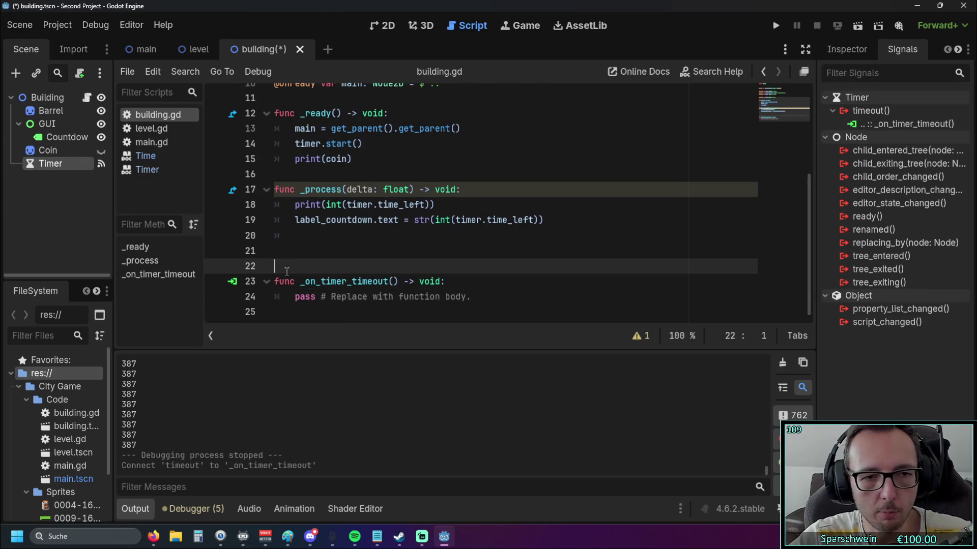
pyautogui.press('BackSpace')
pyautogui.press('BackSpace')
pyautogui.click(375, 296)
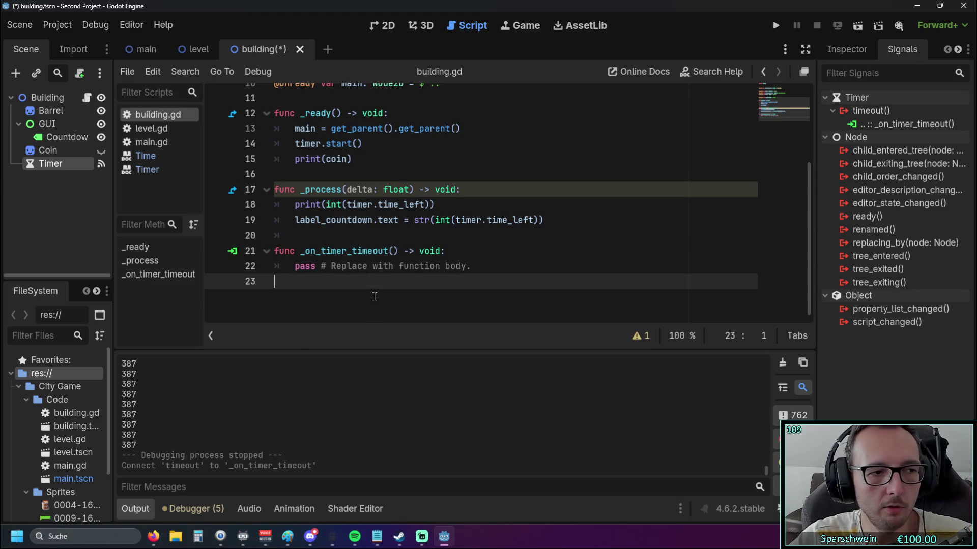
pyautogui.moveTo(545, 220); pyautogui.dragTo(294, 223)
pyautogui.hotkey('ctrl', 'c')
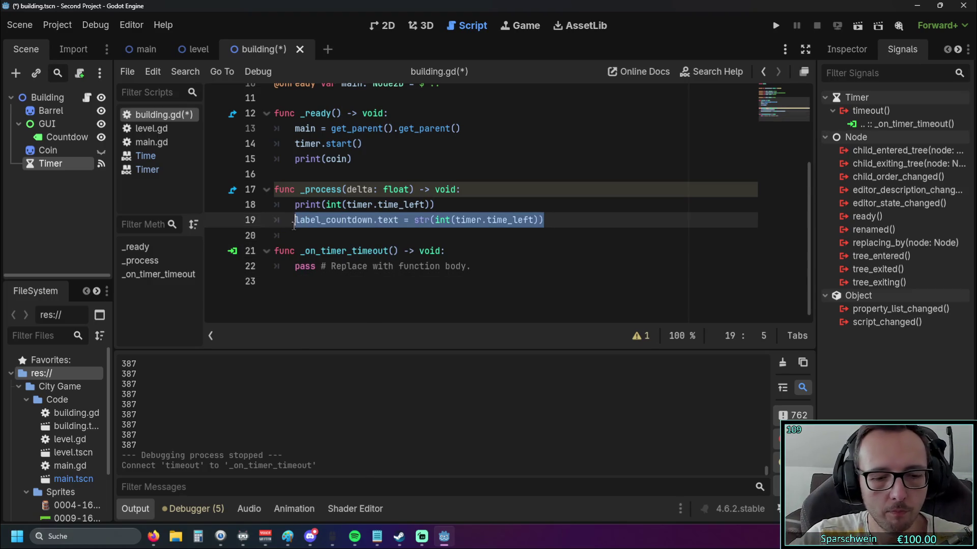
pyautogui.click(316, 268)
pyautogui.moveTo(295, 267); pyautogui.dragTo(516, 270)
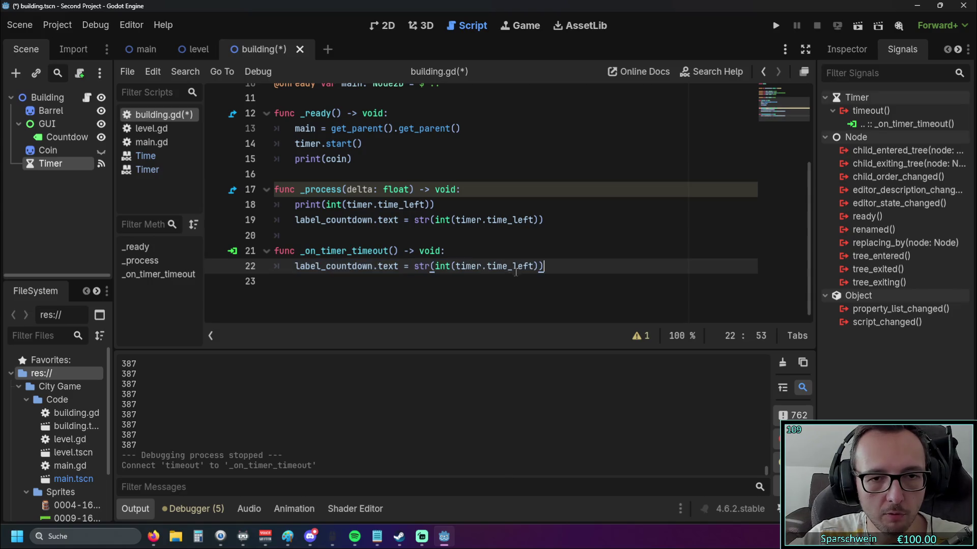
pyautogui.hotkey('ctrl', 'v')
pyautogui.click(433, 292)
pyautogui.moveTo(545, 220)
pyautogui.mouseDown()
pyautogui.moveTo(277, 221)
pyautogui.moveTo(218, 192)
pyautogui.moveTo(188, 213)
pyautogui.mouseUp()
pyautogui.hotkey('ctrl', 'c')
pyautogui.press('BackSpace')
pyautogui.press('BackSpace')
# Step: Leave _process with just pass and paste the time-left print into _on_timer_timeout
pyautogui.press('BackSpace')
pyautogui.press('Tab')
pyautogui.press('Tab')
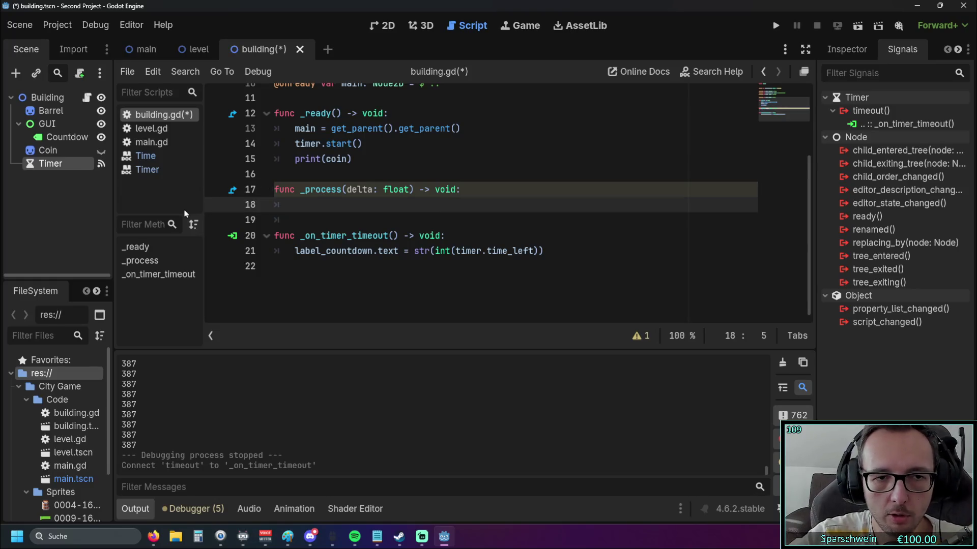
pyautogui.press('BackSpace')
pyautogui.write('pass')
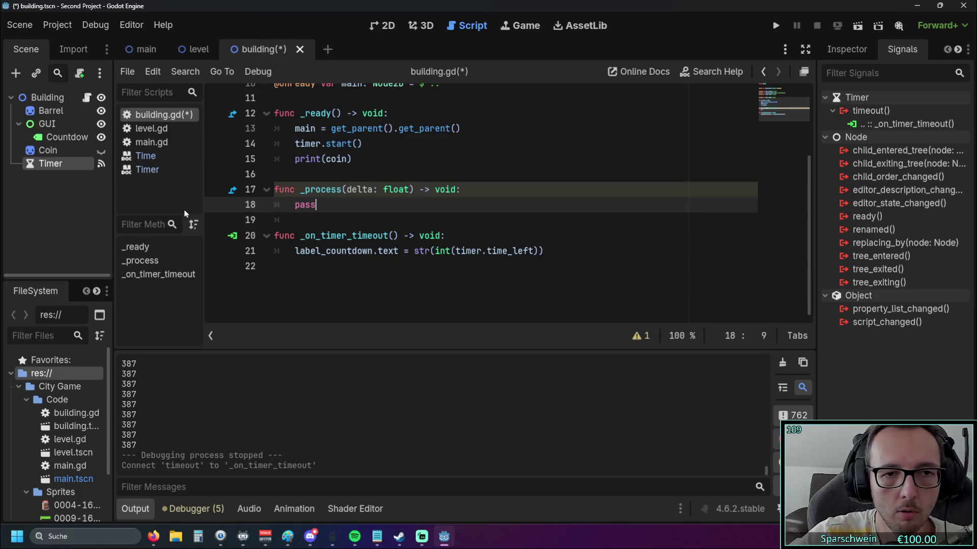
pyautogui.click(460, 234)
pyautogui.press('Return')
pyautogui.hotkey('ctrl', 'v')
pyautogui.click(313, 249)
pyautogui.press('BackSpace')
pyautogui.click(417, 283)
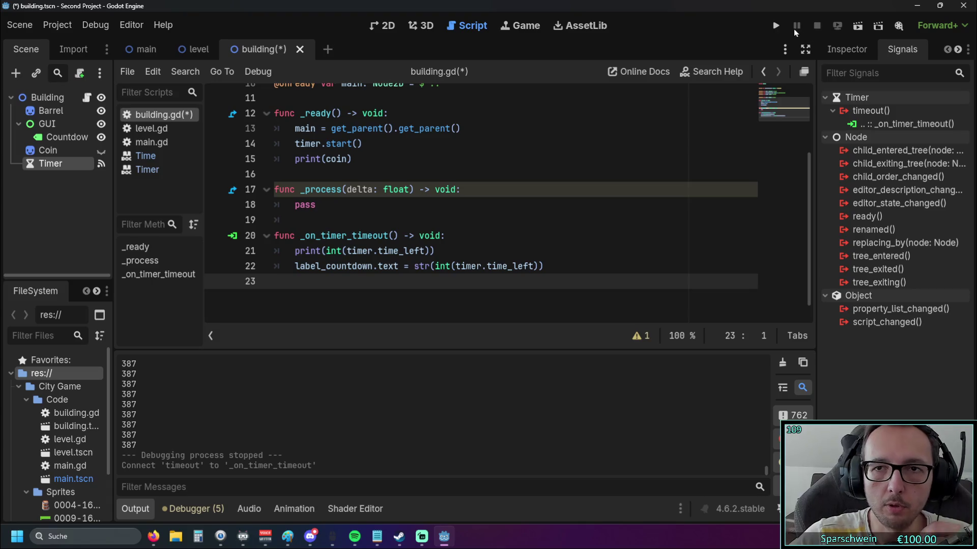
# Step: Run the game, build a barrel on a grass tile, stop, then select line 20
pyautogui.click(775, 25)
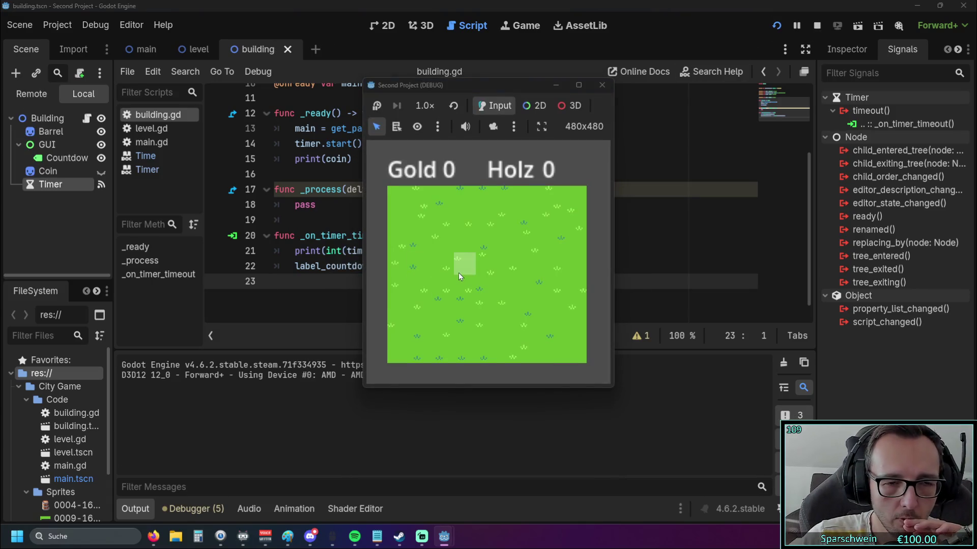
pyautogui.click(458, 273)
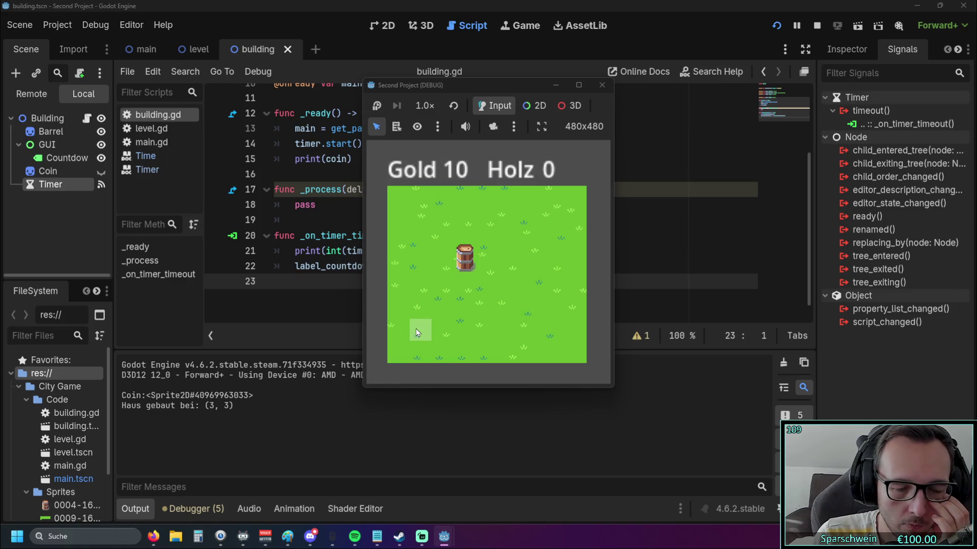
pyautogui.click(603, 86)
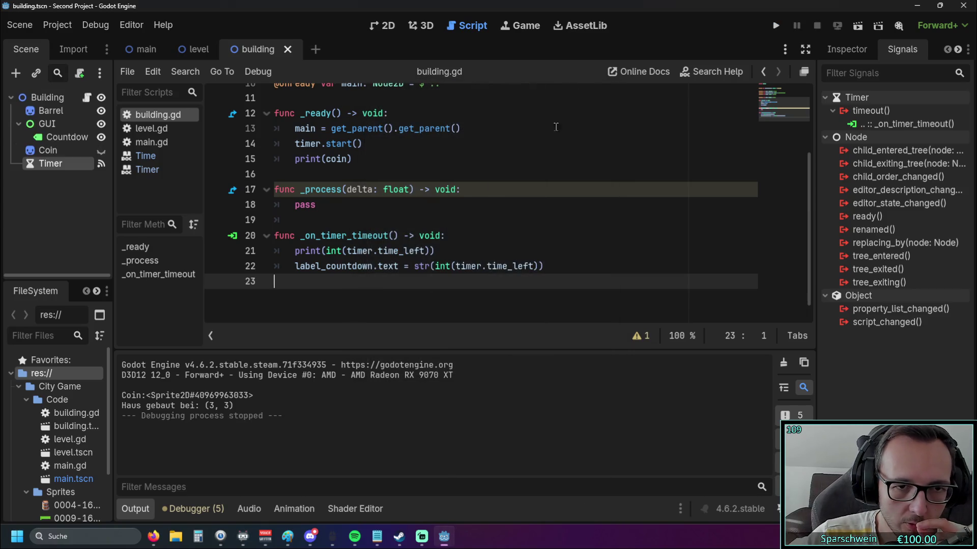
pyautogui.click(369, 235)
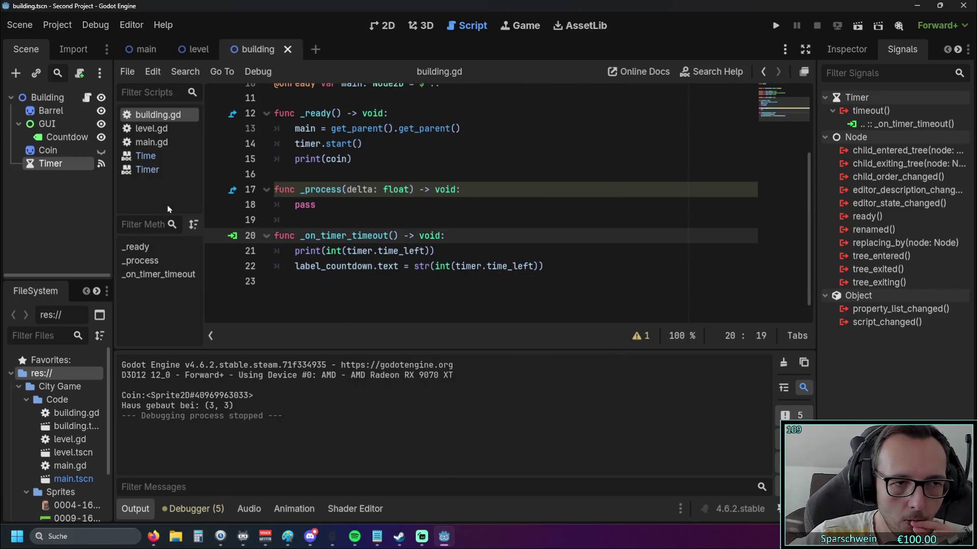
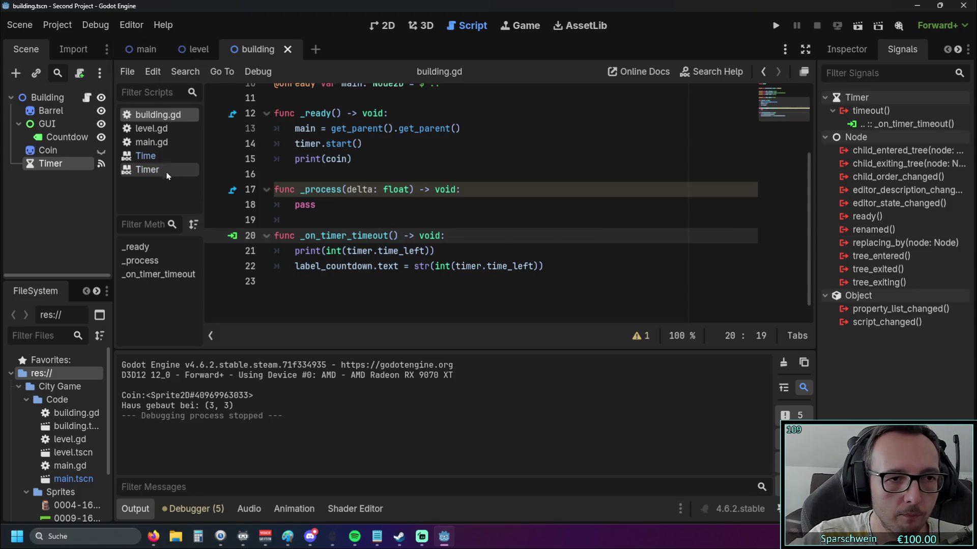
# Step: Open the Timer class reference and jump to the TimerProcessCallback enum description
pyautogui.click(150, 156)
pyautogui.click(153, 170)
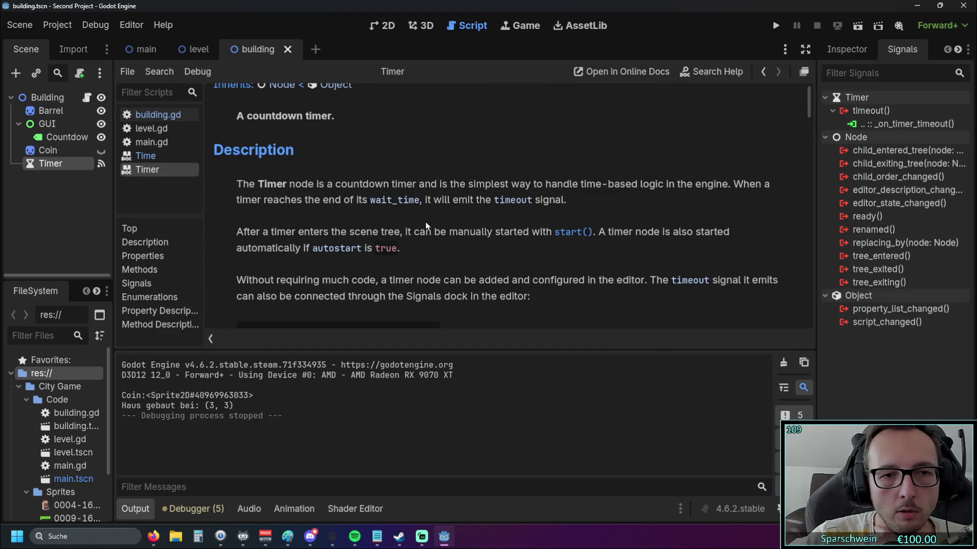
pyautogui.scroll(1, 426, 222)
pyautogui.scroll(-10, 422, 220)
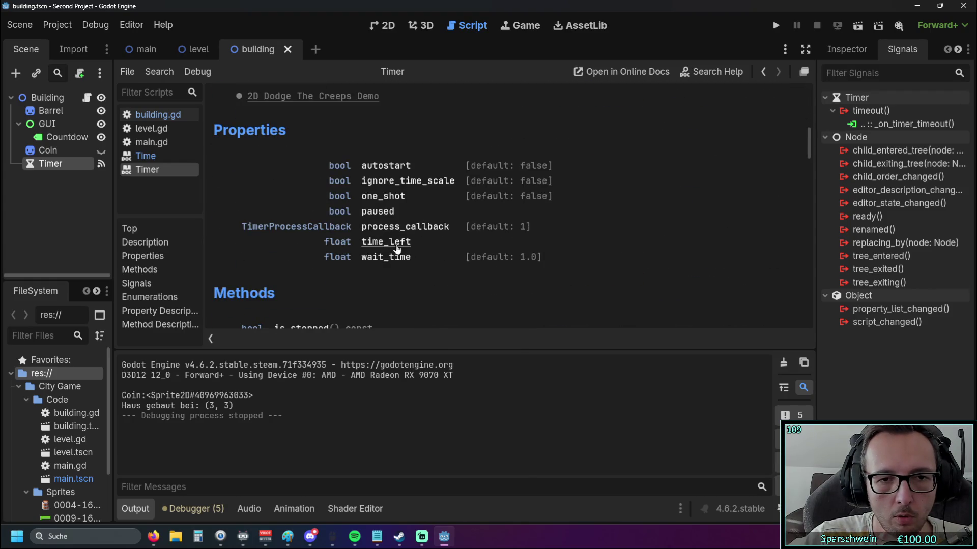
pyautogui.click(317, 233)
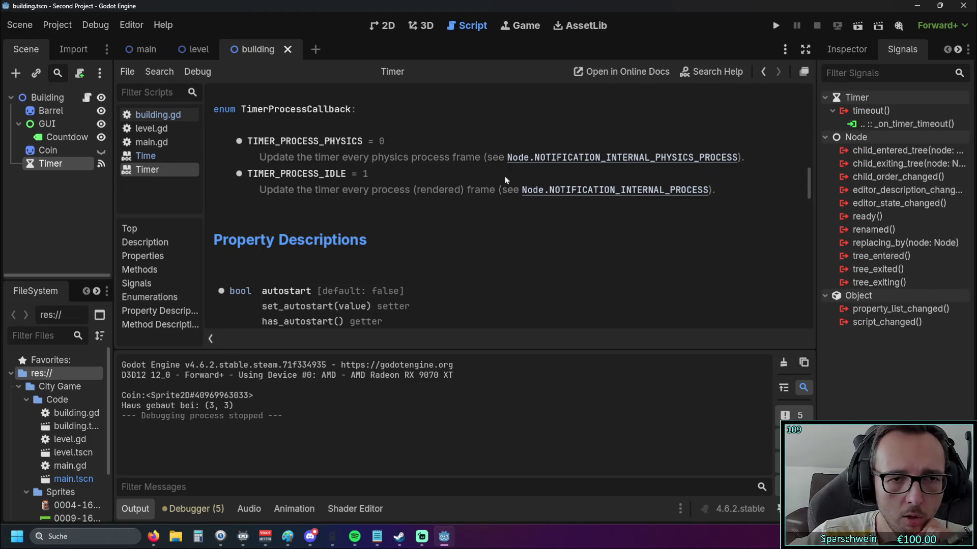
# Step: Follow the link to the Node reference on internal process notifications and read it
pyautogui.click(540, 196)
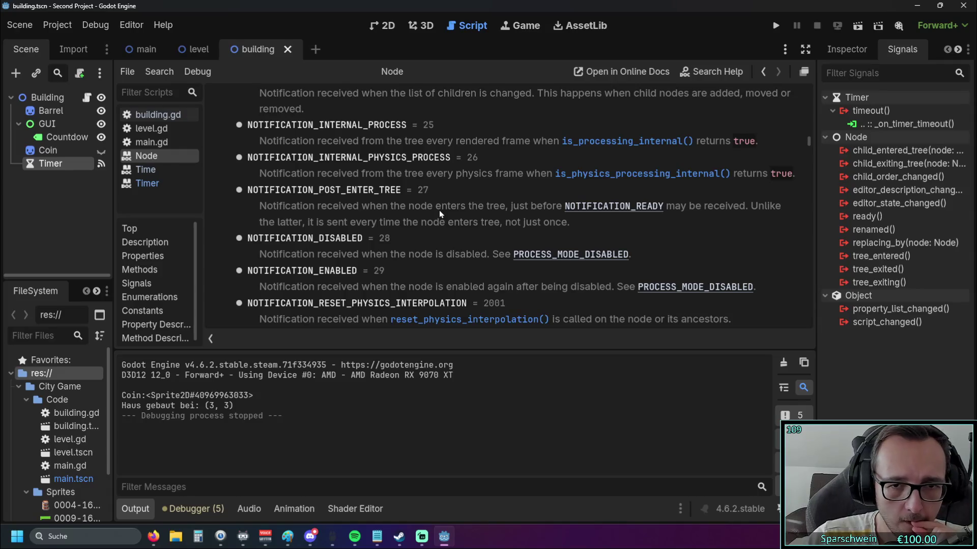
pyautogui.scroll(2, 440, 212)
pyautogui.scroll(5, 443, 217)
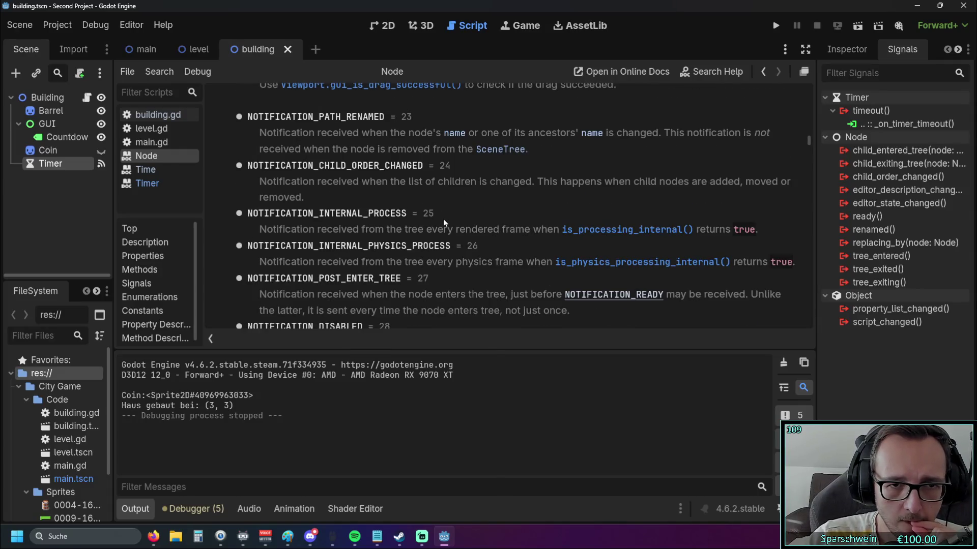
pyautogui.scroll(-4, 441, 222)
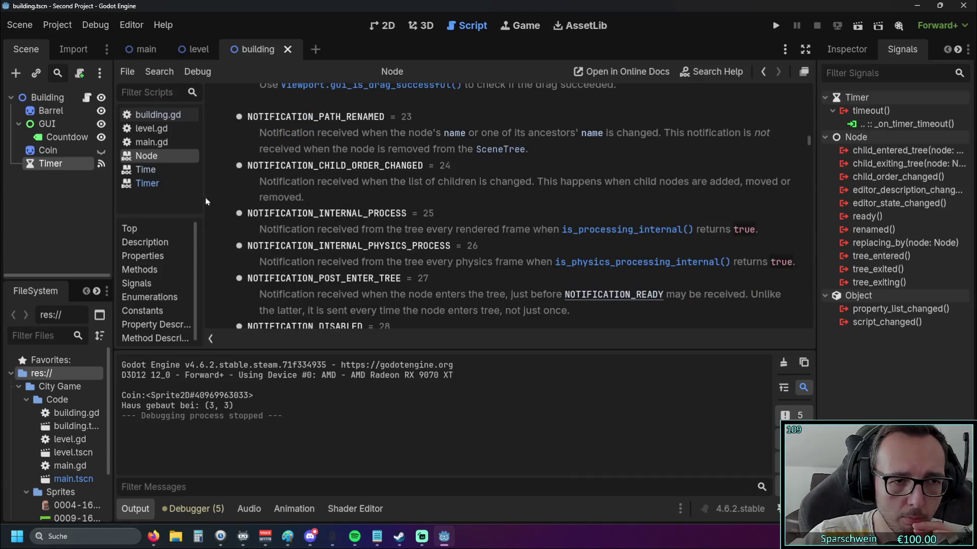
# Step: Close the Node docs, return to building.gd, and reopen the Timer reference at its properties
pyautogui.rightClick(164, 169)
pyautogui.click(164, 171)
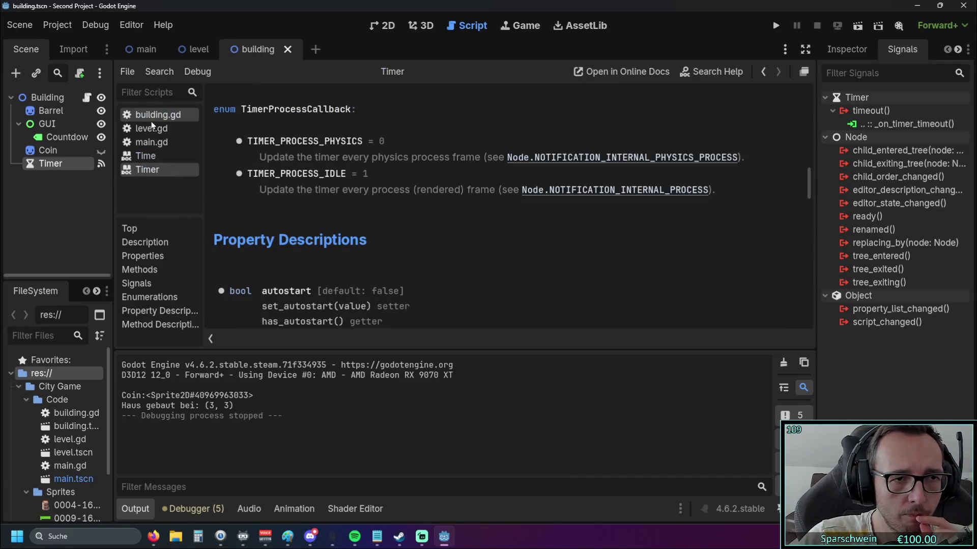
pyautogui.click(158, 115)
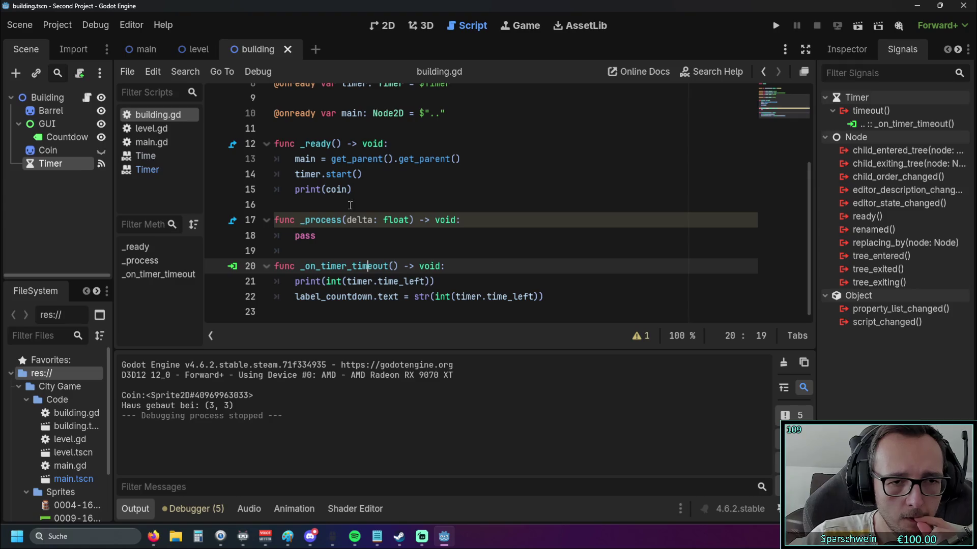
pyautogui.click(147, 169)
pyautogui.scroll(15, 349, 212)
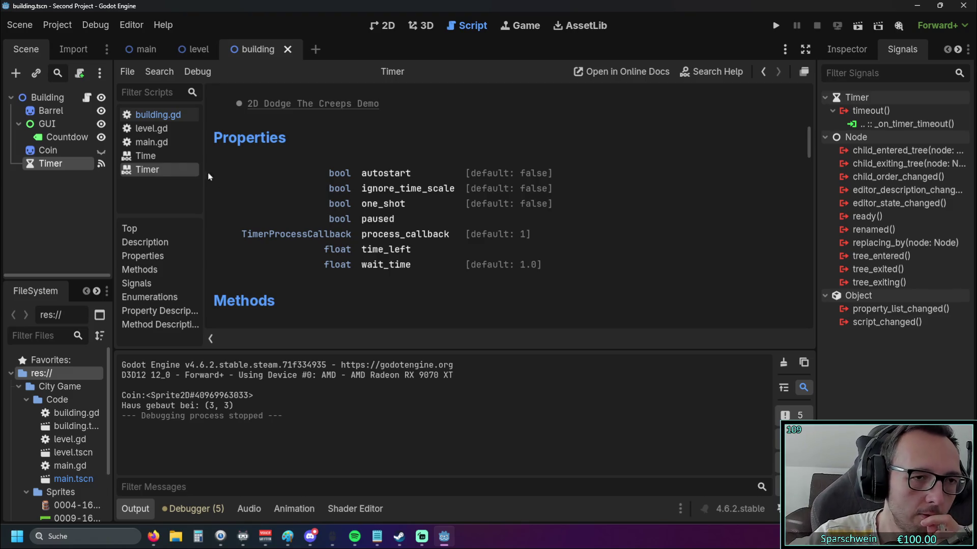
# Step: Open the Time class reference from the script list
pyautogui.click(154, 157)
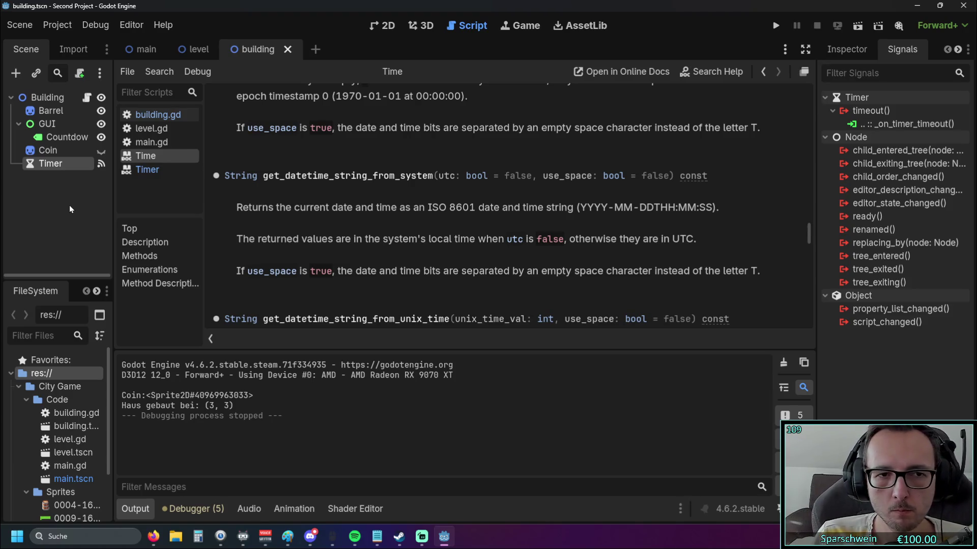
# Step: Open level.gd and scroll through its coin-harvesting code
pyautogui.click(149, 128)
pyautogui.scroll(-10, 374, 225)
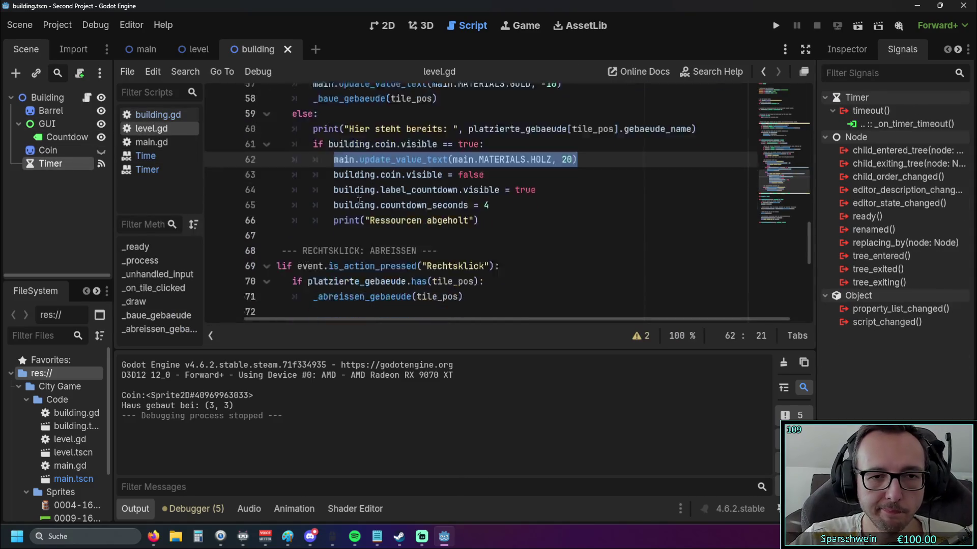
pyautogui.scroll(8, 374, 225)
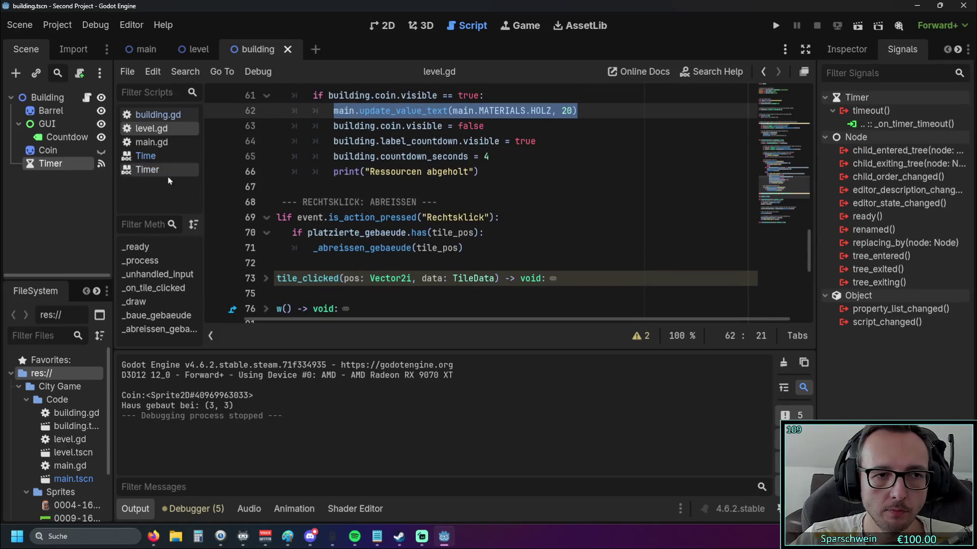
# Step: Glance at the Timer and Time references, then go back to building.gd's timer timeout function
pyautogui.click(151, 168)
pyautogui.click(146, 156)
pyautogui.scroll(5, 368, 209)
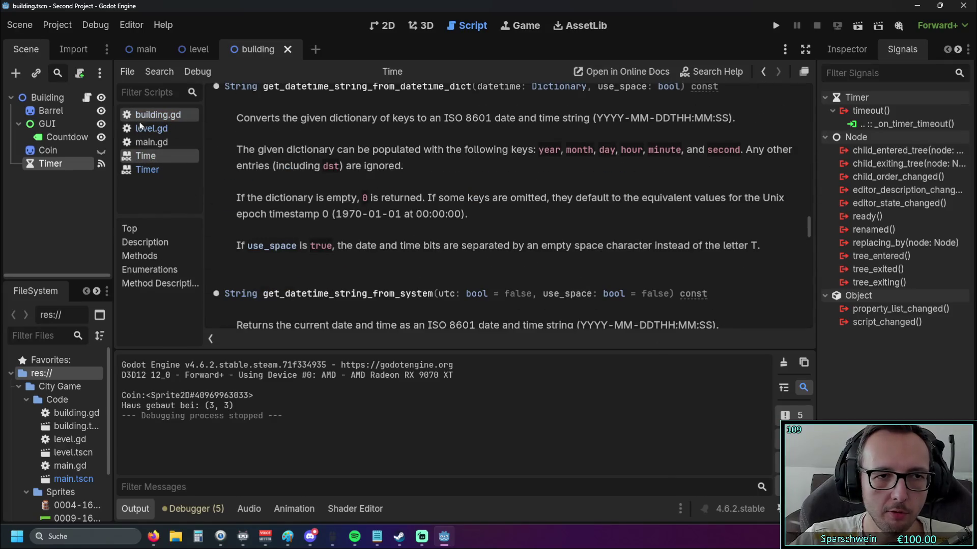
pyautogui.click(148, 116)
pyautogui.scroll(-1, 540, 241)
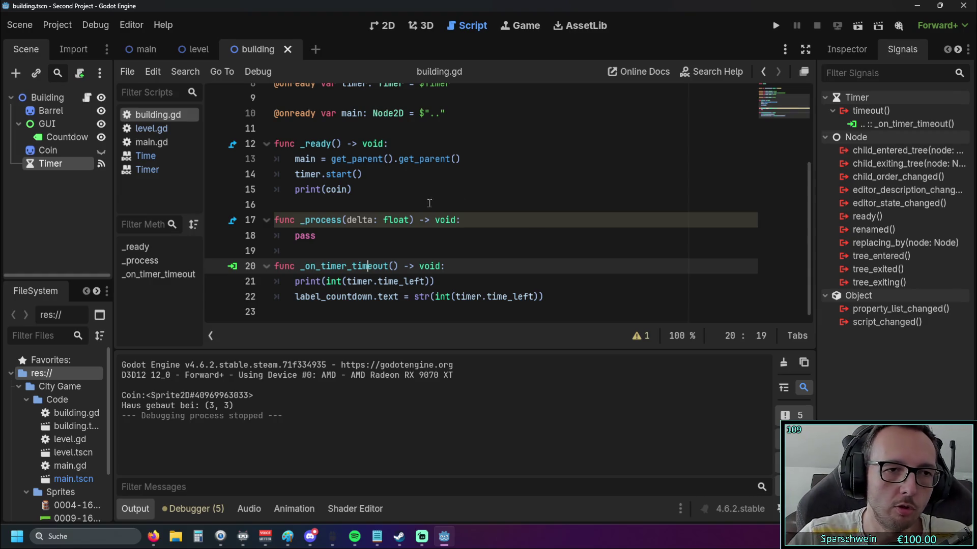
# Step: View the Timer node's 400 s one-shot settings in the Inspector, then select the Building node
pyautogui.scroll(3, 541, 241)
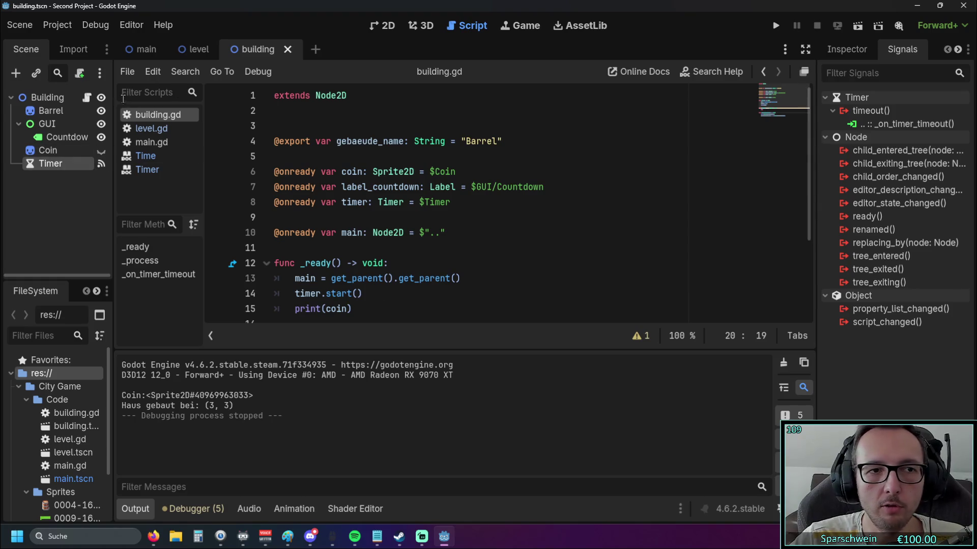
pyautogui.click(845, 52)
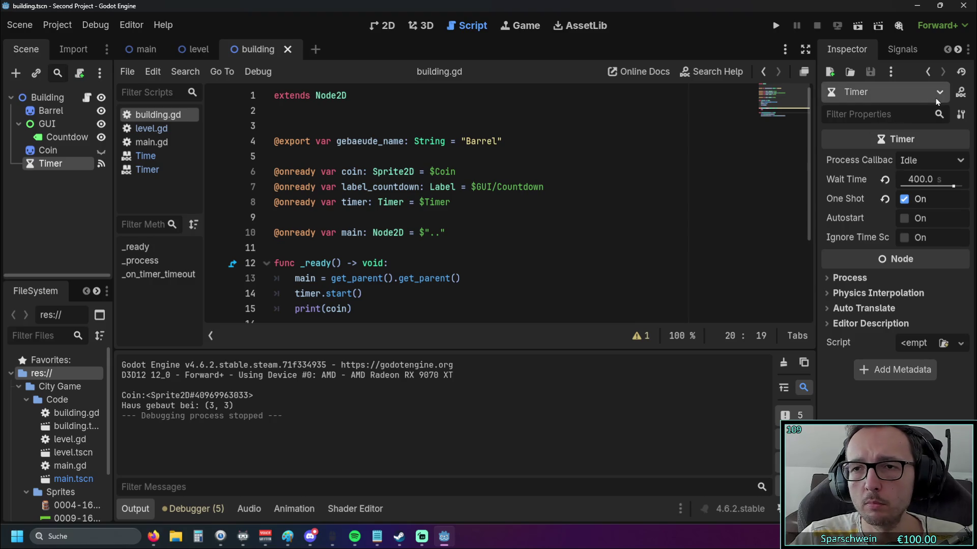
pyautogui.click(51, 97)
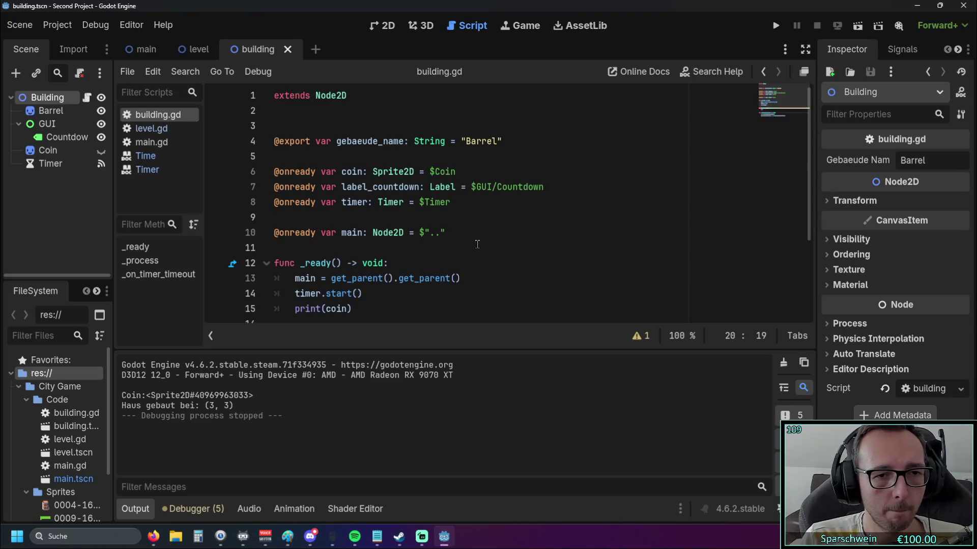
# Step: Open the Timer reference, then switch to the Time class datetime string methods
pyautogui.scroll(-3, 445, 211)
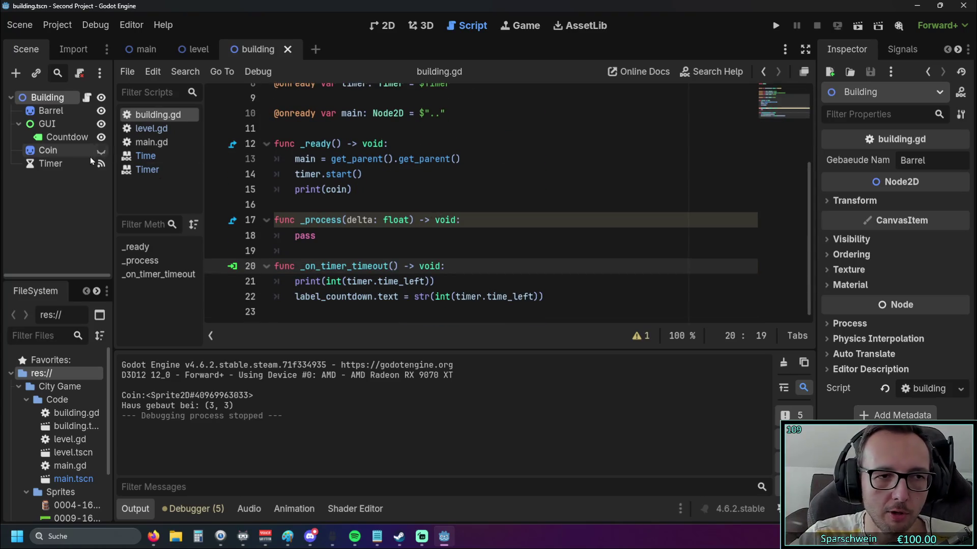
pyautogui.click(168, 169)
pyautogui.click(146, 156)
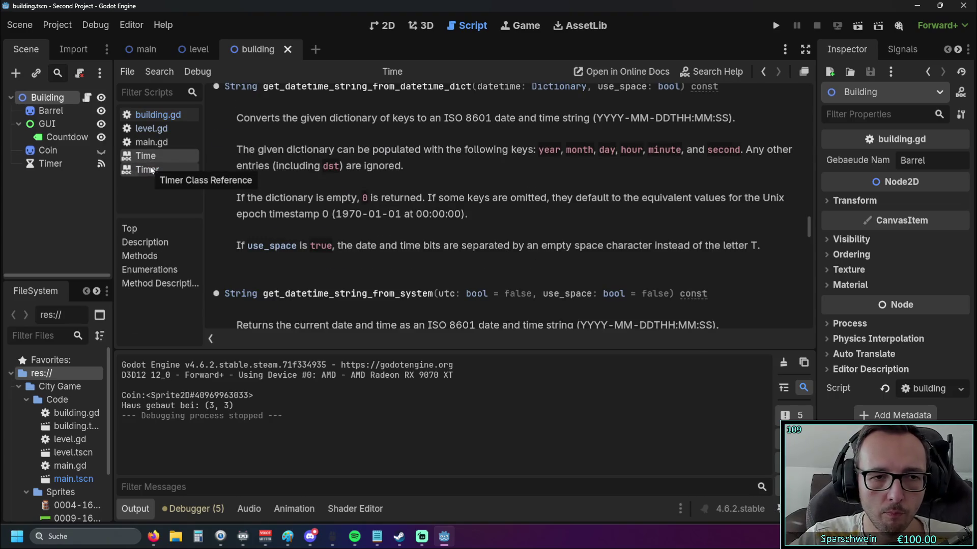
# Step: Compare the Timer and Time class references by switching back and forth between them
pyautogui.click(151, 170)
pyautogui.scroll(-2, 445, 236)
pyautogui.scroll(3, 444, 236)
pyautogui.scroll(-2, 438, 233)
pyautogui.scroll(1, 435, 229)
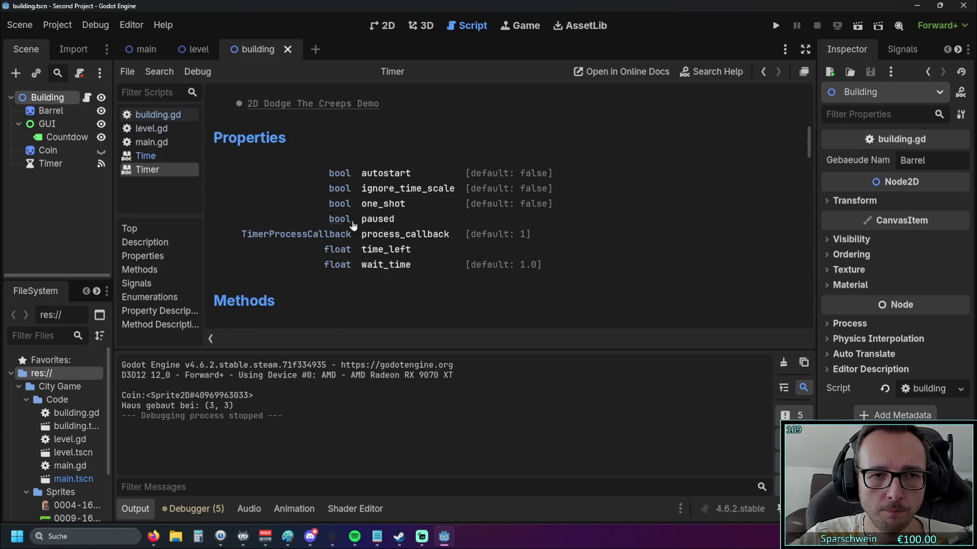
pyautogui.scroll(5, 405, 229)
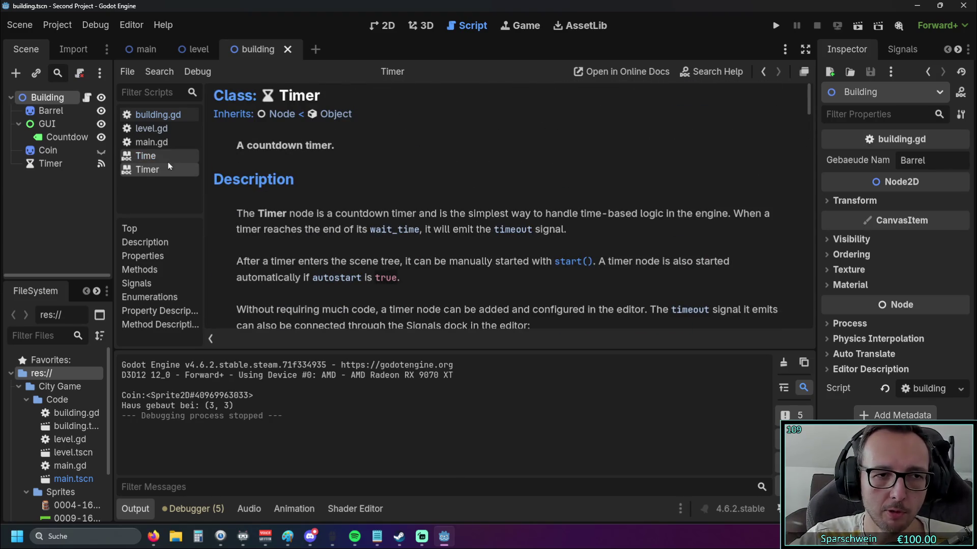
pyautogui.click(145, 156)
pyautogui.scroll(5, 313, 187)
pyautogui.scroll(8, 312, 187)
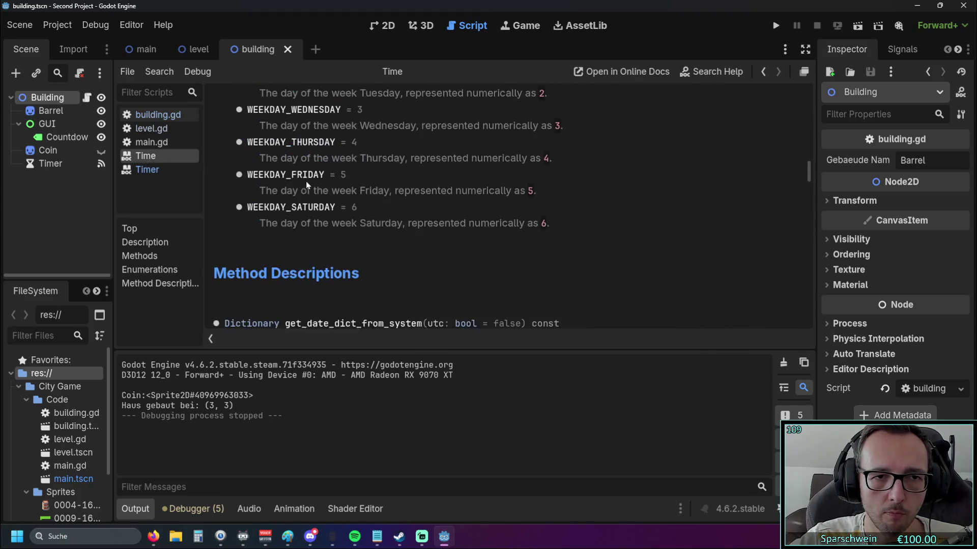
pyautogui.moveTo(809, 166); pyautogui.dragTo(809, 94)
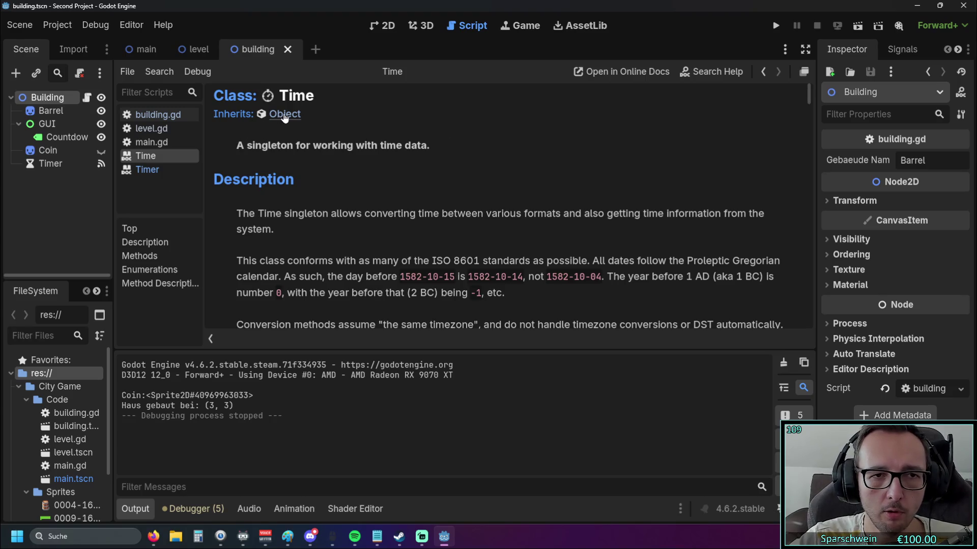
pyautogui.click(148, 169)
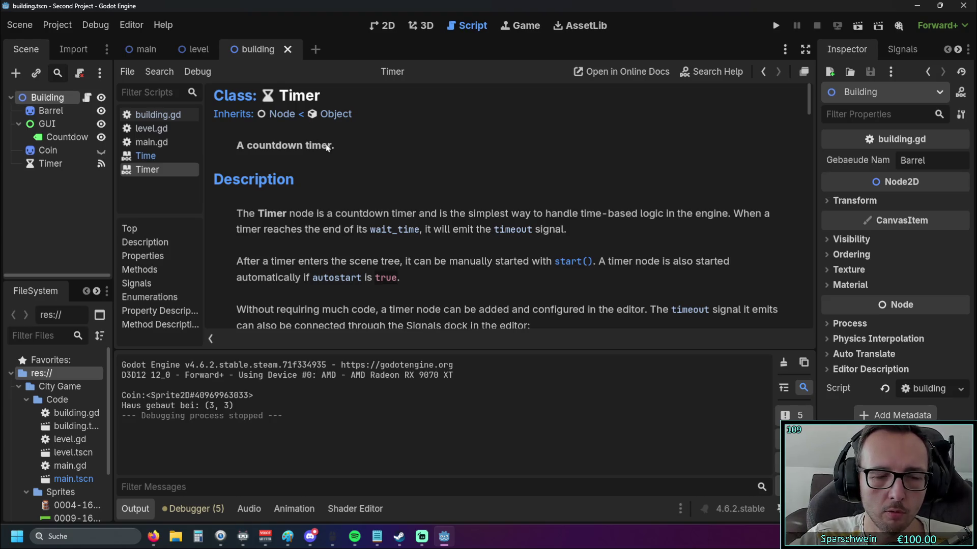
pyautogui.click(146, 155)
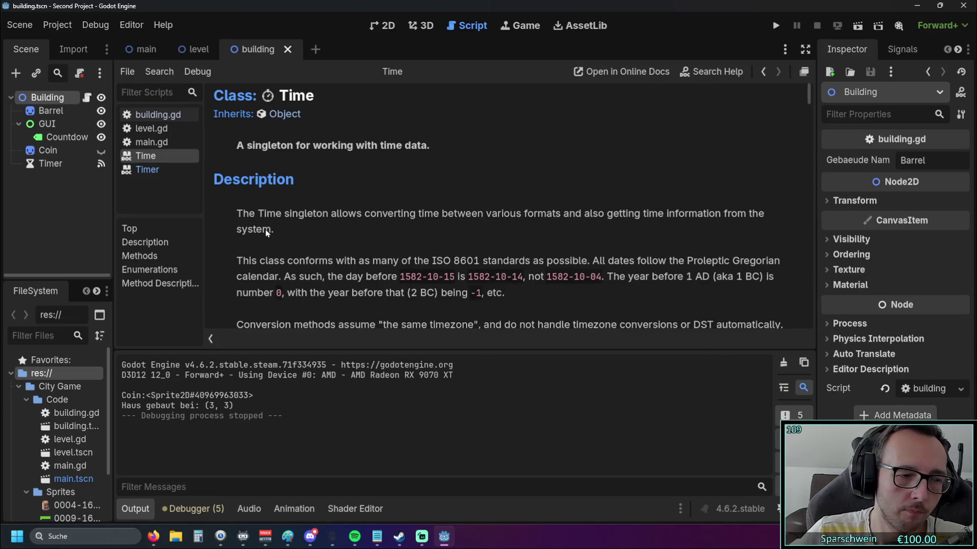
pyautogui.click(166, 170)
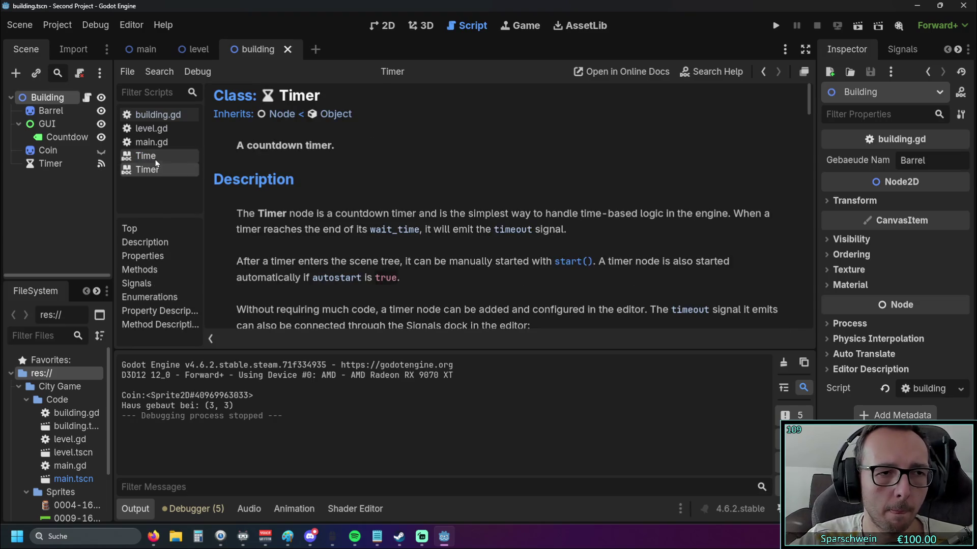
# Step: Select the Timer node to show its settings and return to building.gd
pyautogui.click(54, 164)
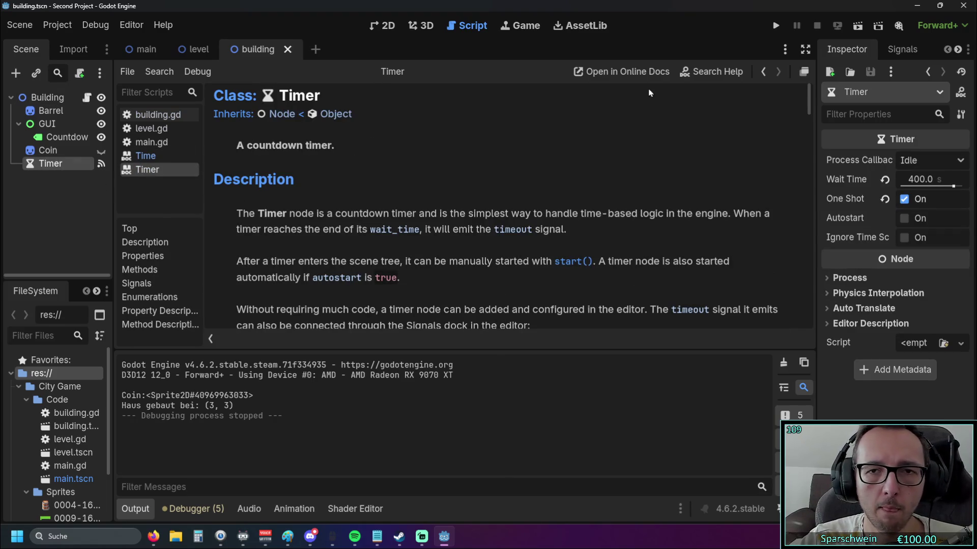
pyautogui.scroll(-6, 561, 190)
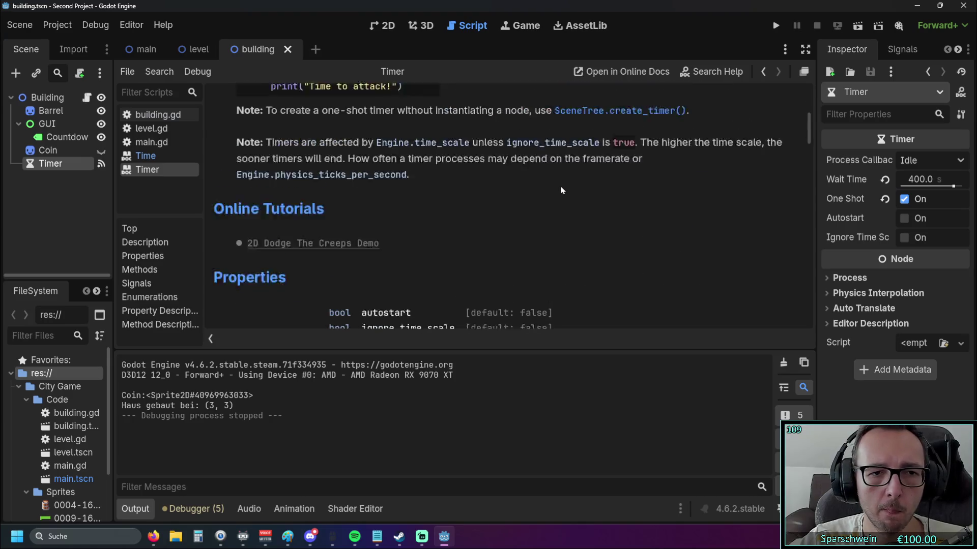
pyautogui.scroll(6, 561, 189)
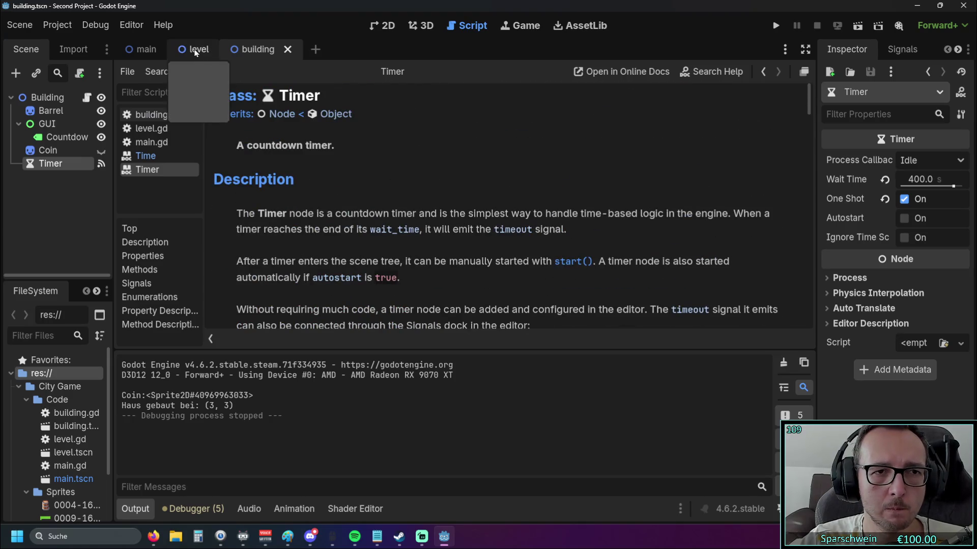
pyautogui.click(158, 114)
pyautogui.scroll(-1, 494, 196)
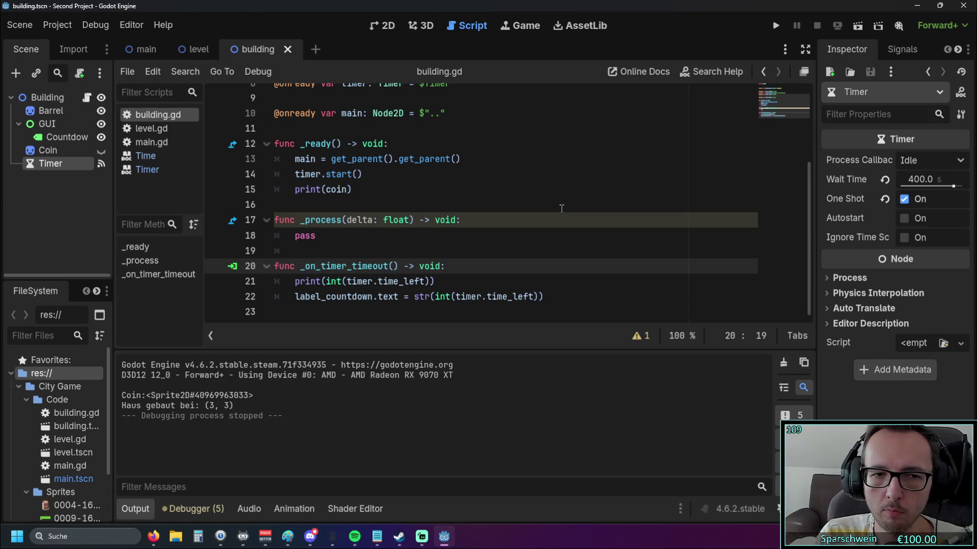
# Step: Delete the debug print of time_left from building.gd
pyautogui.press('Down')
pyautogui.press('End')
pyautogui.hotkey('shift', 'Home')
pyautogui.press('BackSpace')
pyautogui.press('BackSpace')
pyautogui.press('BackSpace')
# Step: Undo and redo to restore the minutes:seconds label line and the collect_resouce function
pyautogui.hotkey('ctrl', 'z')
pyautogui.hotkey('ctrl', 'z')
pyautogui.hotkey('ctrl', 'z')
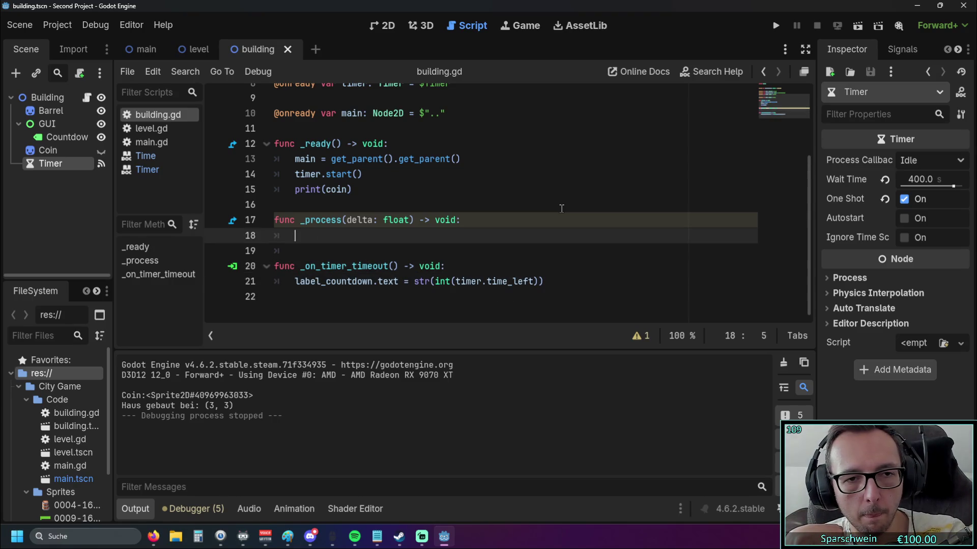
pyautogui.hotkey('ctrl', 'z')
pyautogui.hotkey('ctrl', 'z')
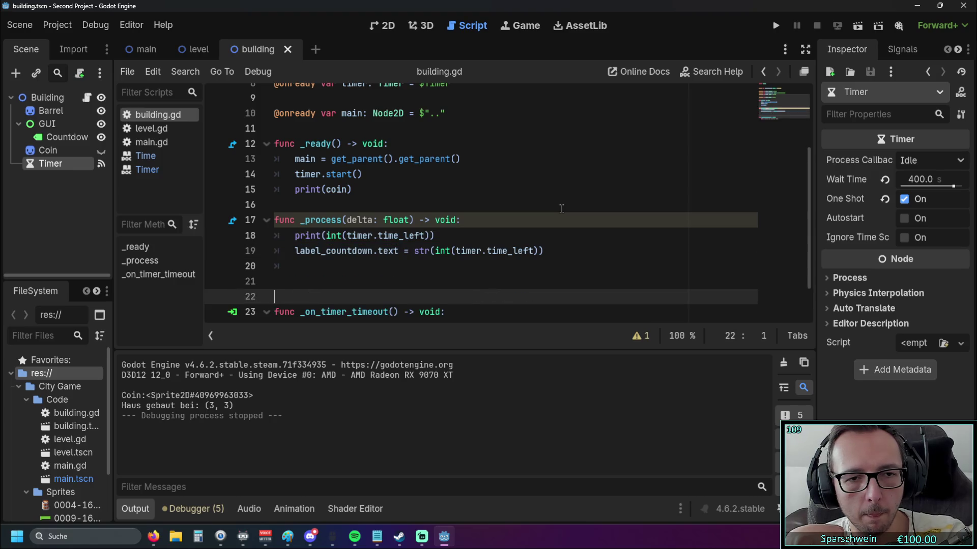
pyautogui.hotkey('ctrl', 'z')
pyautogui.hotkey('ctrl', 'z')
pyautogui.hotkey('ctrl', 'z')
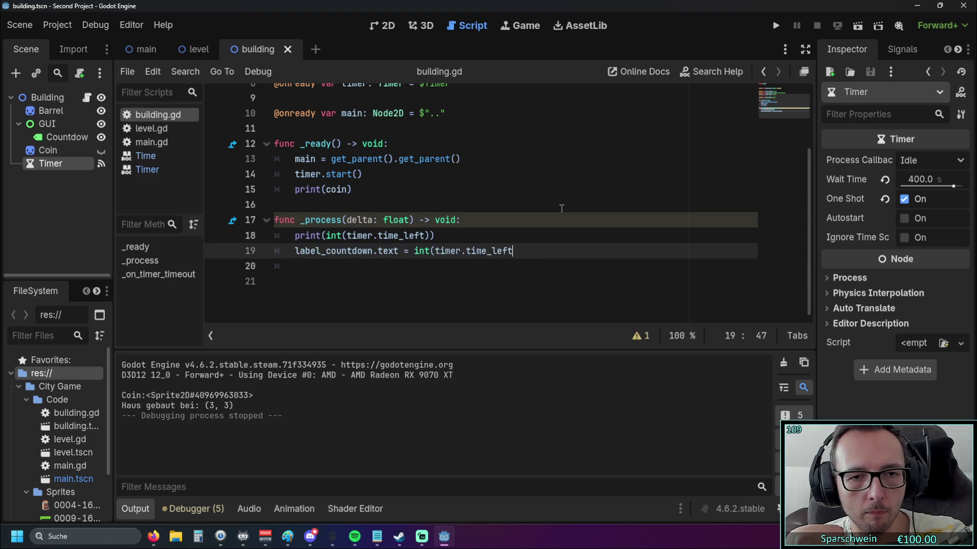
pyautogui.hotkey('ctrl', 'z')
pyautogui.hotkey('ctrl', 'z')
pyautogui.hotkey('ctrl', 'z')
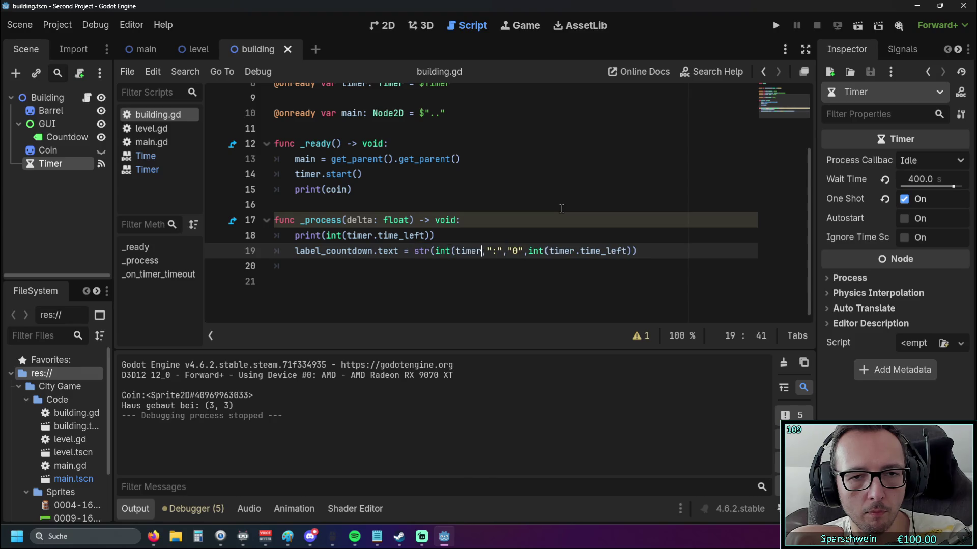
pyautogui.hotkey('ctrl', 'y')
pyautogui.hotkey('ctrl', 'y')
pyautogui.hotkey('ctrl', 'y')
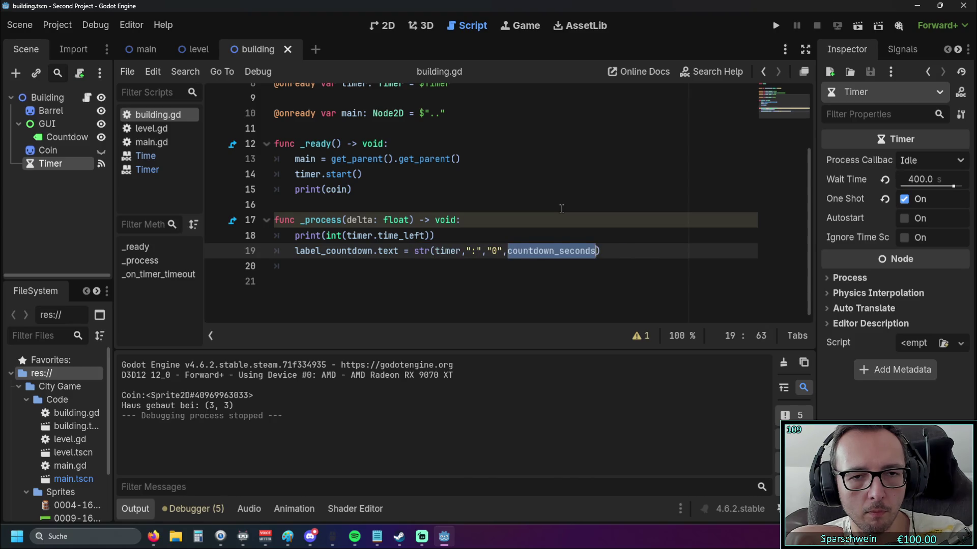
pyautogui.hotkey('ctrl', 'y')
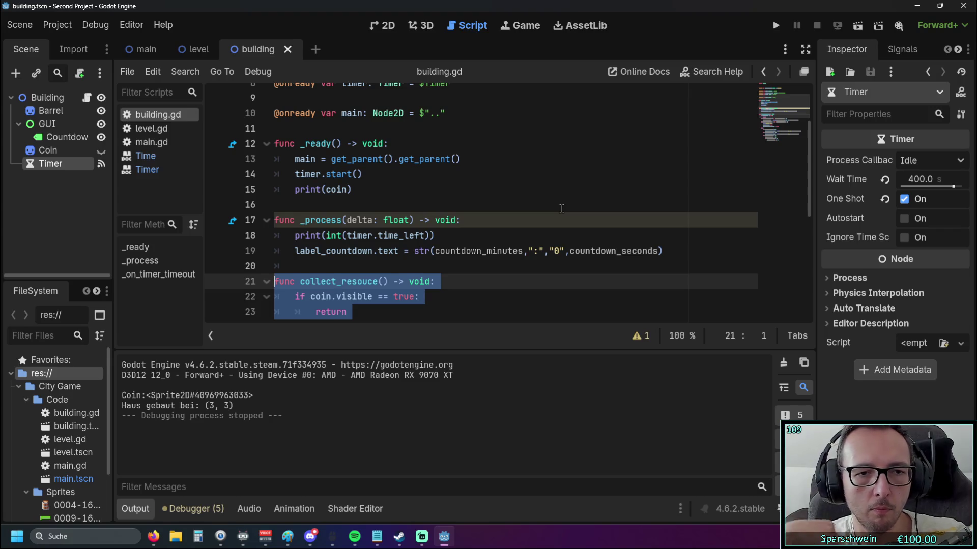
pyautogui.hotkey('ctrl', 'y')
pyautogui.hotkey('ctrl', 'y')
pyautogui.hotkey('ctrl', 'y')
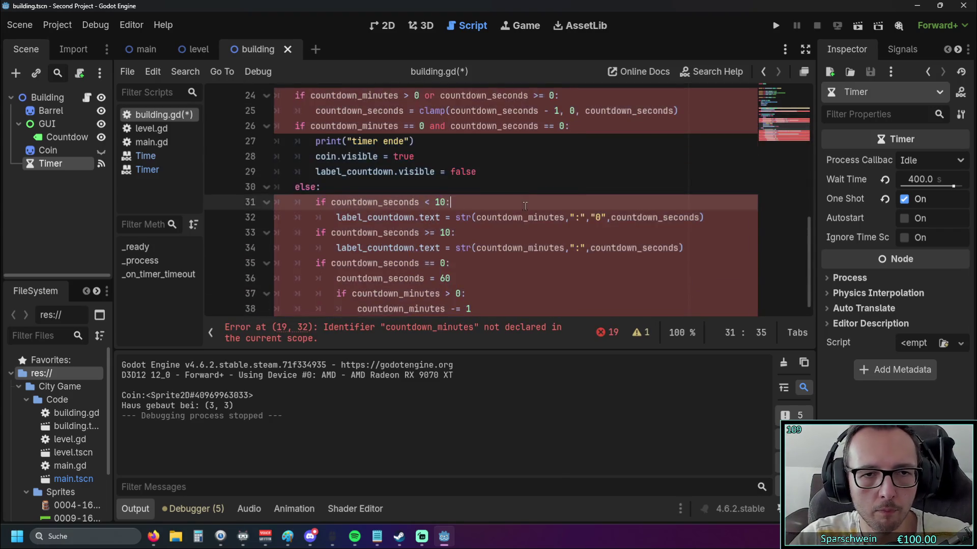
pyautogui.scroll(4, 524, 206)
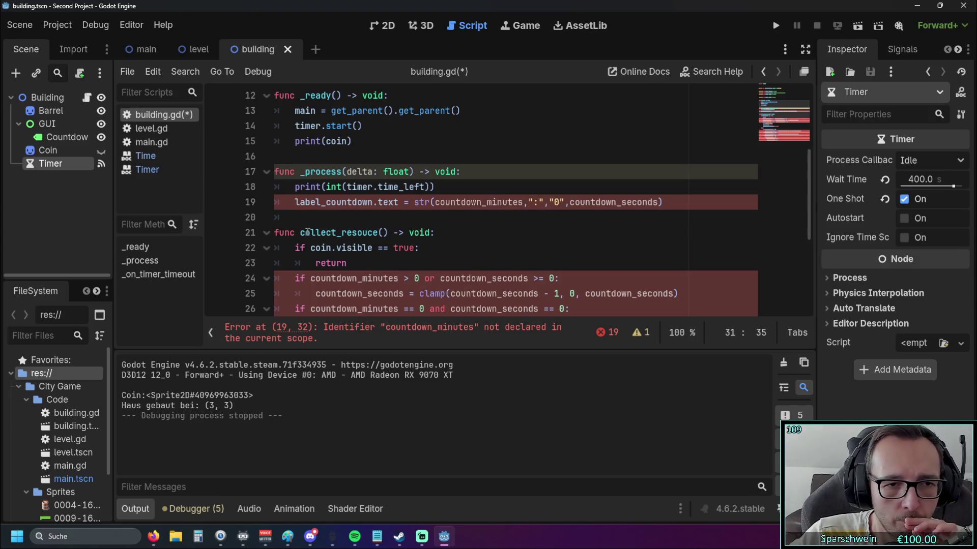
pyautogui.doubleClick(309, 232)
pyautogui.click(331, 219)
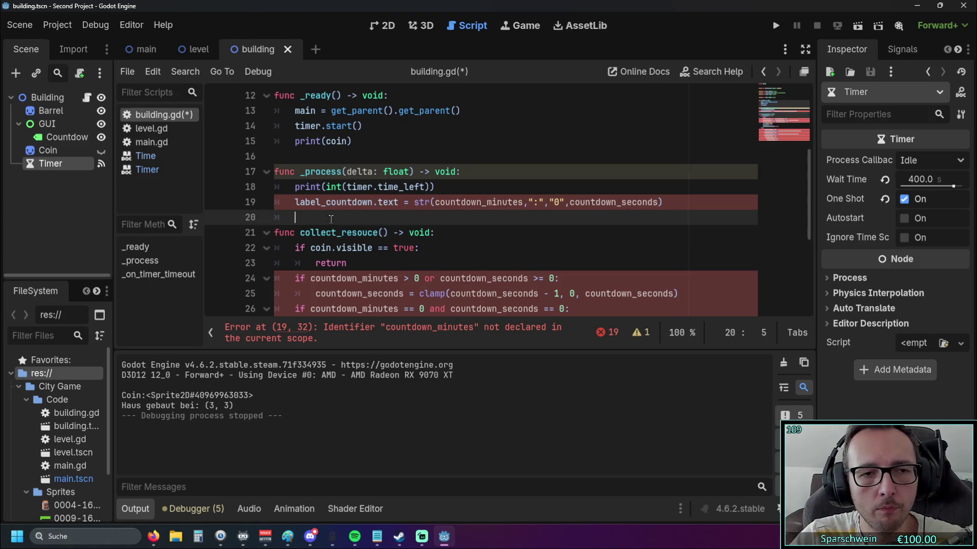
pyautogui.scroll(1, 331, 219)
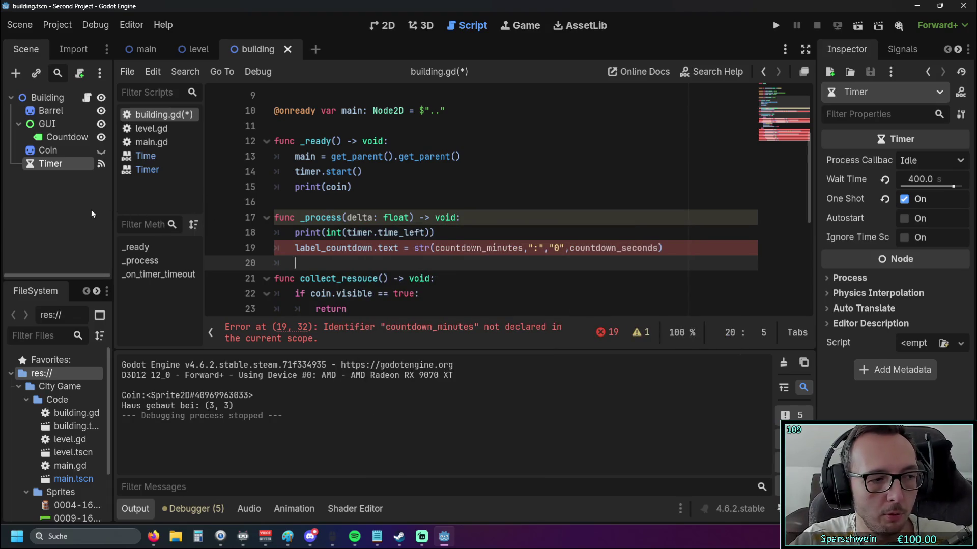
# Step: Open and then close the Time class reference
pyautogui.rightClick(60, 167)
pyautogui.click(35, 180)
pyautogui.click(141, 163)
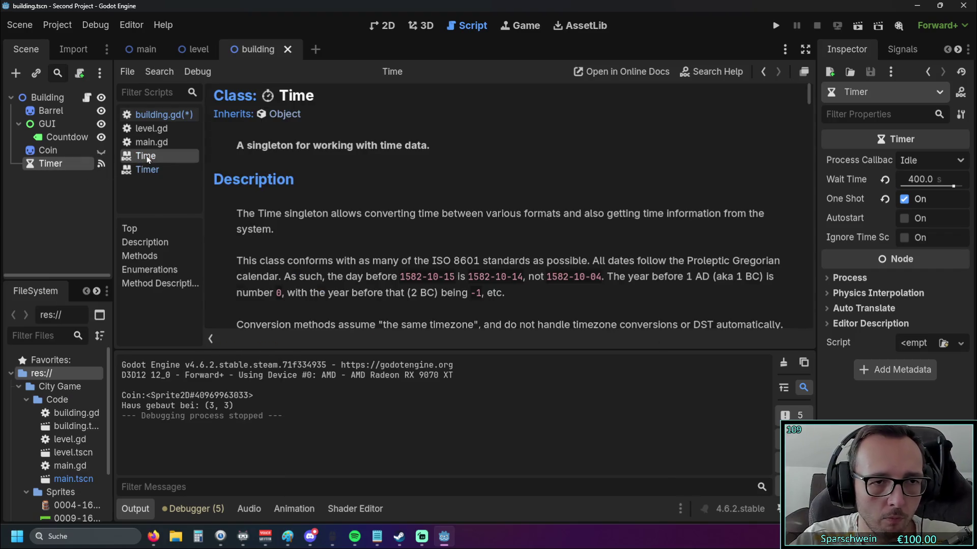
pyautogui.rightClick(141, 157)
pyautogui.click(158, 165)
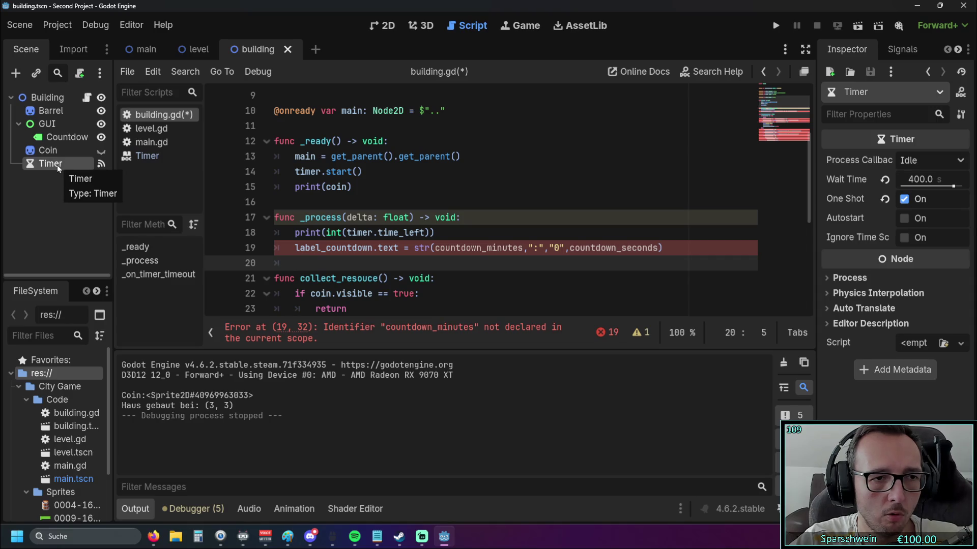
# Step: Show the Timer node's signal connections in the Signals dock
pyautogui.scroll(-2, 457, 215)
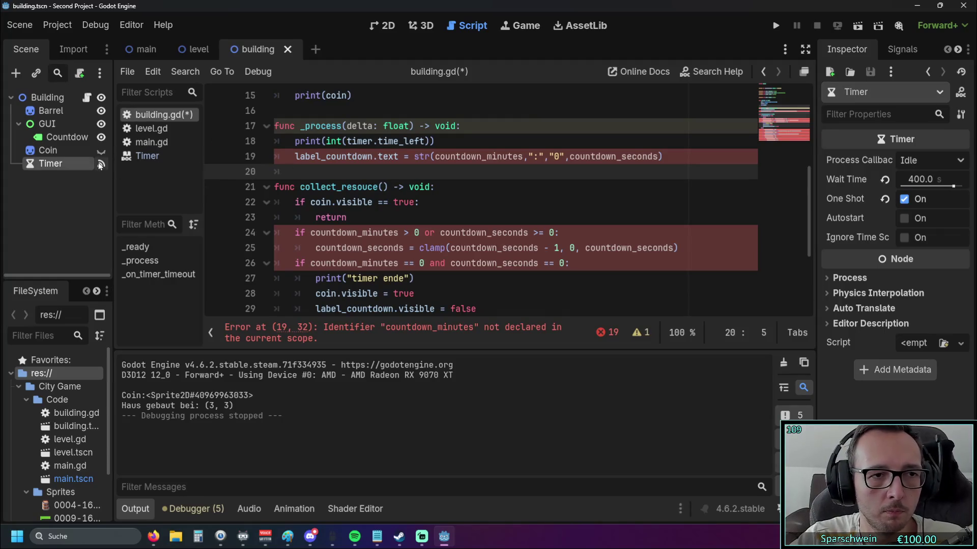
pyautogui.scroll(-1, 402, 208)
pyautogui.scroll(-2, 402, 208)
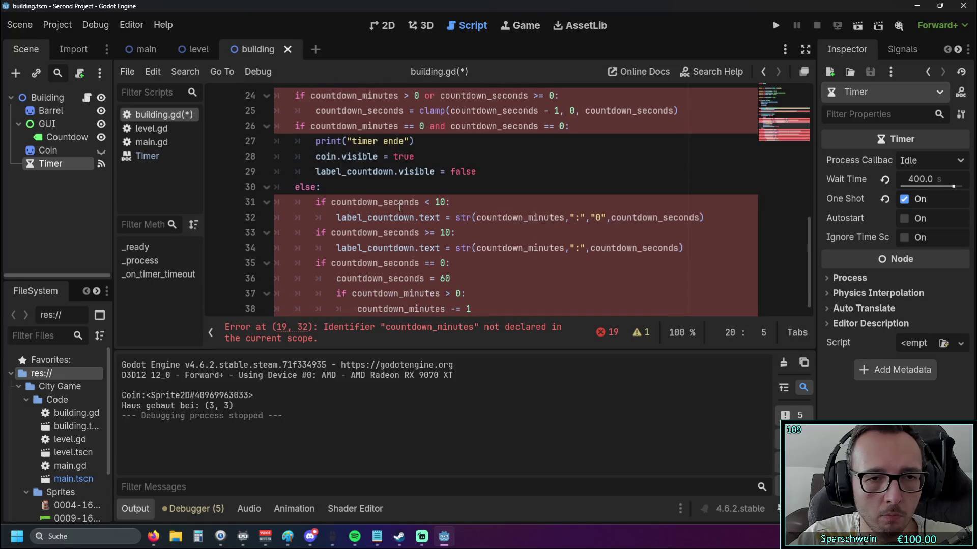
pyautogui.scroll(5, 401, 208)
pyautogui.scroll(-2, 398, 207)
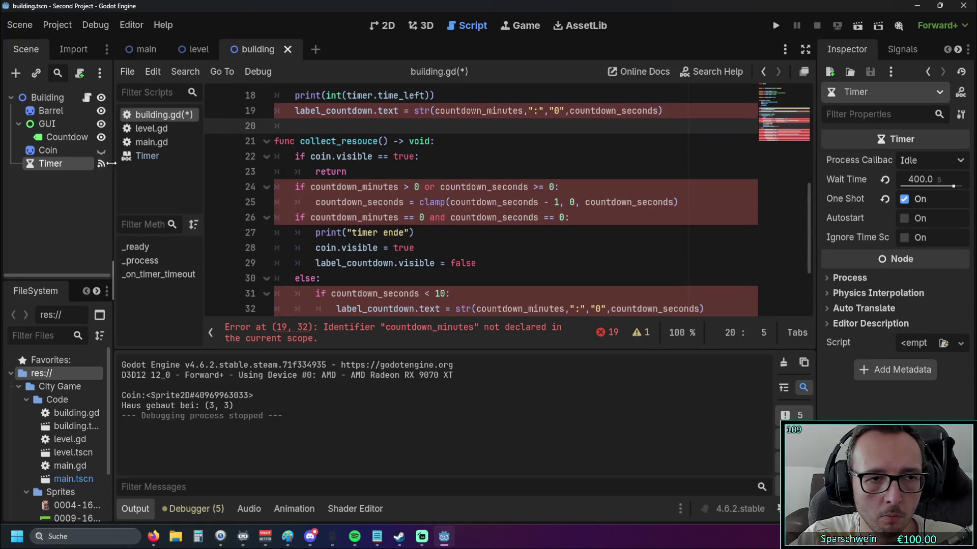
pyautogui.click(101, 163)
pyautogui.scroll(-1, 412, 202)
# Step: Rename collect_resouce() on line 21 to _on_timer_timeout() to match the timeout connection
pyautogui.scroll(1, 411, 202)
pyautogui.click(880, 125)
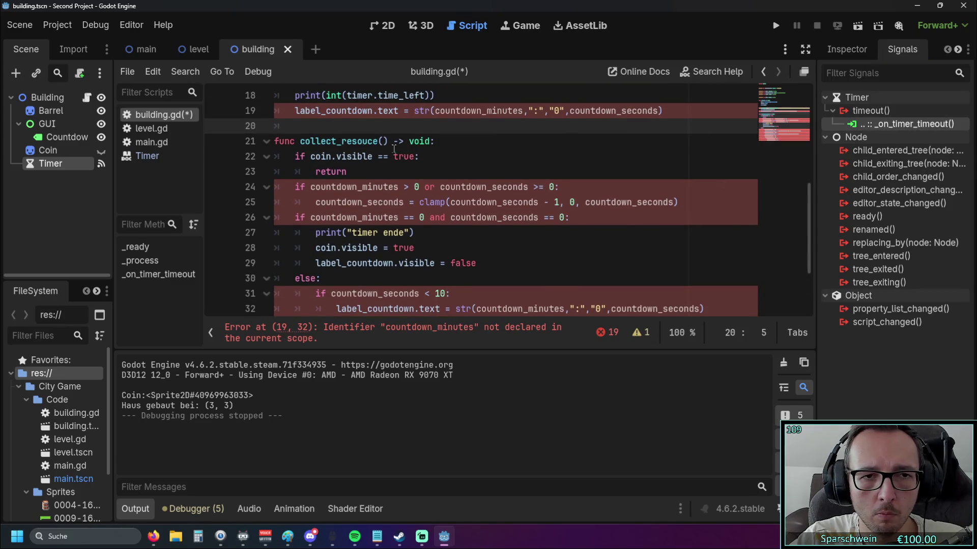
pyautogui.scroll(1, 379, 146)
pyautogui.moveTo(300, 187); pyautogui.dragTo(387, 188)
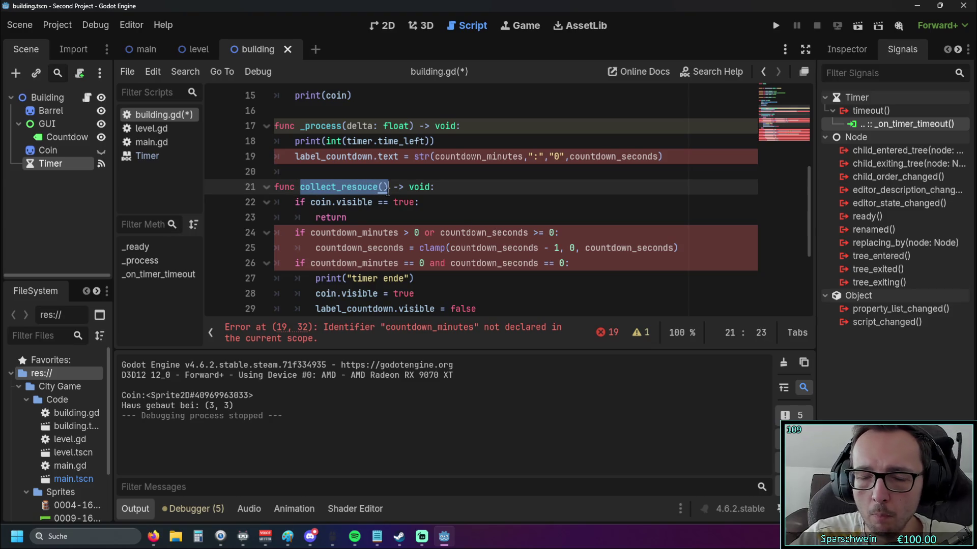
pyautogui.write('_on')
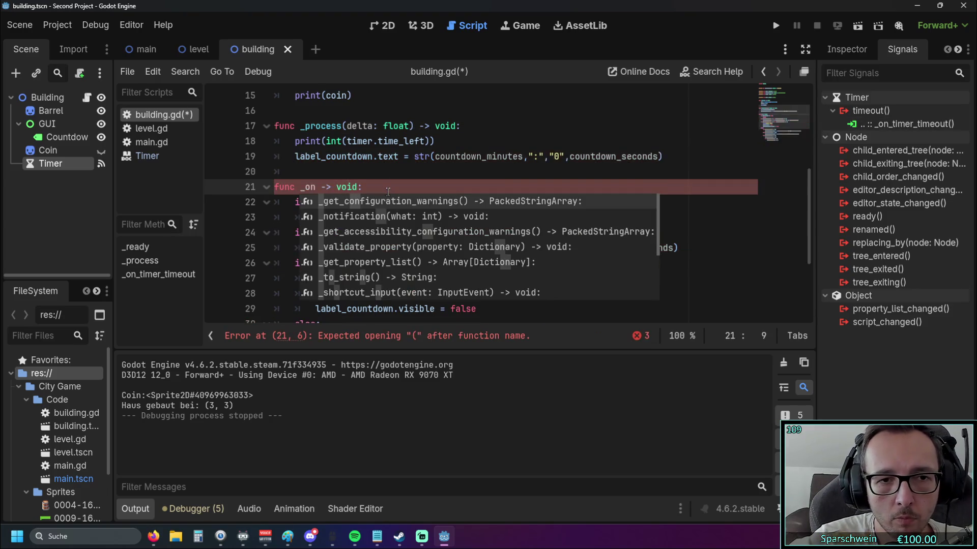
pyautogui.write('_tim')
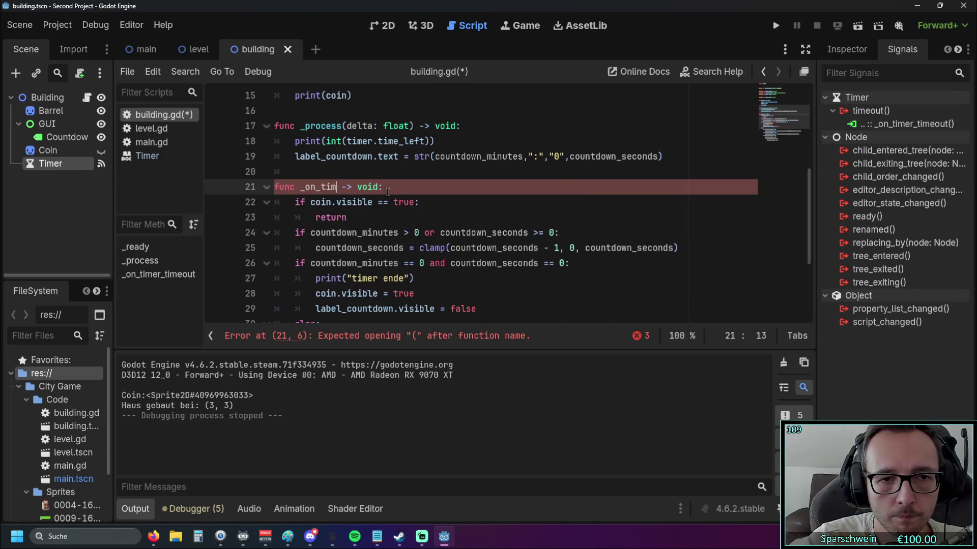
pyautogui.write('er_timeo')
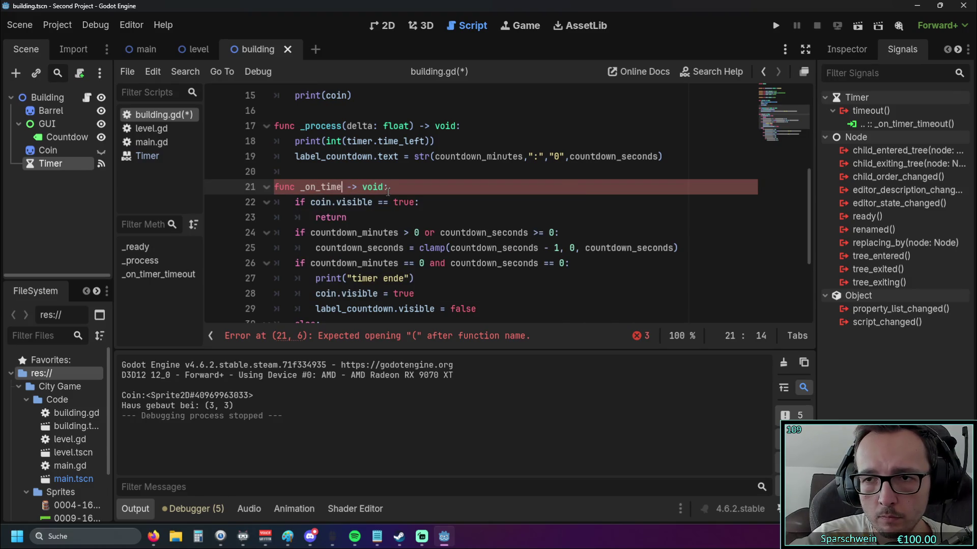
pyautogui.write('ut')
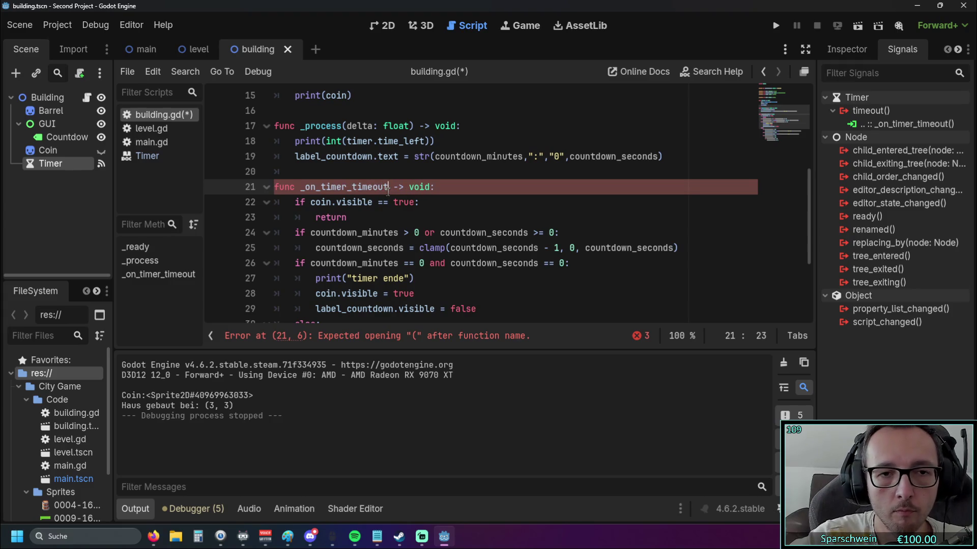
pyautogui.click(460, 207)
pyautogui.click(388, 187)
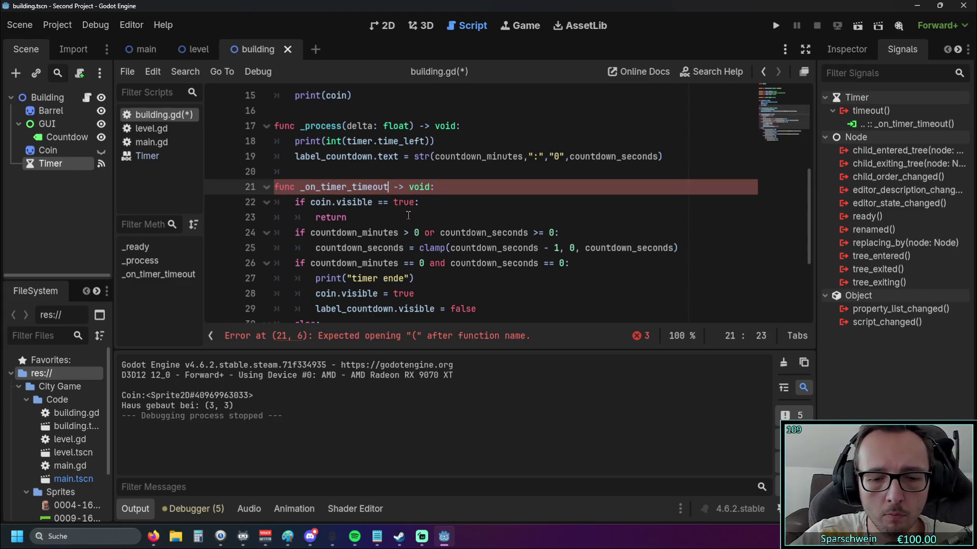
pyautogui.write('()')
pyautogui.click(462, 211)
# Step: Insert a blank line after line 8 in building.gd's variable block
pyautogui.scroll(1, 409, 229)
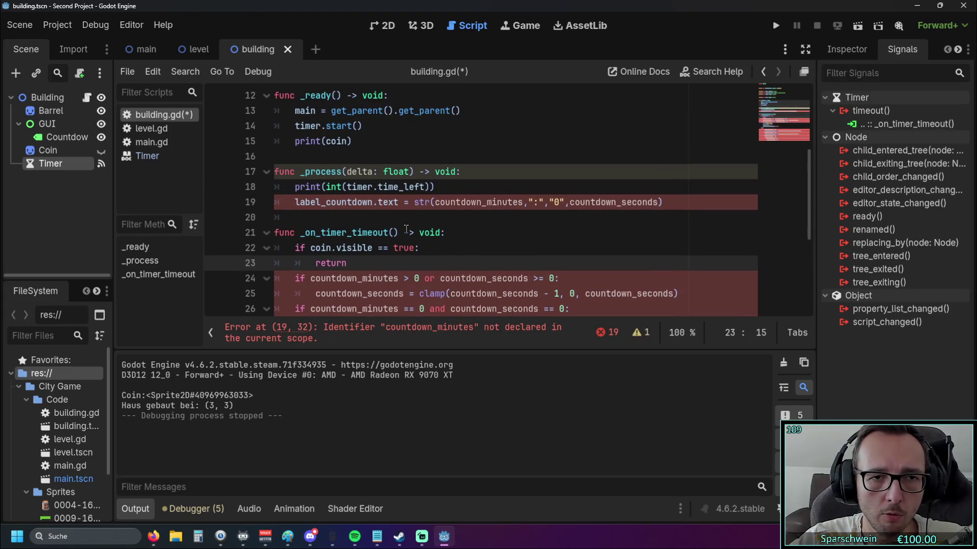
pyautogui.scroll(-1, 407, 230)
pyautogui.scroll(5, 362, 236)
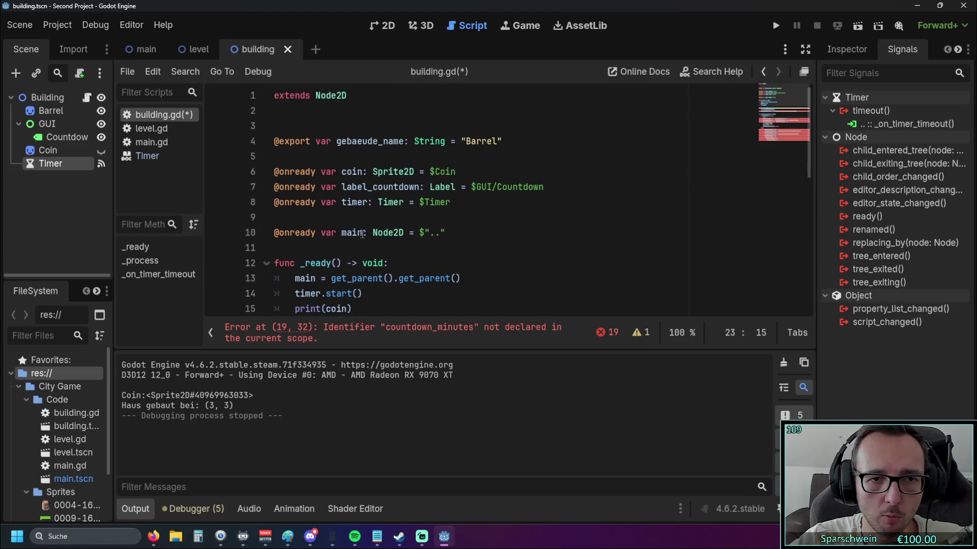
pyautogui.scroll(-1, 362, 234)
pyautogui.scroll(1, 453, 201)
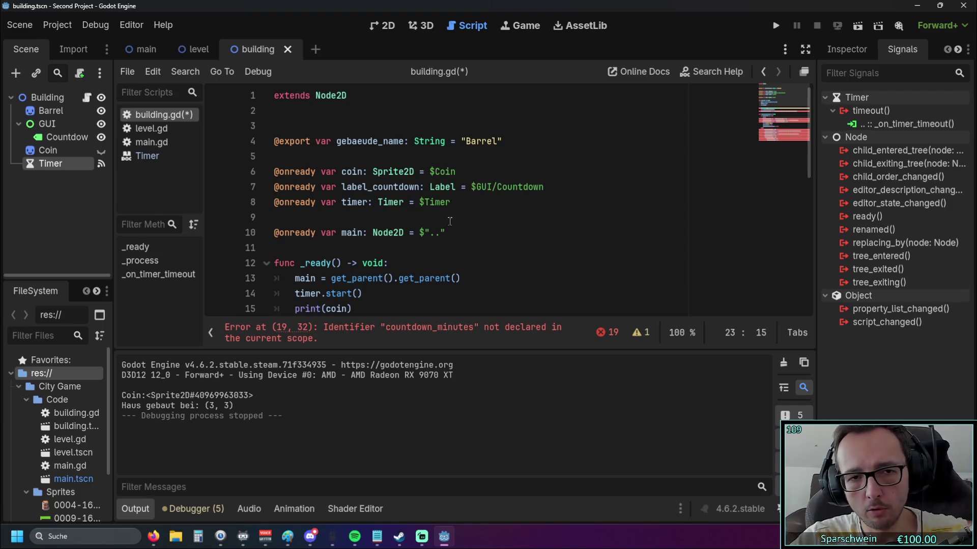
pyautogui.scroll(-2, 452, 201)
pyautogui.scroll(2, 448, 200)
pyautogui.click(451, 202)
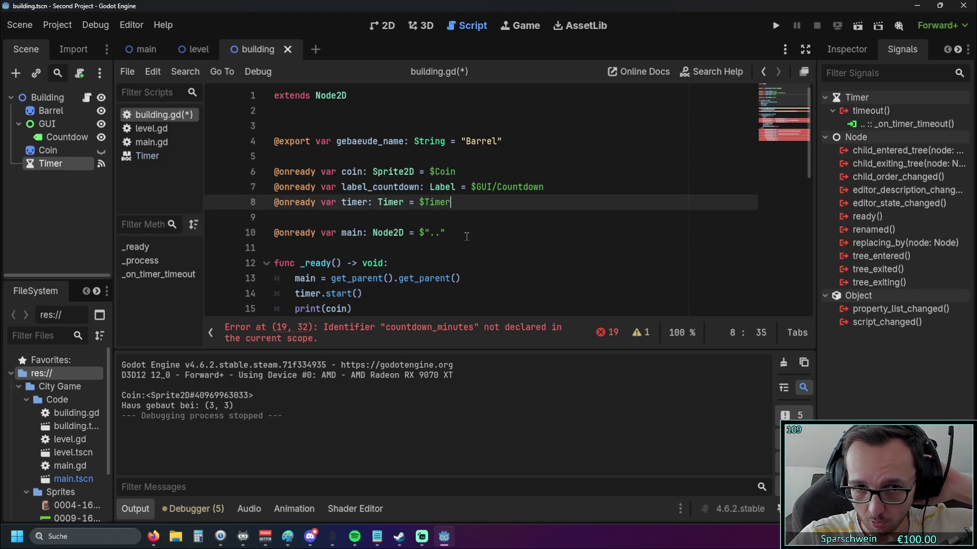
pyautogui.press('Return')
pyautogui.click(547, 187)
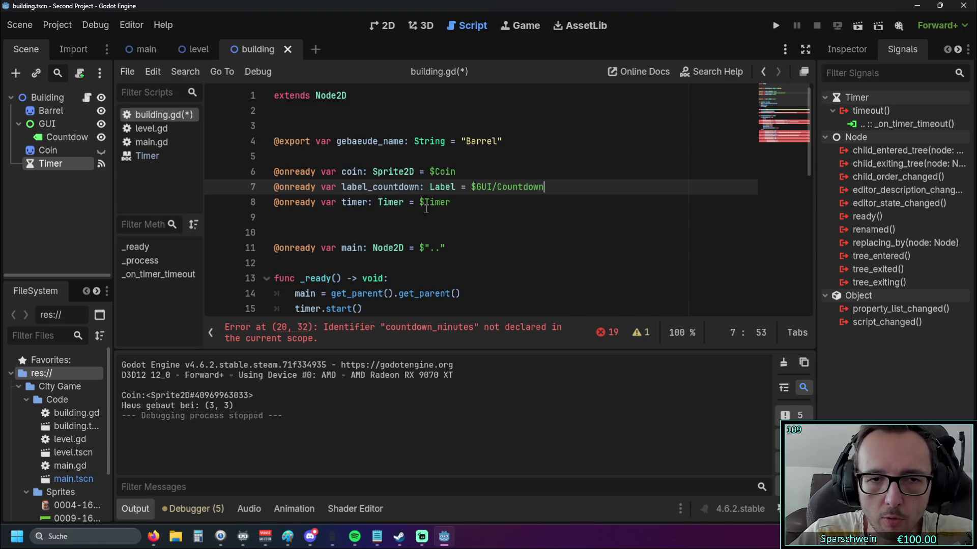
pyautogui.click(457, 204)
pyautogui.press('Return')
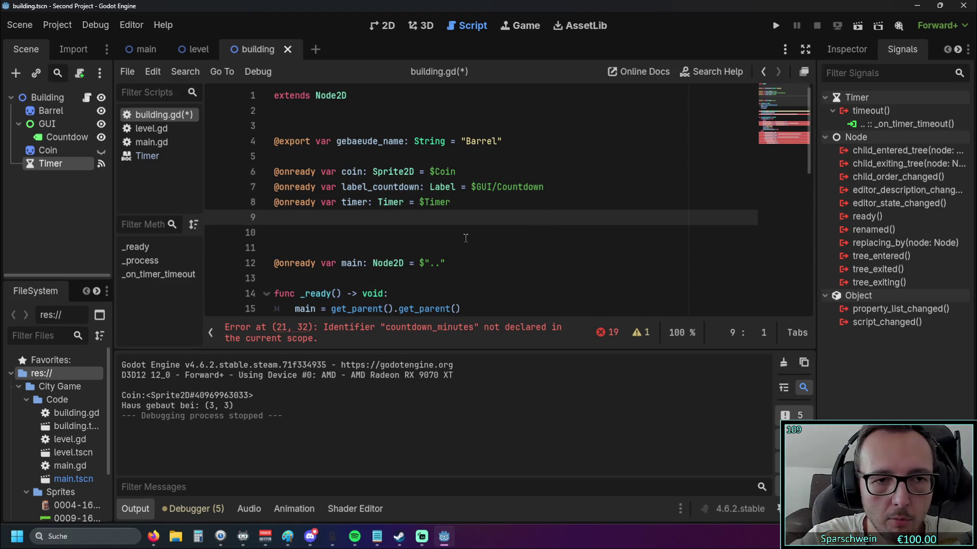
pyautogui.write('@export')
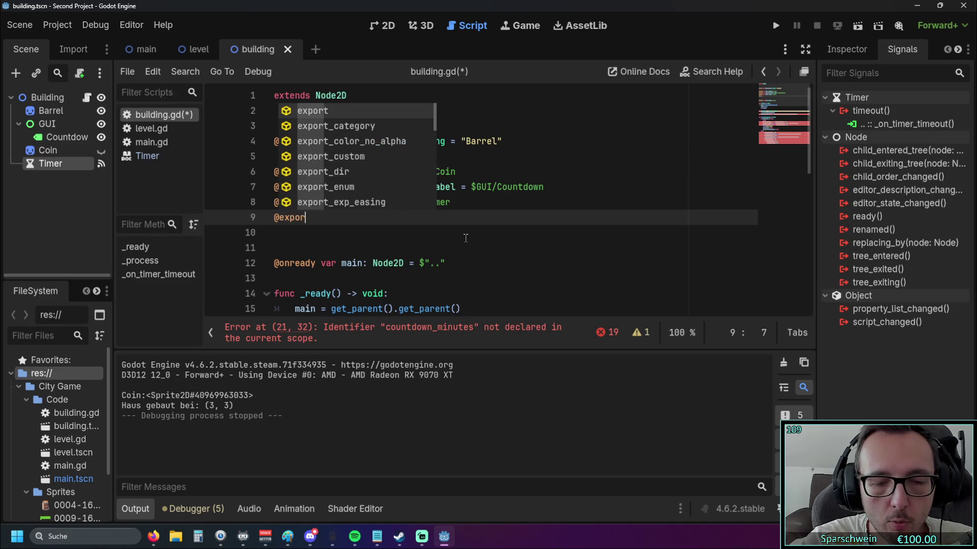
pyautogui.press('Escape')
pyautogui.write(' var')
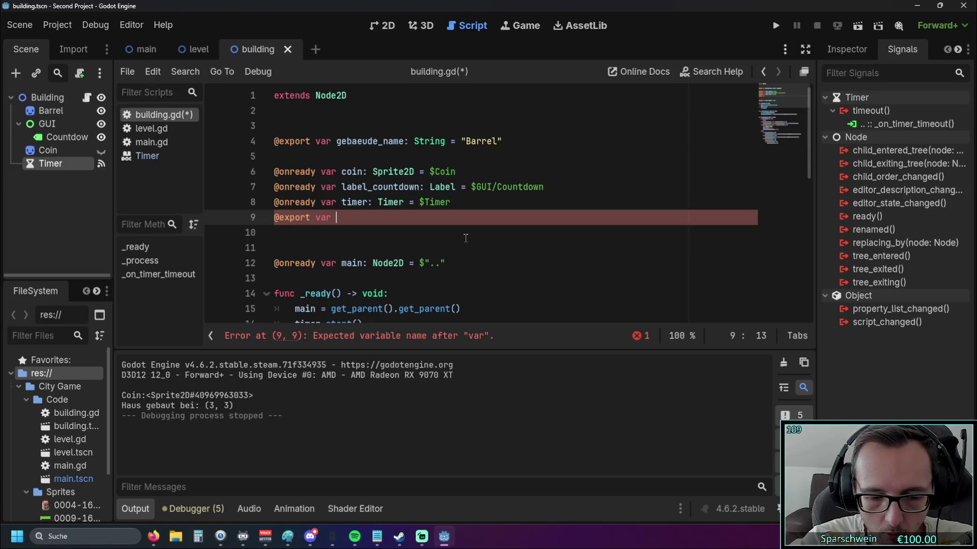
pyautogui.write('sec')
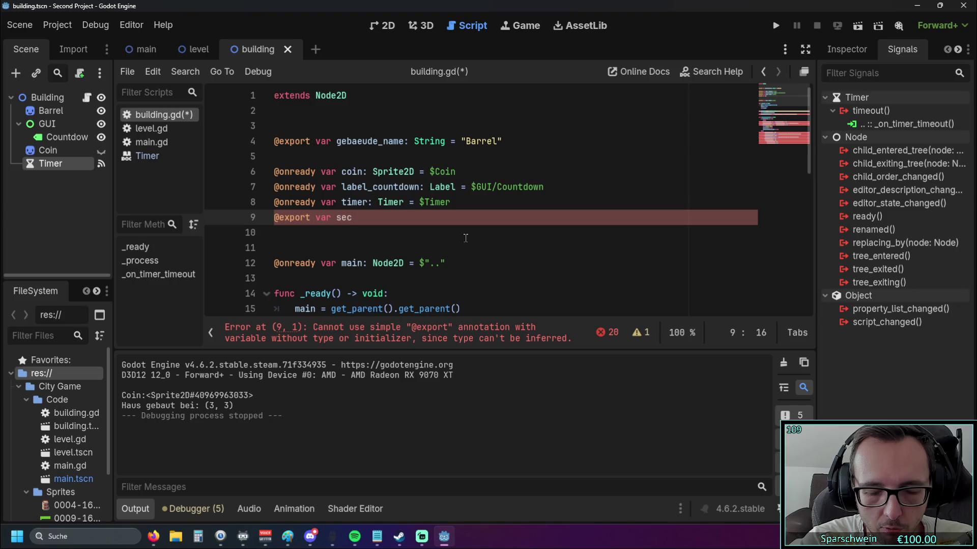
pyautogui.write(' =')
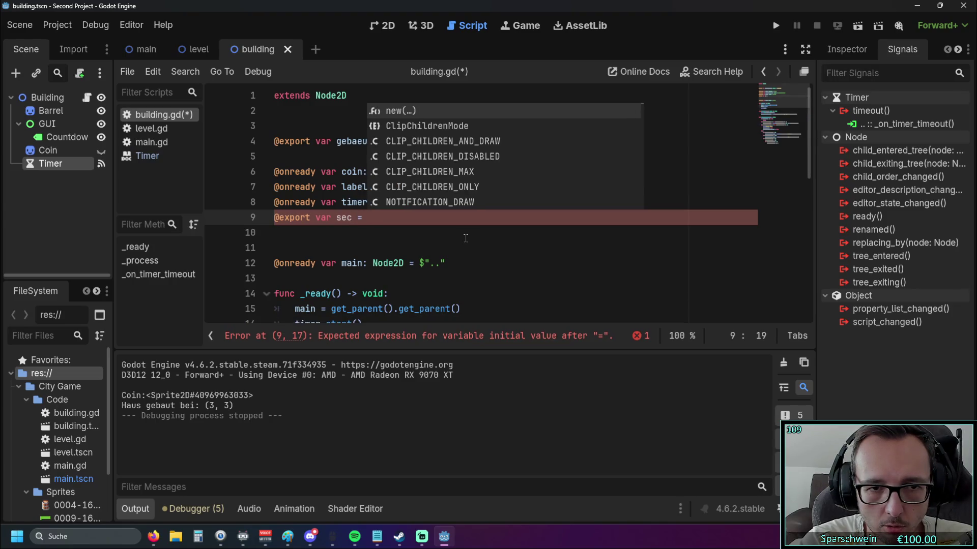
pyautogui.write(' 4')
pyautogui.press('Return')
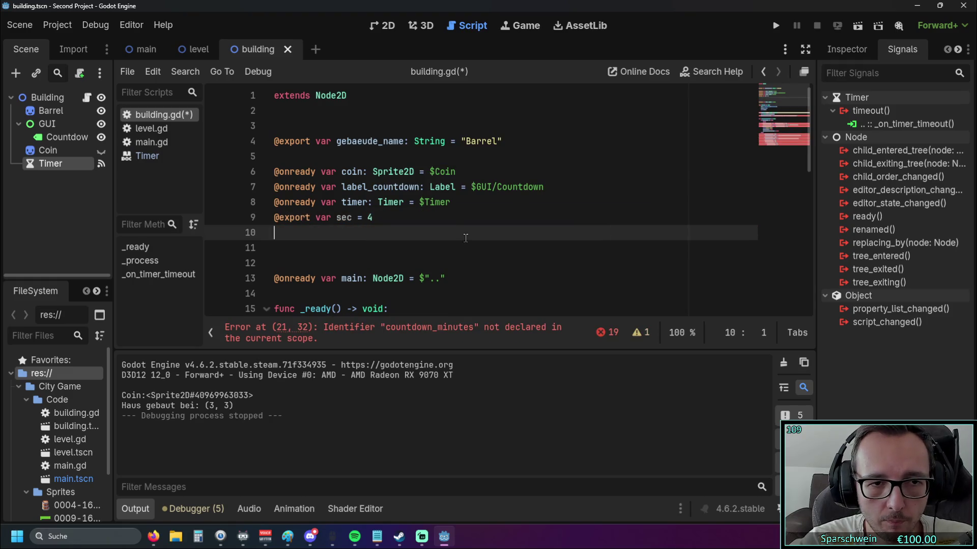
pyautogui.write('@export ')
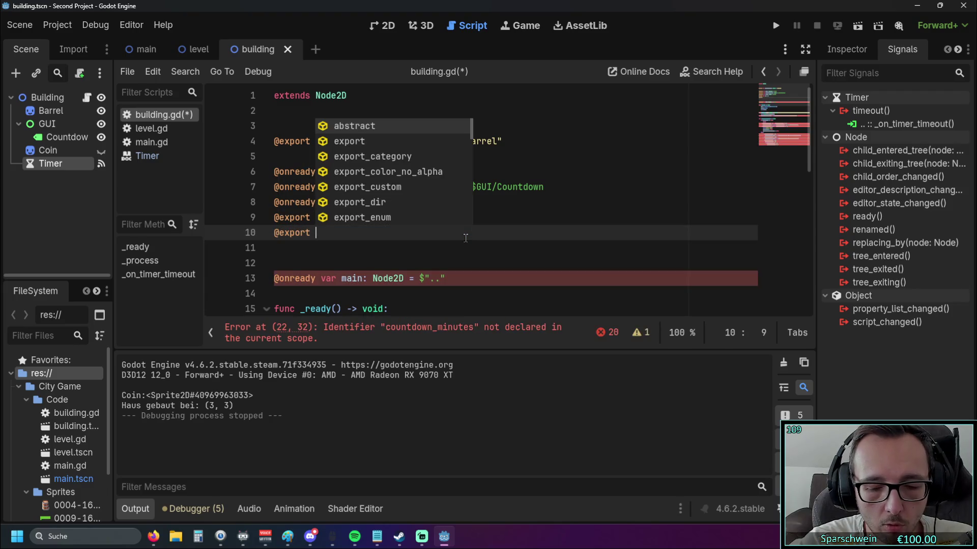
pyautogui.write('min')
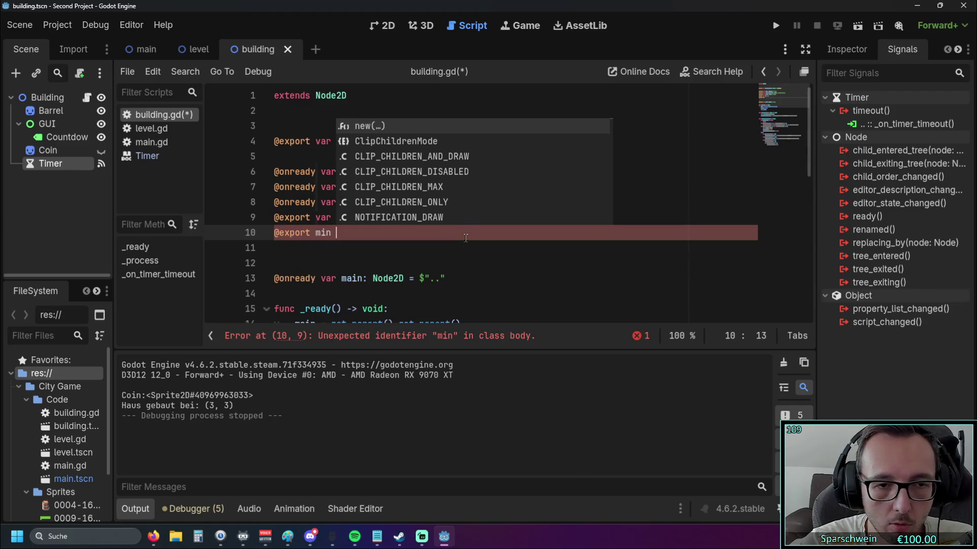
pyautogui.press('BackSpace')
pyautogui.press('BackSpace')
pyautogui.press('BackSpace')
pyautogui.write('var m')
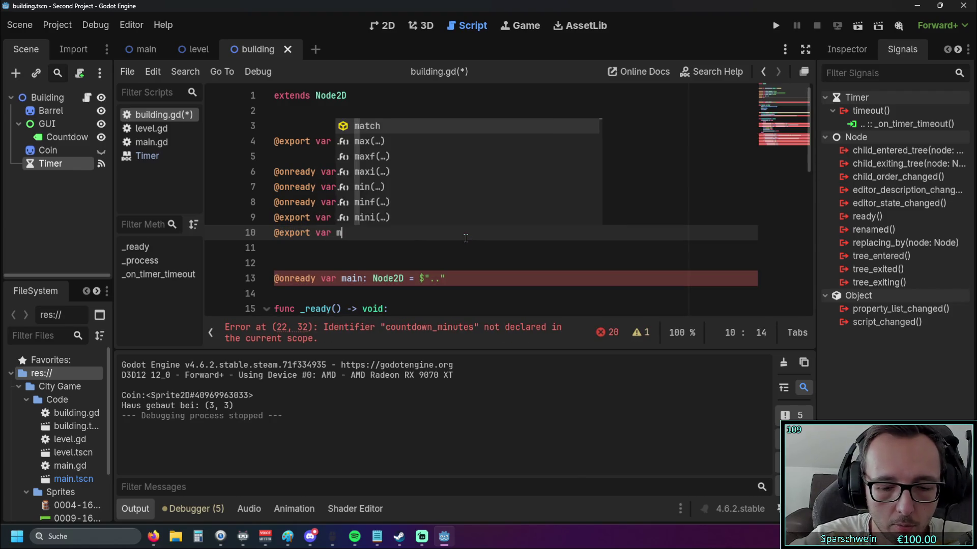
pyautogui.write('in = ')
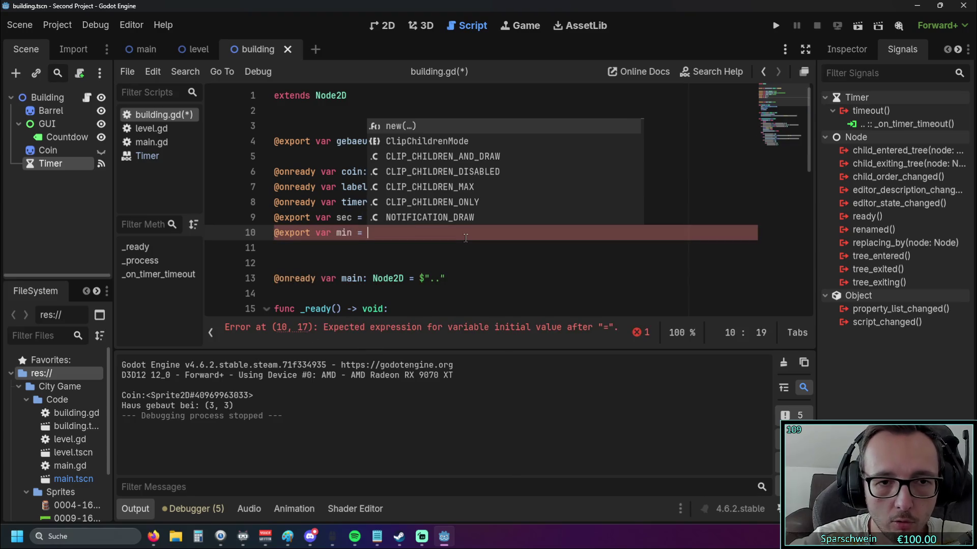
pyautogui.write('0')
pyautogui.scroll(-7, 424, 228)
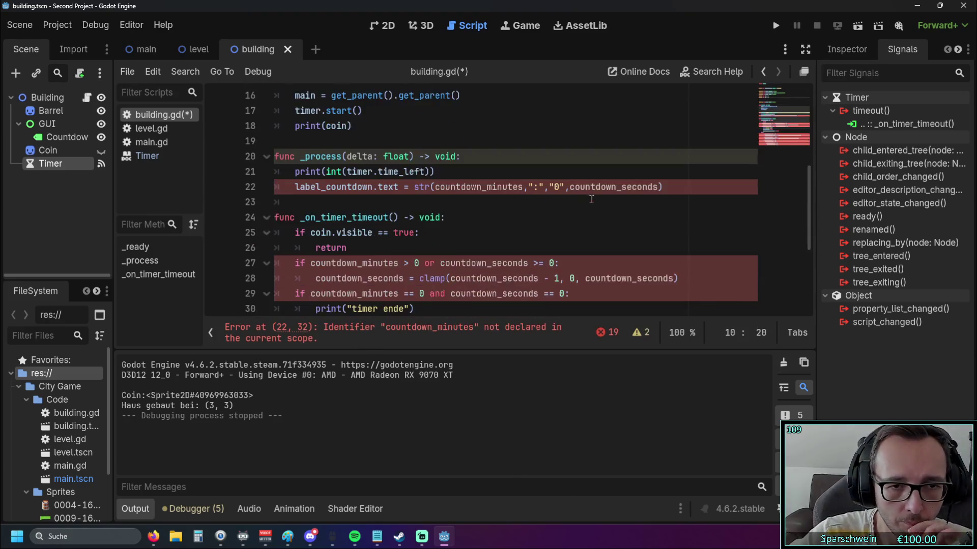
# Step: Search building.gd for countdown_seconds using the Find bar
pyautogui.scroll(-2, 385, 209)
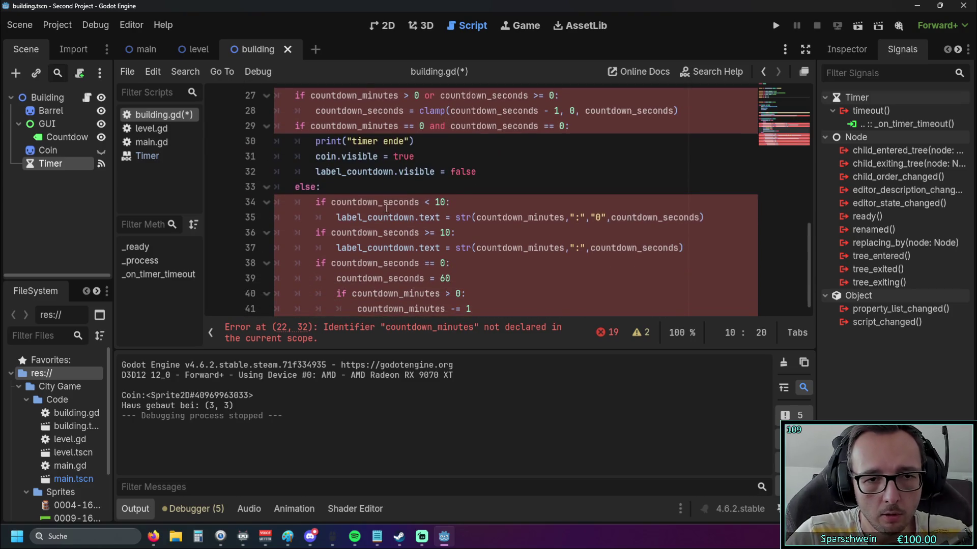
pyautogui.hotkey('ctrl', 'f')
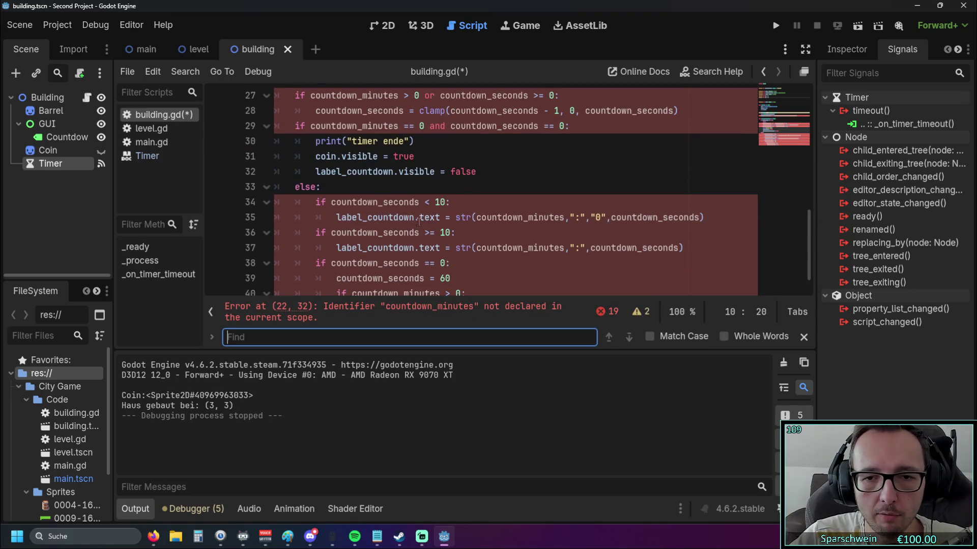
pyautogui.scroll(9, 417, 222)
pyautogui.scroll(-9, 426, 221)
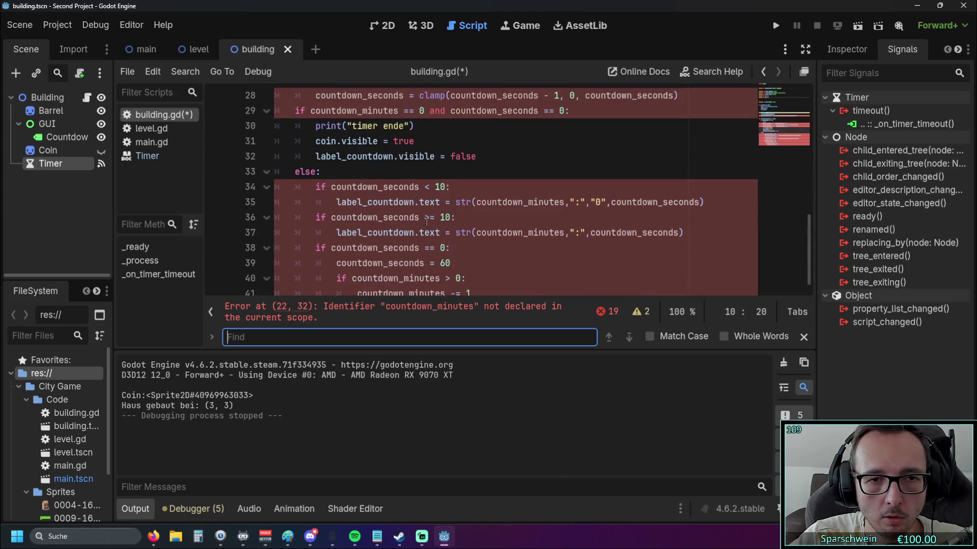
pyautogui.scroll(-1, 414, 222)
pyautogui.doubleClick(333, 177)
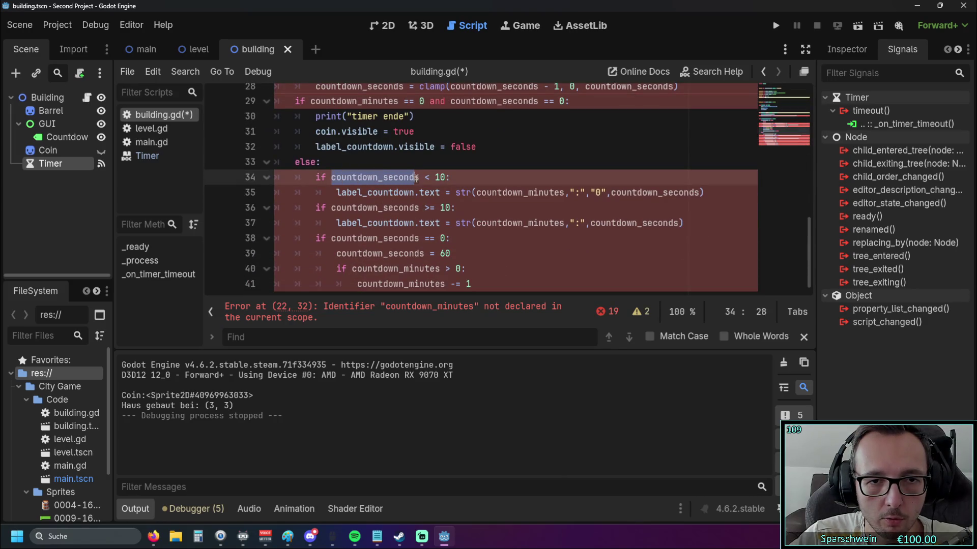
pyautogui.hotkey('ctrl', 'f')
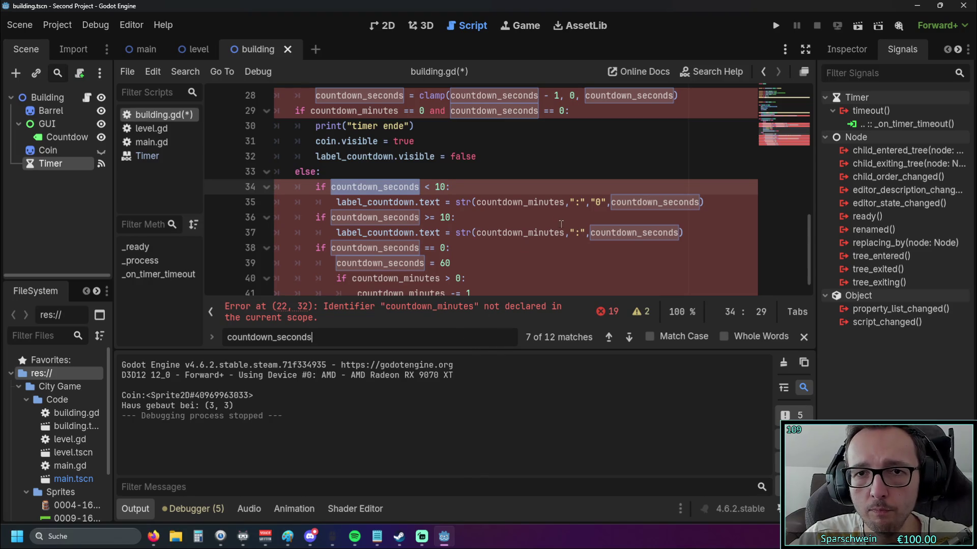
# Step: Step back and forth through the countdown_seconds matches in the script
pyautogui.scroll(3, 544, 229)
pyautogui.scroll(-3, 545, 232)
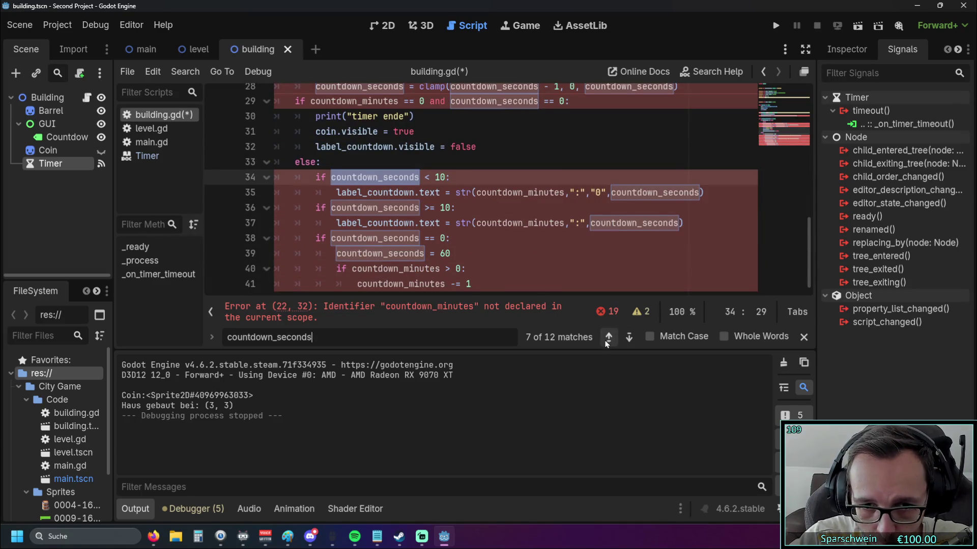
pyautogui.click(649, 337)
pyautogui.click(649, 337)
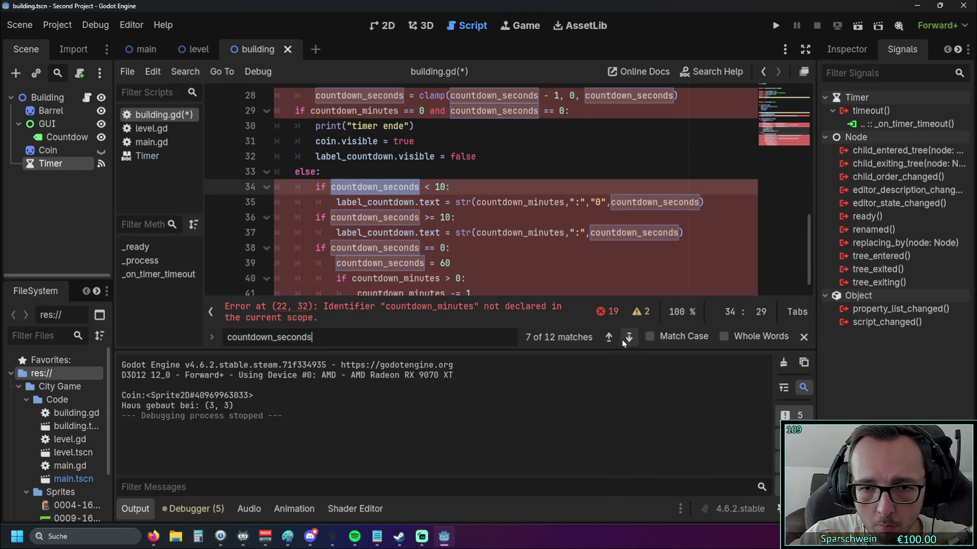
pyautogui.click(608, 337)
pyautogui.click(609, 338)
pyautogui.click(628, 338)
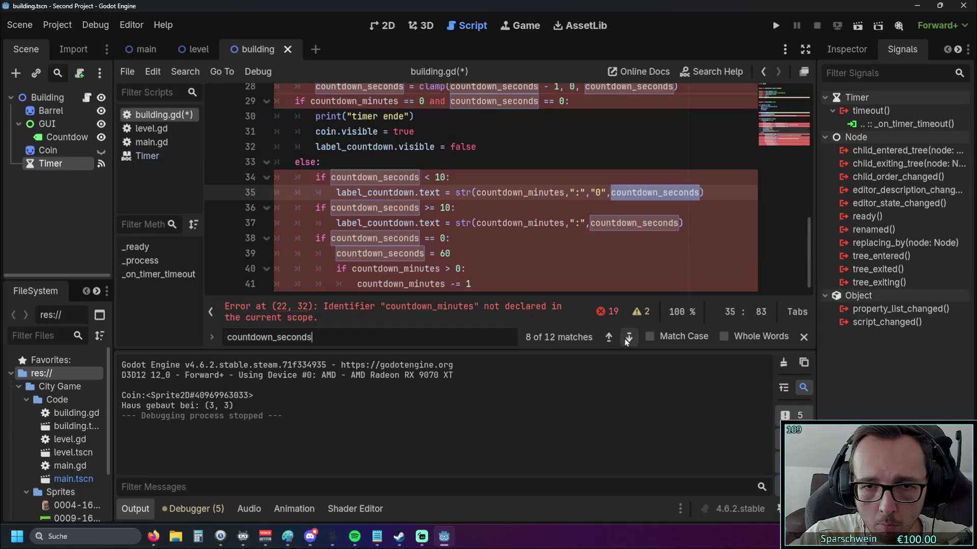
pyautogui.click(628, 338)
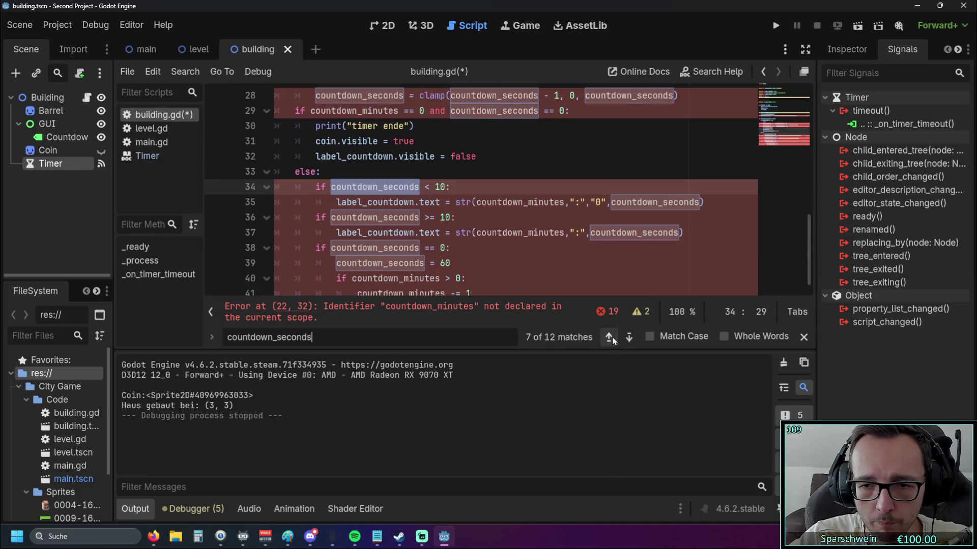
pyautogui.click(802, 390)
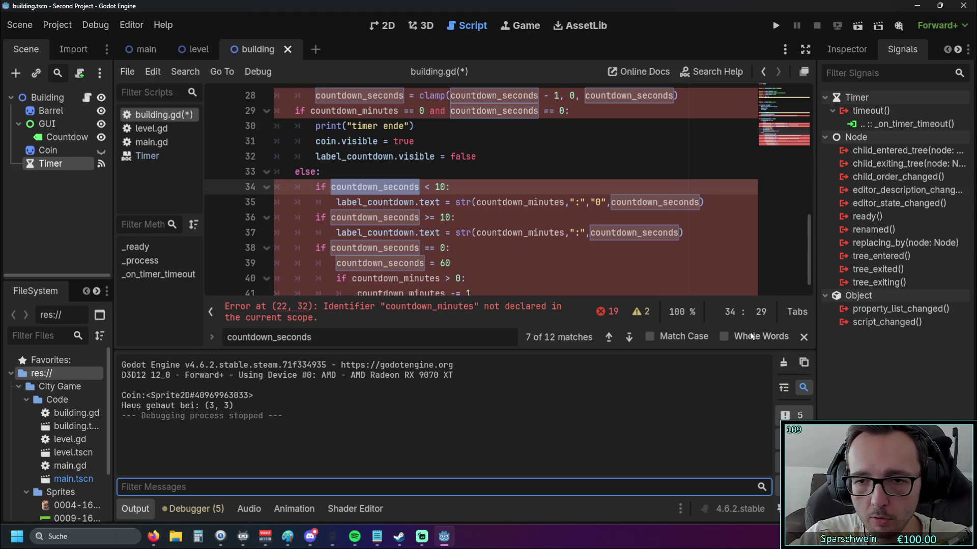
pyautogui.click(392, 339)
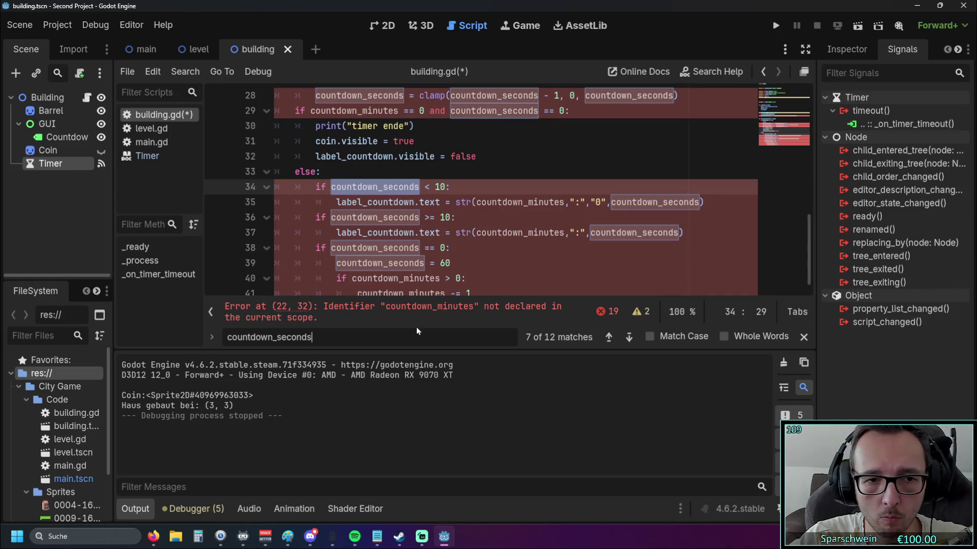
# Step: Rename countdown_seconds on line 22 to sec and select the new name
pyautogui.scroll(3, 425, 272)
pyautogui.click(361, 247)
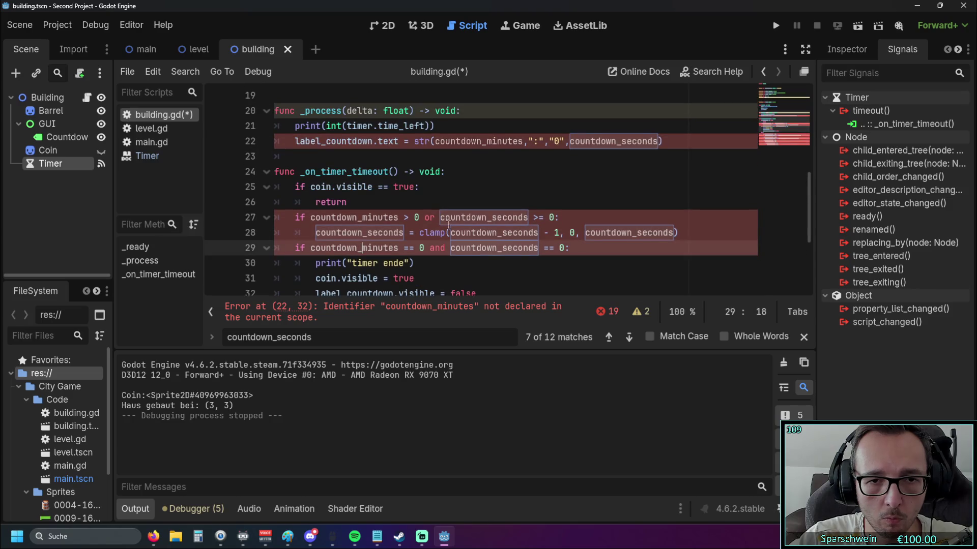
pyautogui.click(441, 217)
pyautogui.click(596, 173)
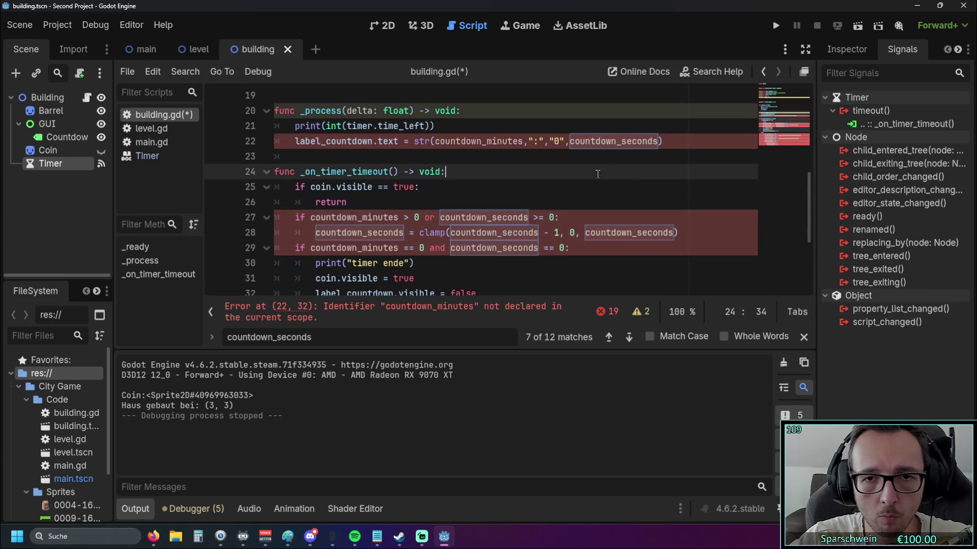
pyautogui.scroll(1, 582, 184)
pyautogui.doubleClick(572, 187)
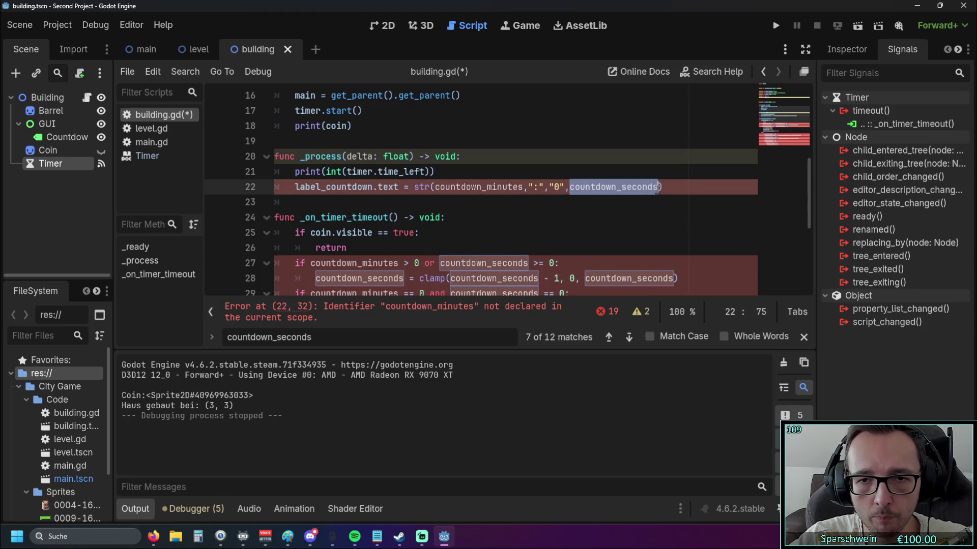
pyautogui.write('sec')
pyautogui.click(478, 228)
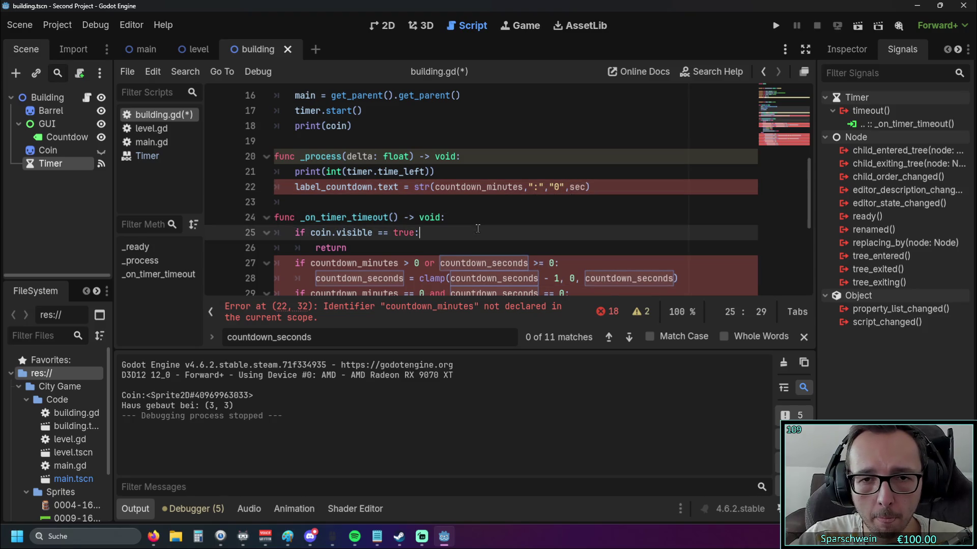
pyautogui.doubleClick(578, 187)
pyautogui.hotkey('ctrl', 'c')
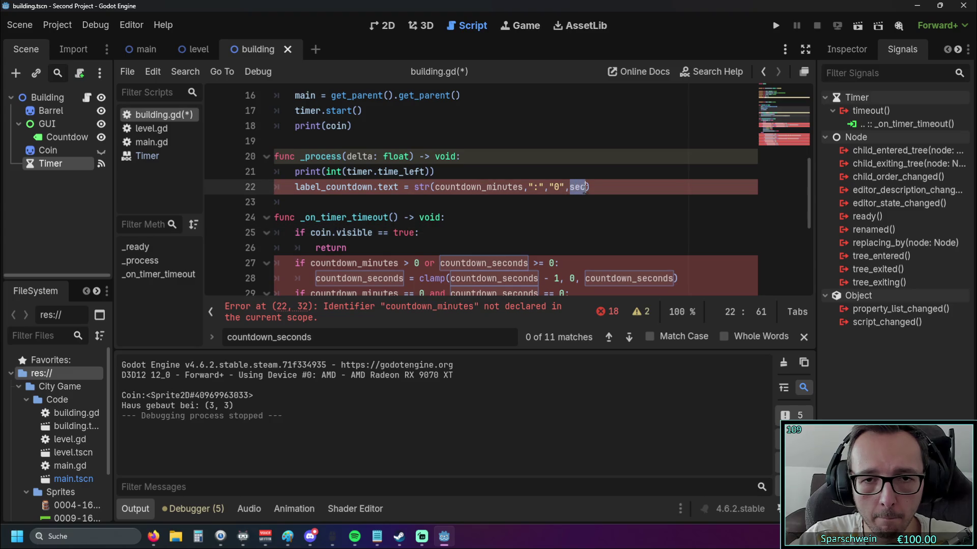
# Step: Paste sec over each remaining countdown_seconds match, from line 27 through line 39
pyautogui.scroll(-1, 402, 207)
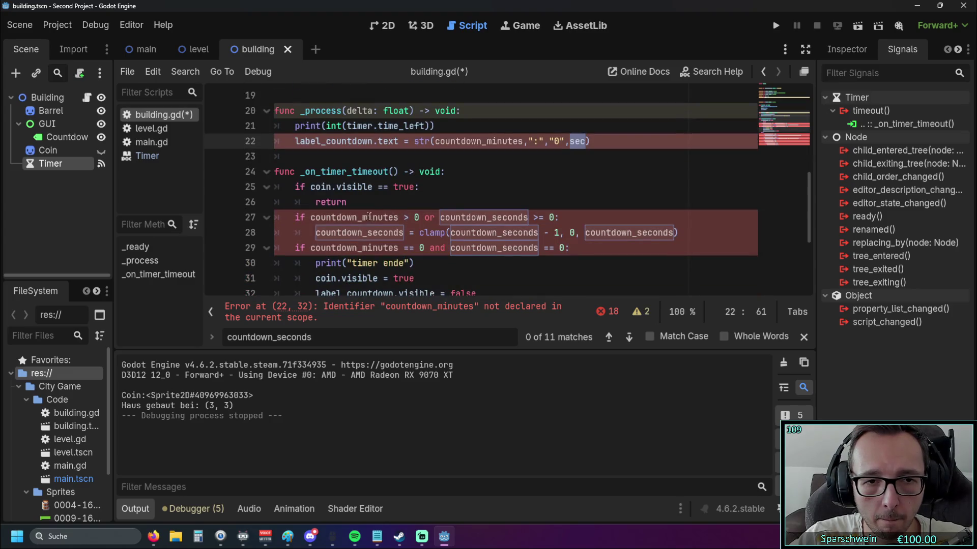
pyautogui.doubleClick(450, 216)
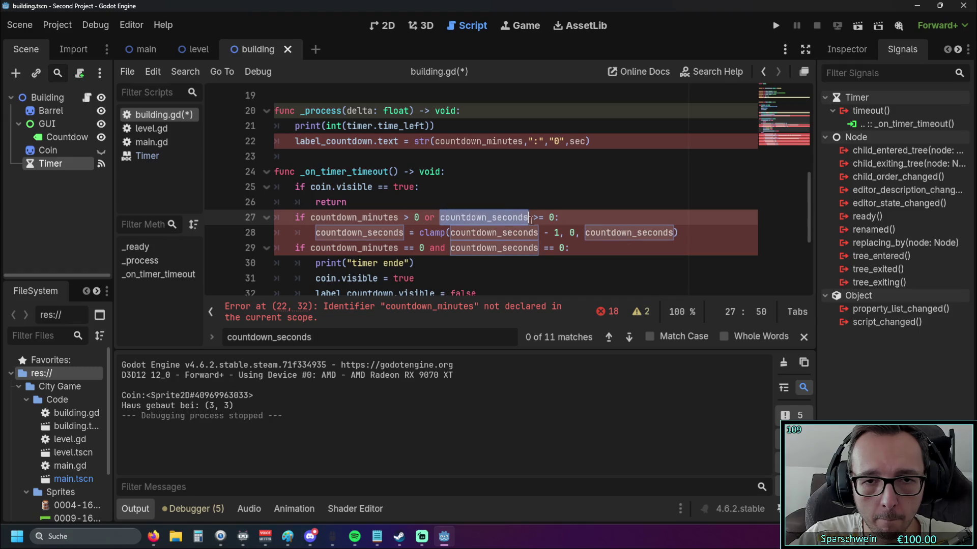
pyautogui.hotkey('ctrl', 'v')
pyautogui.click(629, 337)
pyautogui.hotkey('ctrl', 'v')
pyautogui.click(629, 338)
pyautogui.hotkey('ctrl', 'v')
pyautogui.click(629, 337)
pyautogui.hotkey('ctrl', 'v')
pyautogui.click(630, 337)
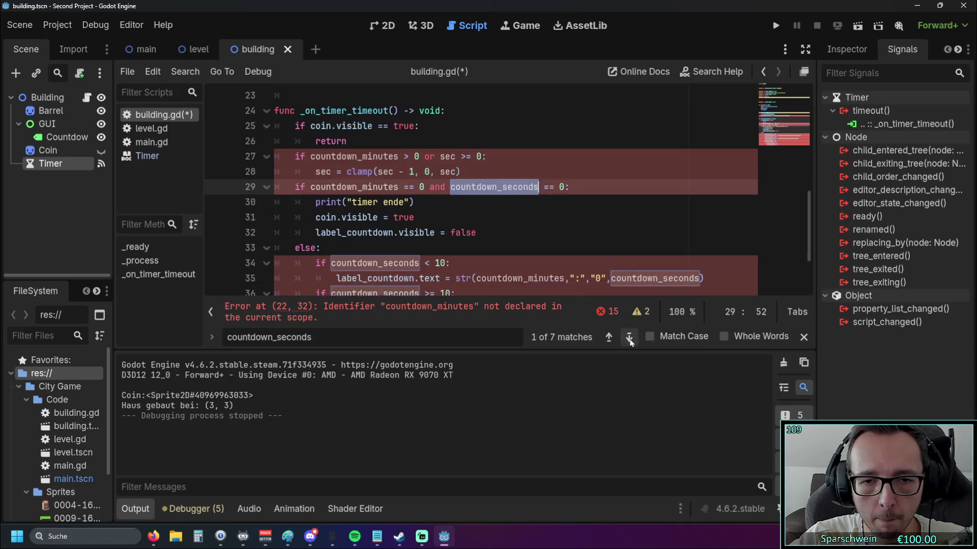
pyautogui.hotkey('ctrl', 'v')
pyautogui.click(629, 337)
pyautogui.hotkey('ctrl', 'v')
pyautogui.click(629, 337)
pyautogui.hotkey('ctrl', 'v')
pyautogui.click(629, 337)
pyautogui.hotkey('ctrl', 'v')
pyautogui.click(629, 338)
pyautogui.hotkey('ctrl', 'v')
pyautogui.hotkey('ctrl', 'v')
pyautogui.click(629, 337)
pyautogui.hotkey('ctrl', 'v')
pyautogui.click(543, 254)
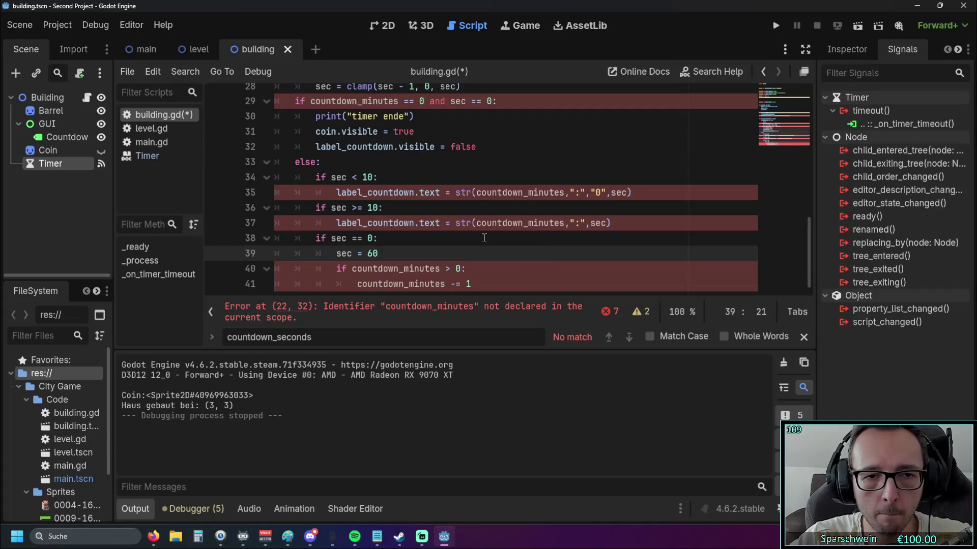
pyautogui.scroll(2, 484, 237)
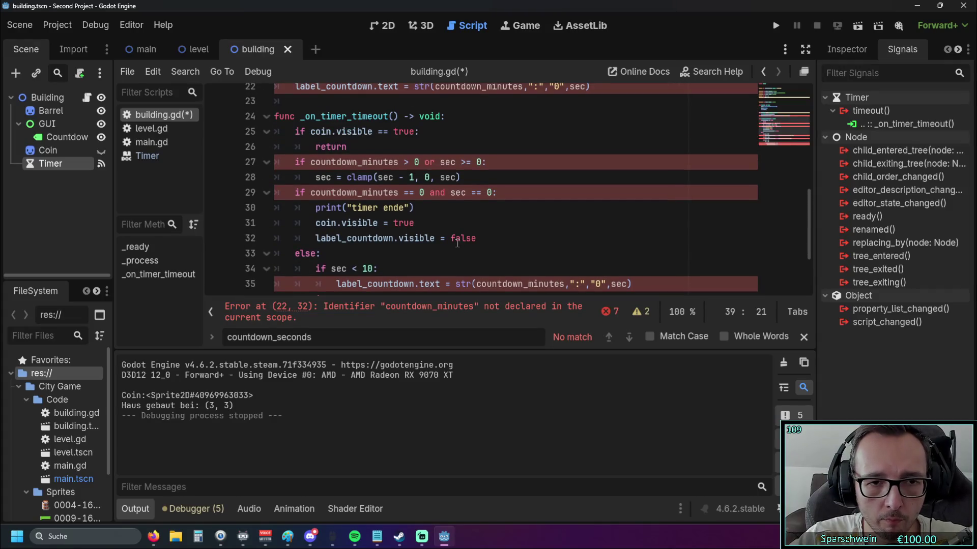
pyautogui.scroll(1, 448, 242)
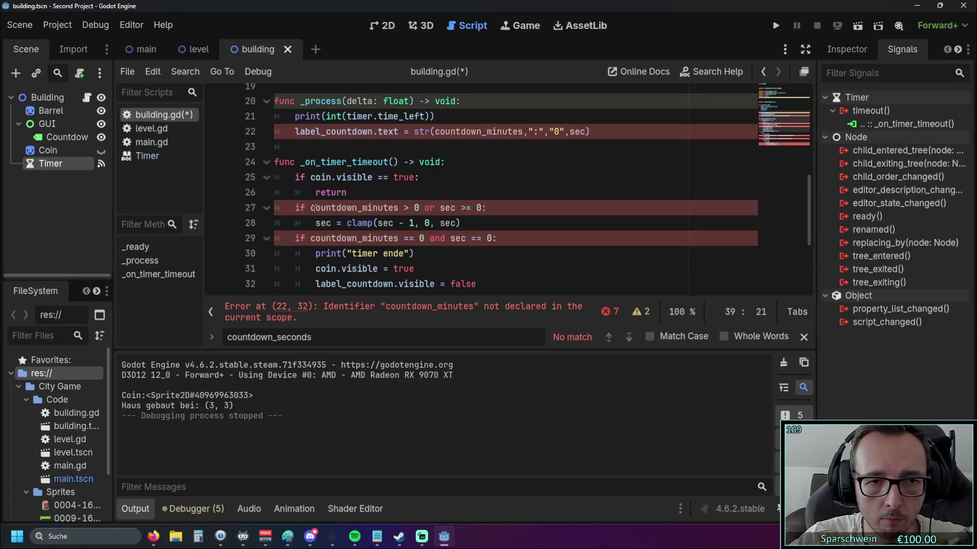
pyautogui.moveTo(312, 338); pyautogui.dragTo(280, 338)
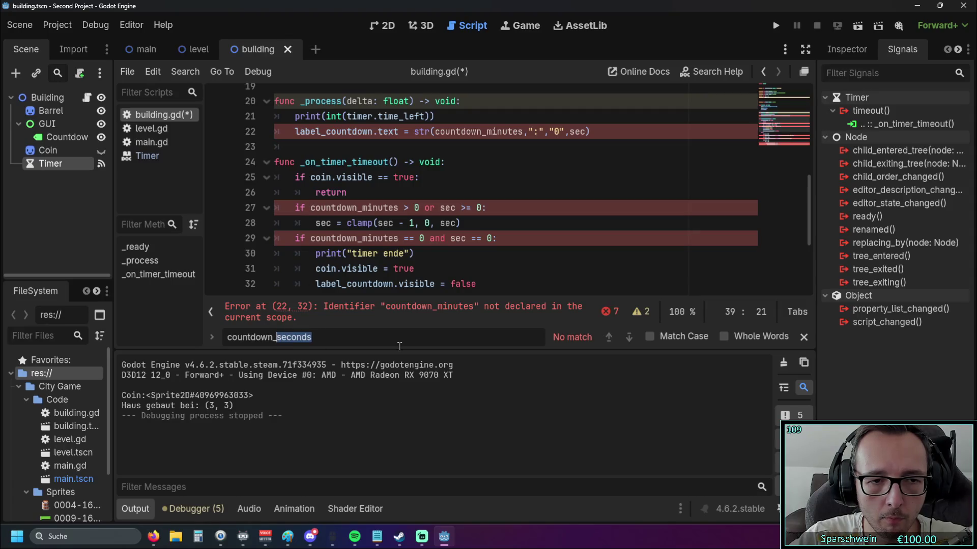
# Step: Change the search term to countdown_minutes and jump back to its first match
pyautogui.write('minutes')
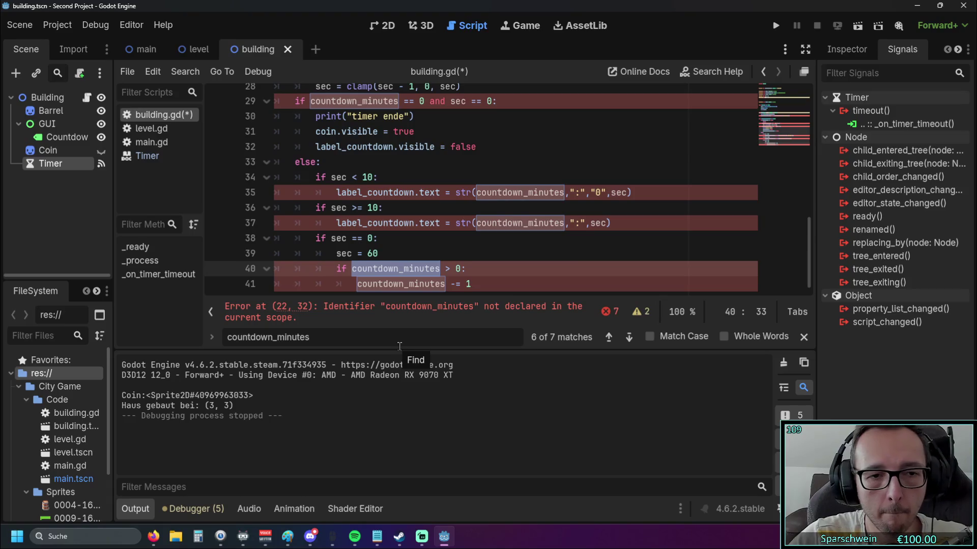
pyautogui.click(608, 338)
pyautogui.click(609, 338)
pyautogui.click(609, 337)
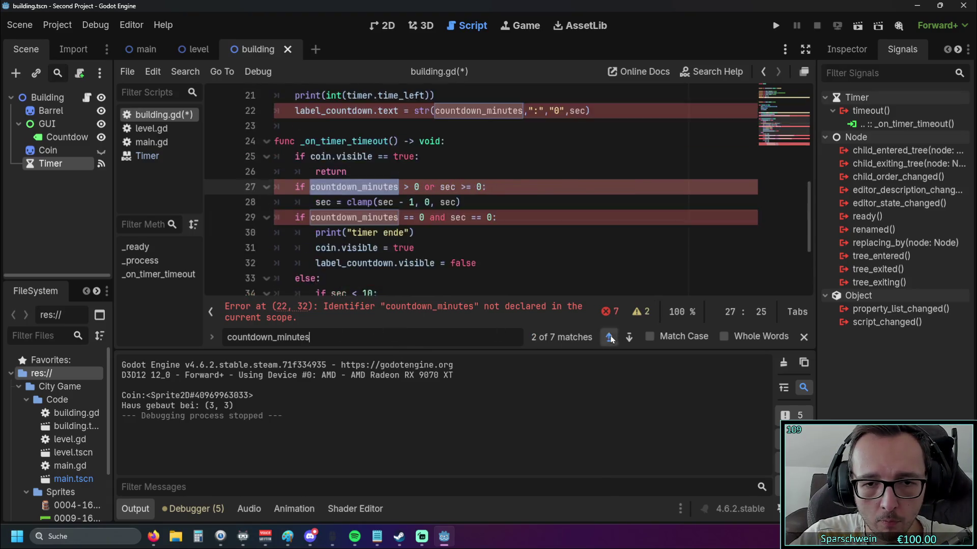
pyautogui.click(609, 337)
pyautogui.click(609, 337)
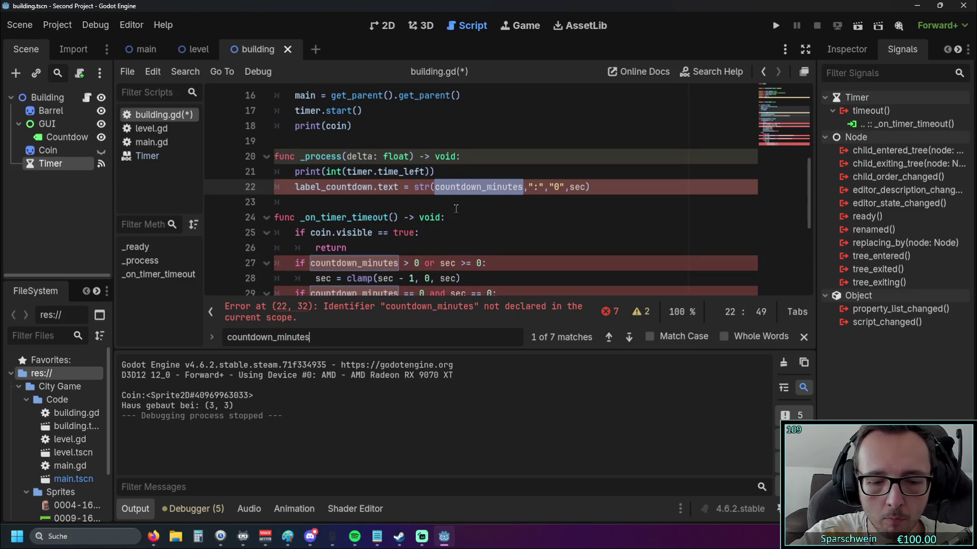
pyautogui.write('mine')
pyautogui.press('BackSpace')
pyautogui.press('BackSpace')
pyautogui.press('BackSpace')
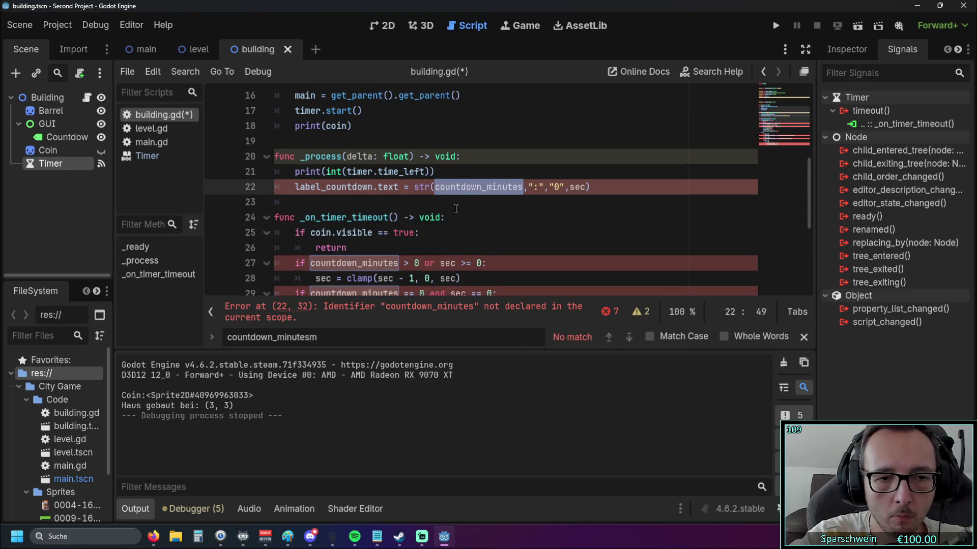
# Step: Rename countdown_minutes on line 22 to min and copy it
pyautogui.click(435, 187)
pyautogui.moveTo(435, 191); pyautogui.dragTo(521, 189)
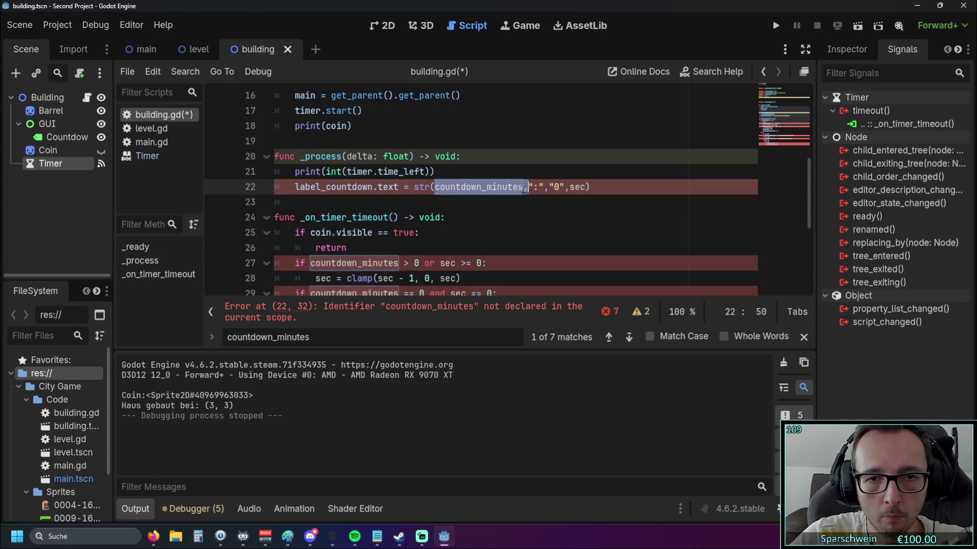
pyautogui.press('BackSpace')
pyautogui.write('min')
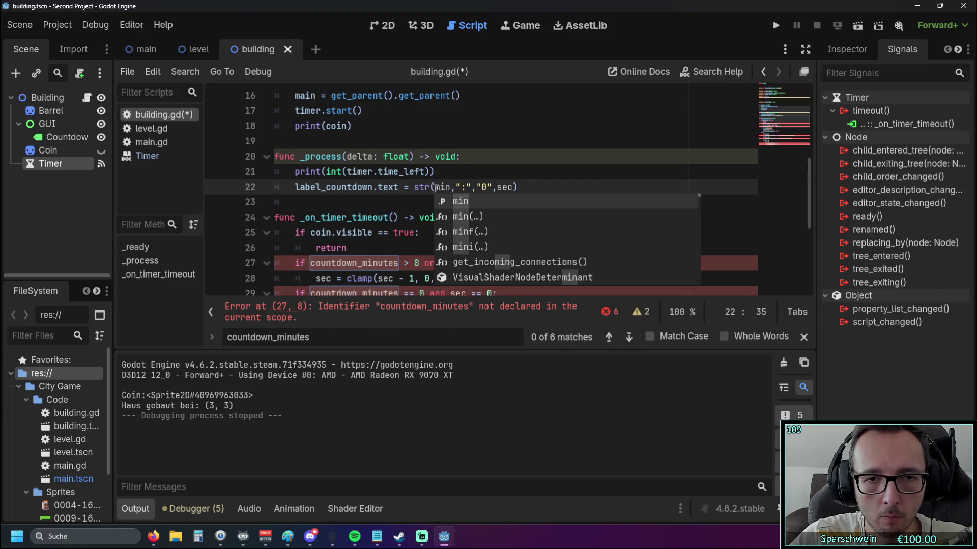
pyautogui.doubleClick(443, 187)
pyautogui.hotkey('ctrl', 'c')
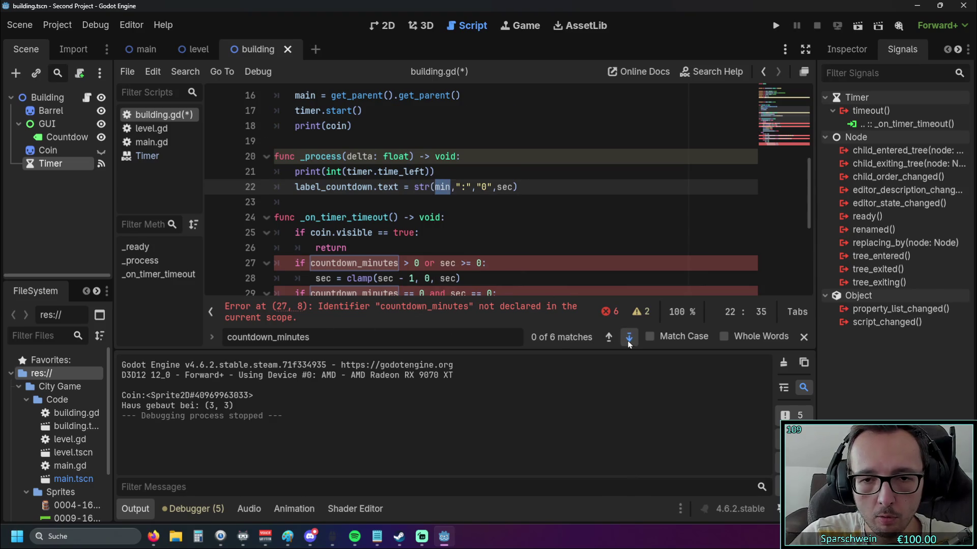
# Step: Paste min over each remaining countdown_minutes match, through line 41
pyautogui.click(629, 337)
pyautogui.hotkey('ctrl', 'v')
pyautogui.click(629, 338)
pyautogui.hotkey('ctrl', 'v')
pyautogui.click(629, 340)
pyautogui.hotkey('ctrl', 'v')
pyautogui.click(629, 340)
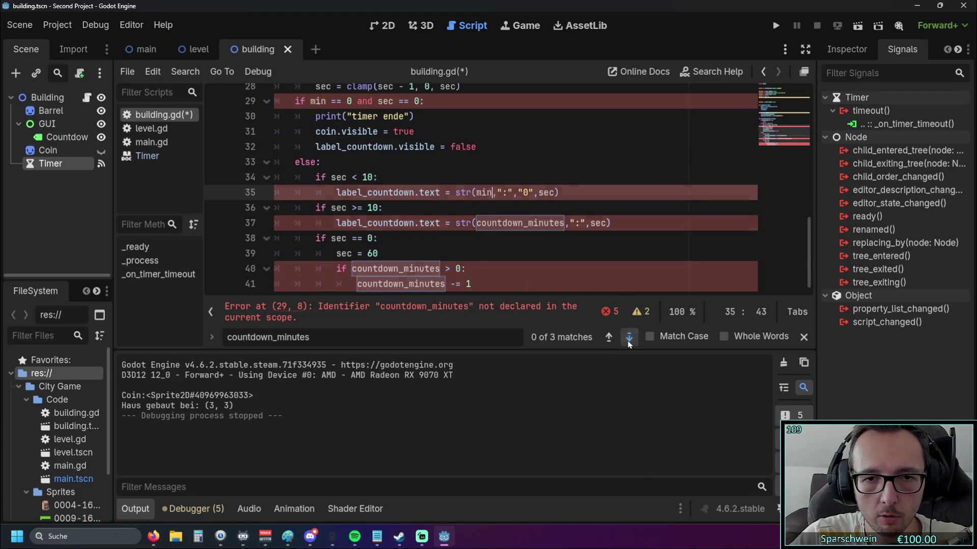
pyautogui.hotkey('ctrl', 'v')
pyautogui.click(629, 340)
pyautogui.hotkey('ctrl', 'v')
pyautogui.click(630, 340)
pyautogui.hotkey('ctrl', 'v')
pyautogui.click(551, 275)
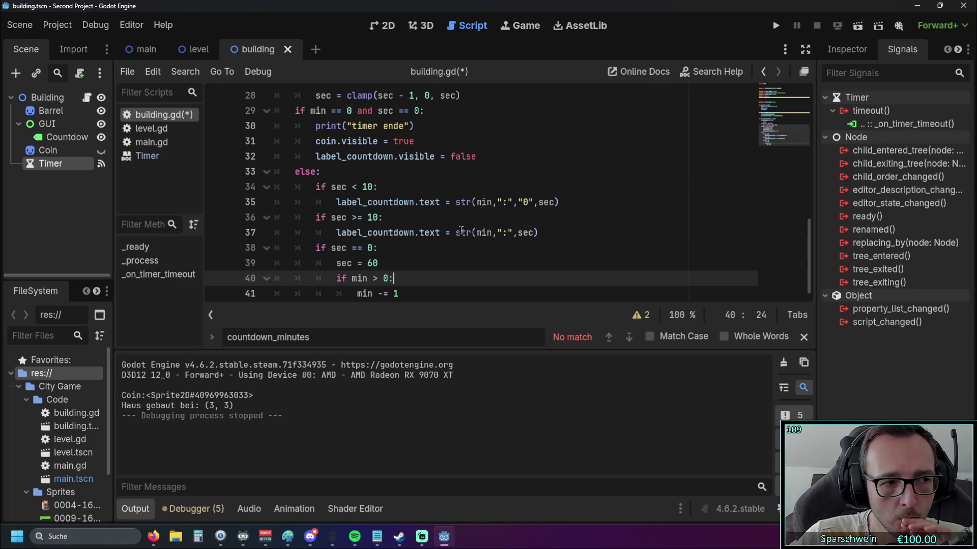
pyautogui.scroll(8, 461, 229)
pyautogui.scroll(-8, 468, 233)
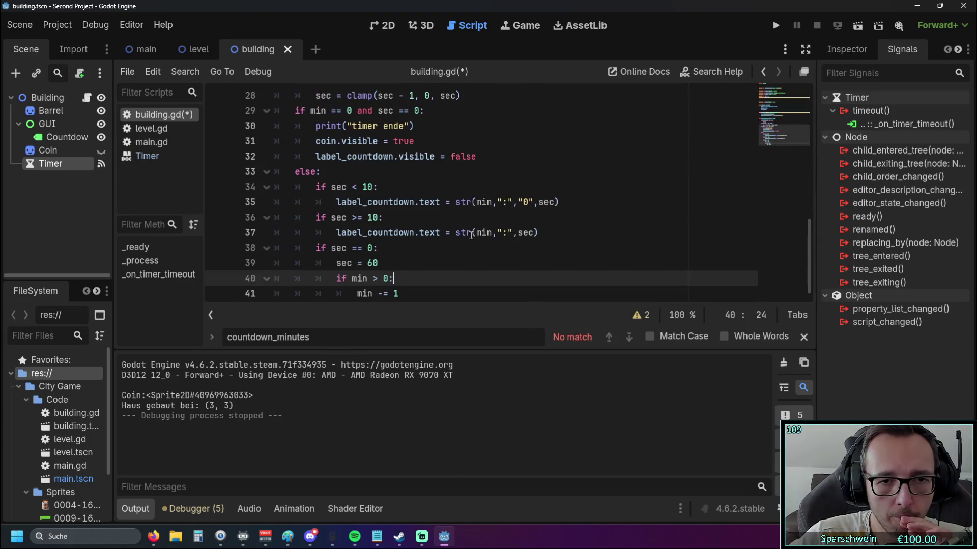
# Step: After a quick test run, set the Timer's Wait Time to 1 second
pyautogui.click(775, 27)
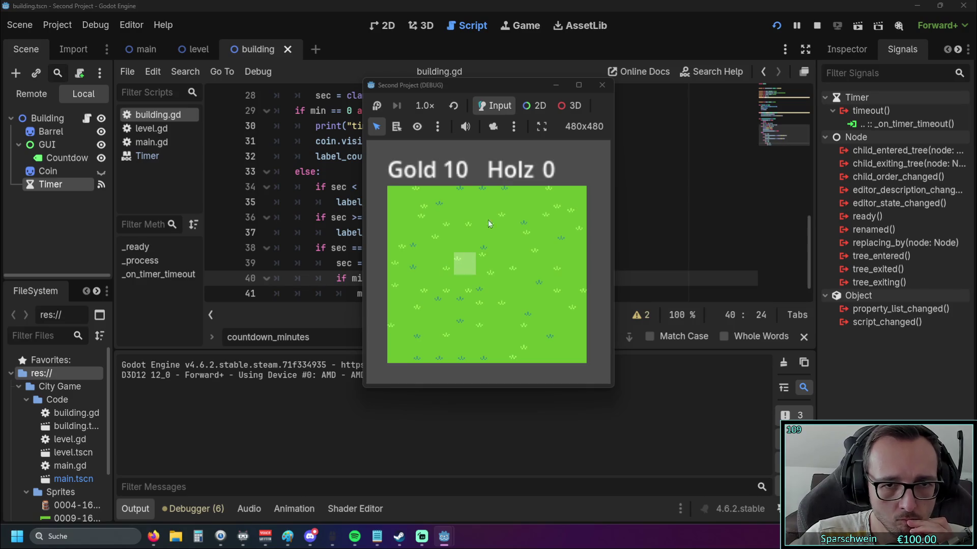
pyautogui.click(602, 85)
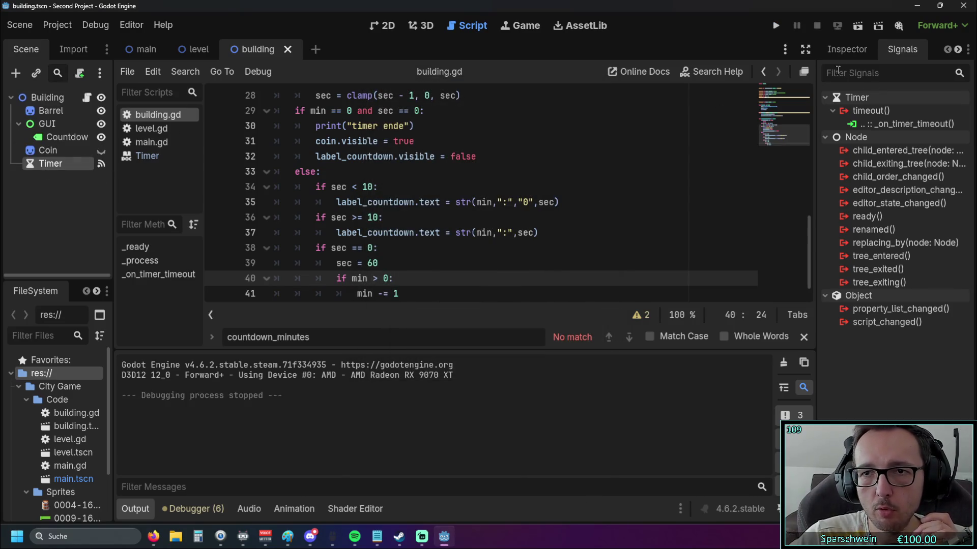
pyautogui.click(846, 48)
pyautogui.click(920, 181)
pyautogui.write('1')
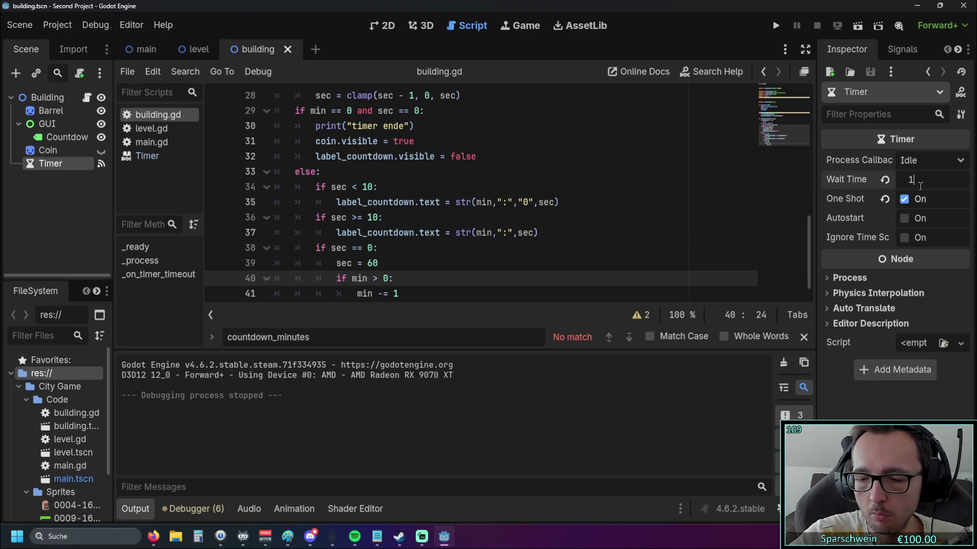
pyautogui.press('Return')
# Step: Rerun the game and build a barrel on grass to check its 0:04 countdown
pyautogui.click(775, 25)
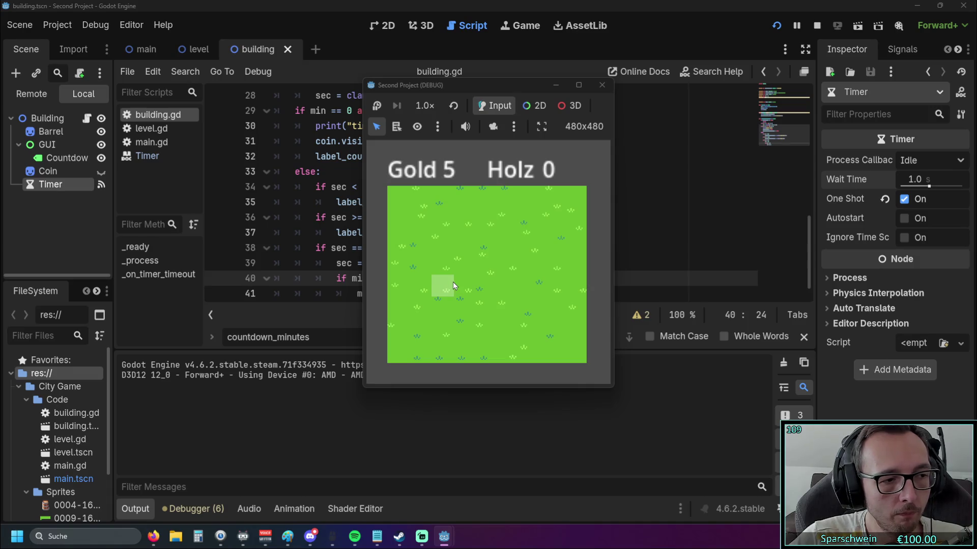
pyautogui.click(463, 264)
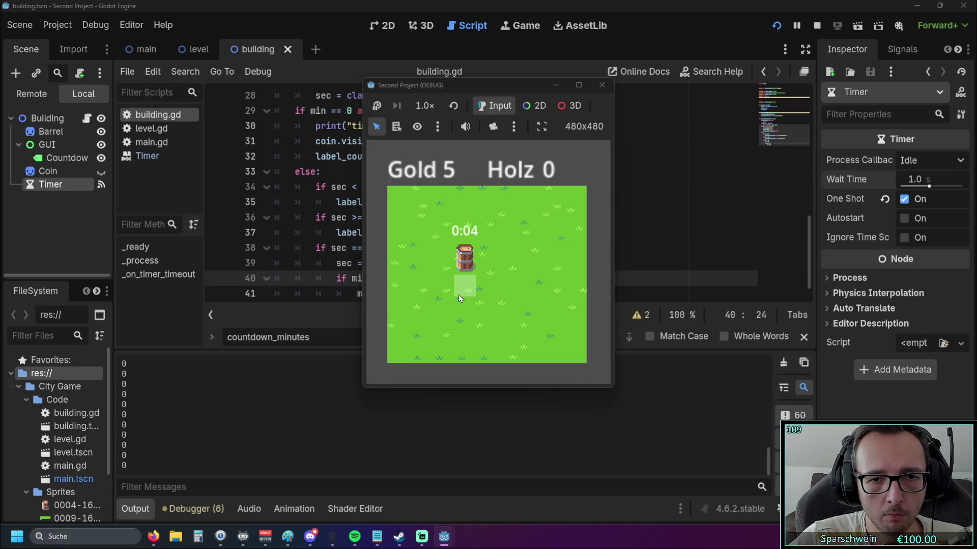
pyautogui.press('F8')
pyautogui.scroll(5, 425, 211)
pyautogui.scroll(1, 426, 211)
pyautogui.scroll(-1, 438, 226)
pyautogui.moveTo(518, 232)
pyautogui.mouseDown()
pyautogui.moveTo(285, 234)
pyautogui.moveTo(234, 218)
pyautogui.mouseUp()
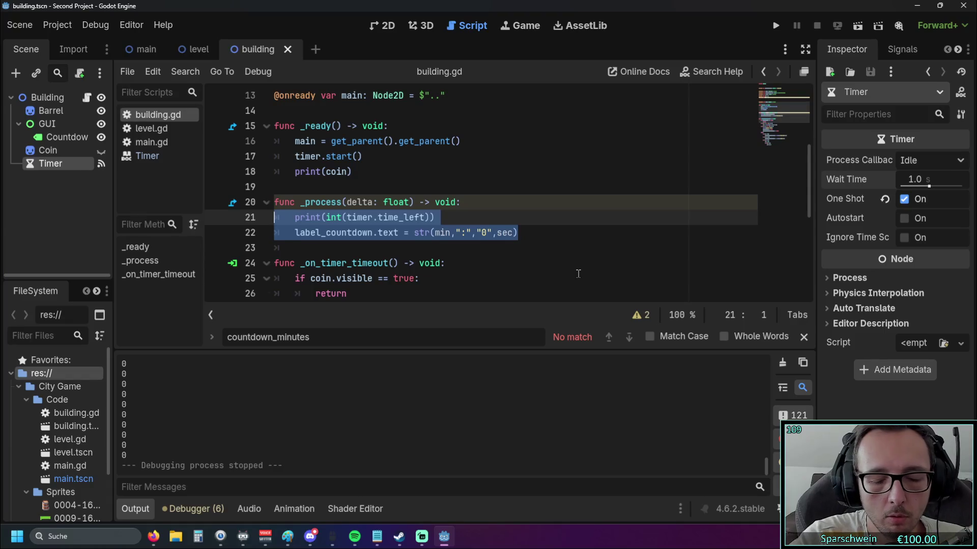
# Step: Replace the _process body with a single indented pass
pyautogui.write('pass')
pyautogui.hotkey('shift', 'Home')
pyautogui.press('Tab')
pyautogui.click(328, 232)
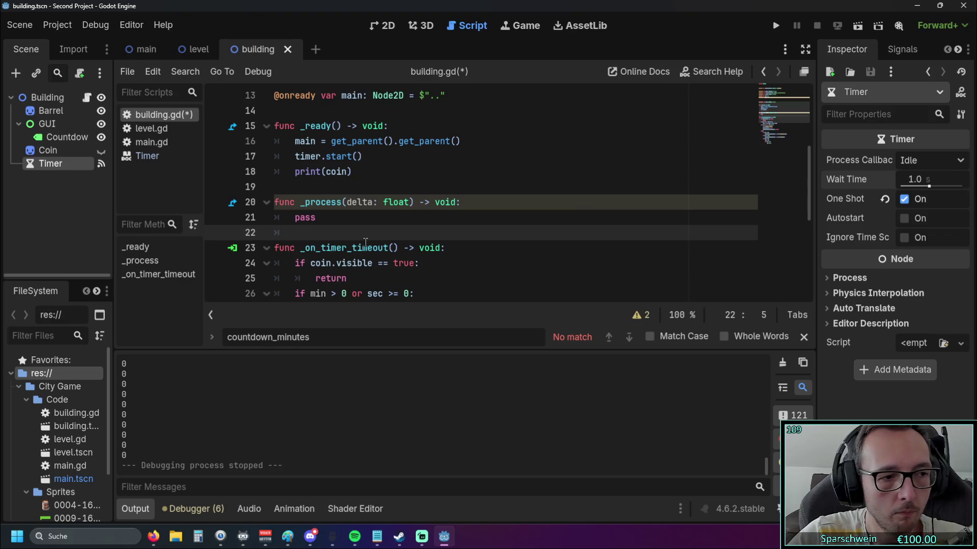
pyautogui.scroll(-5, 350, 234)
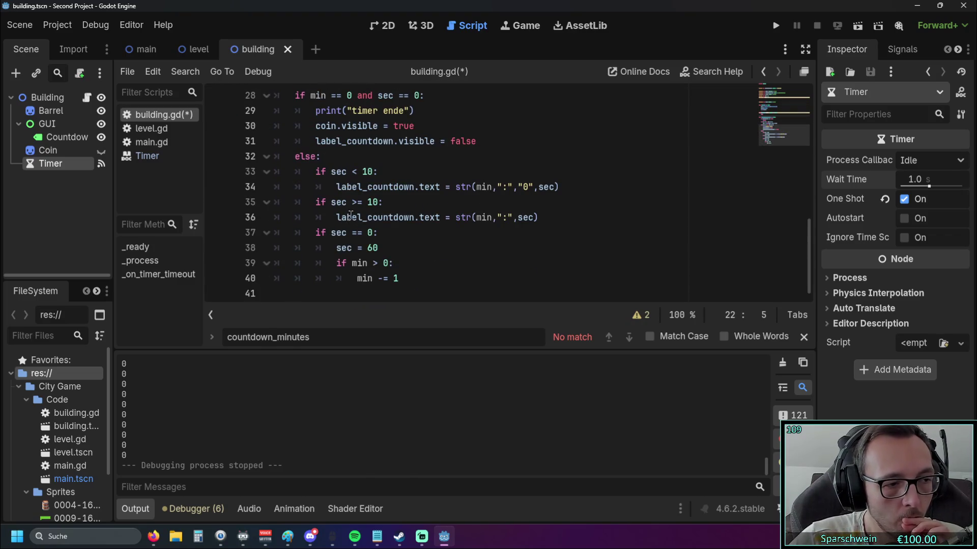
# Step: Run the game and build a barrel to confirm it counts down from 0:03
pyautogui.click(775, 25)
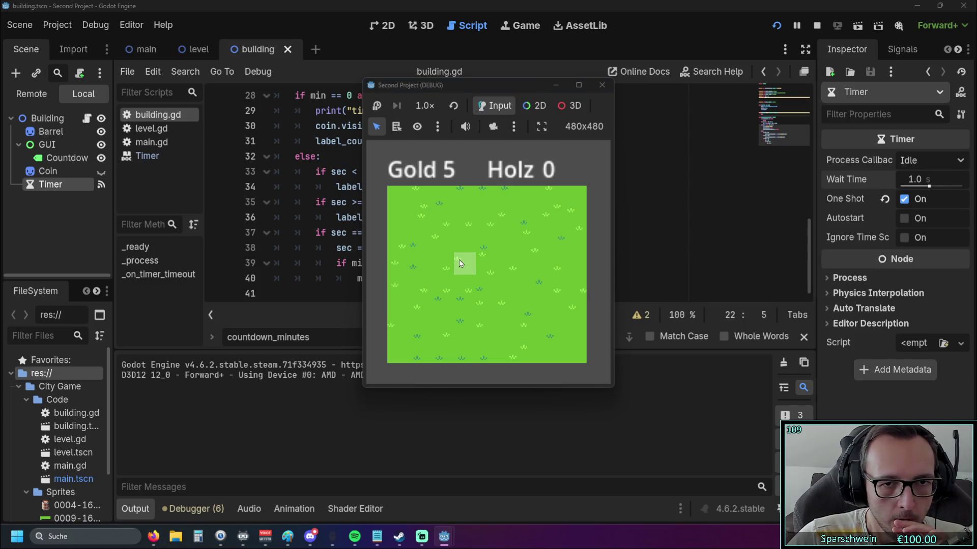
pyautogui.click(459, 262)
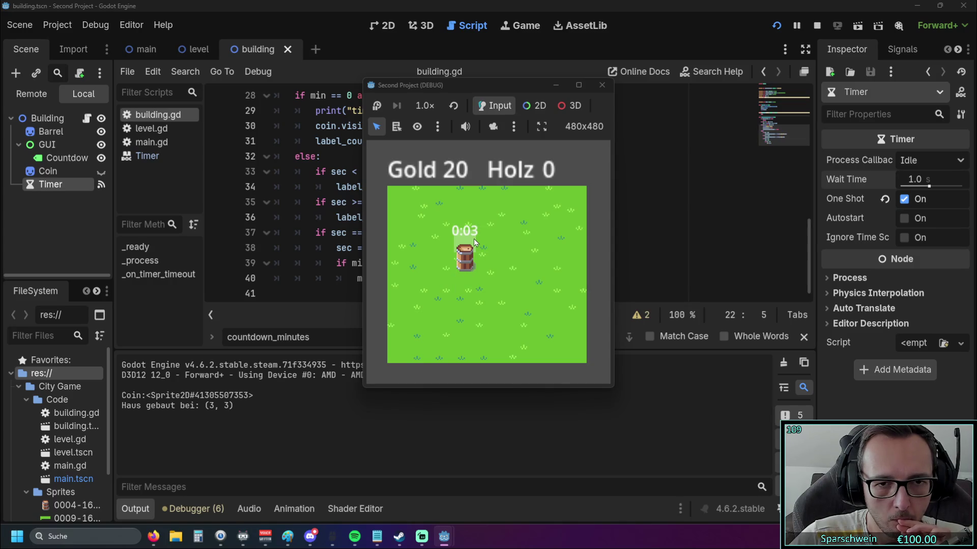
pyautogui.click(601, 85)
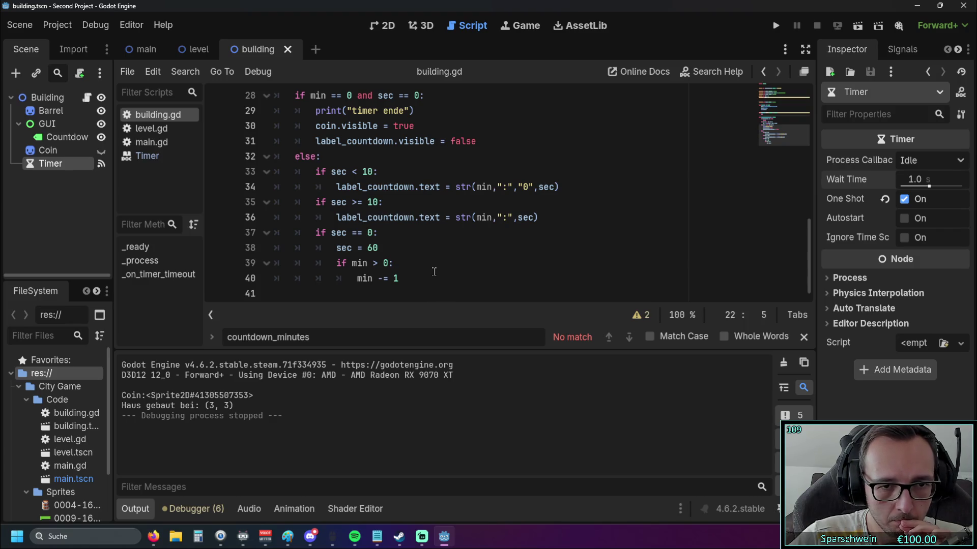
pyautogui.scroll(1, 437, 274)
pyautogui.scroll(-1, 436, 273)
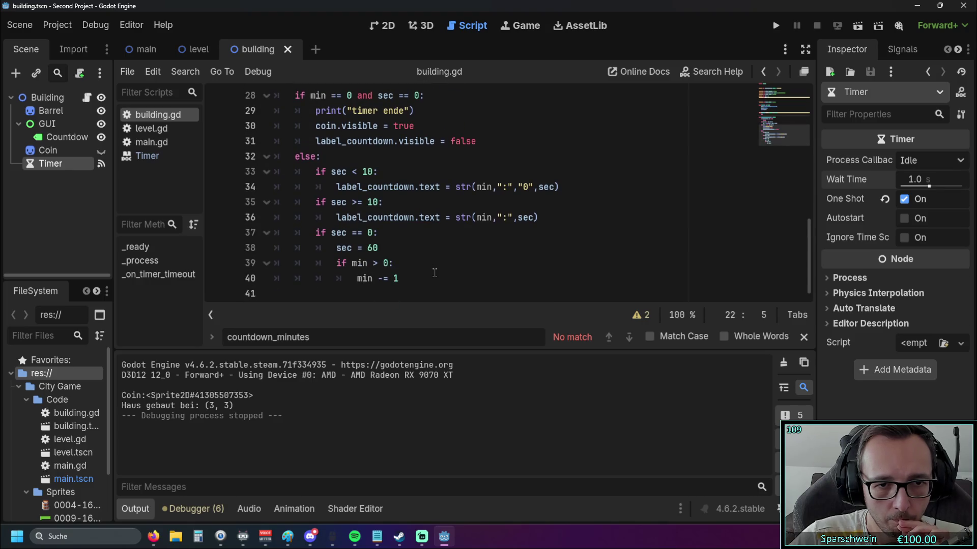
pyautogui.scroll(4, 434, 272)
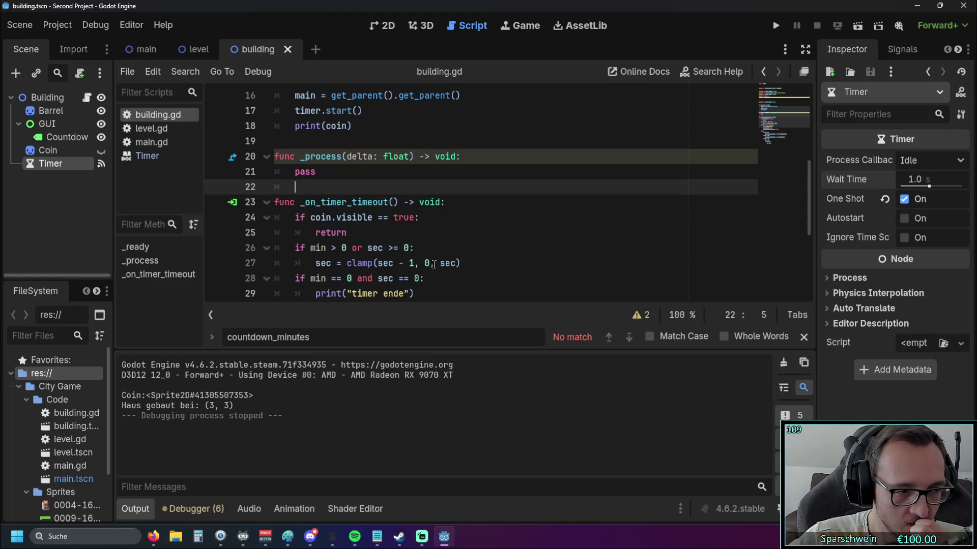
pyautogui.scroll(1, 433, 266)
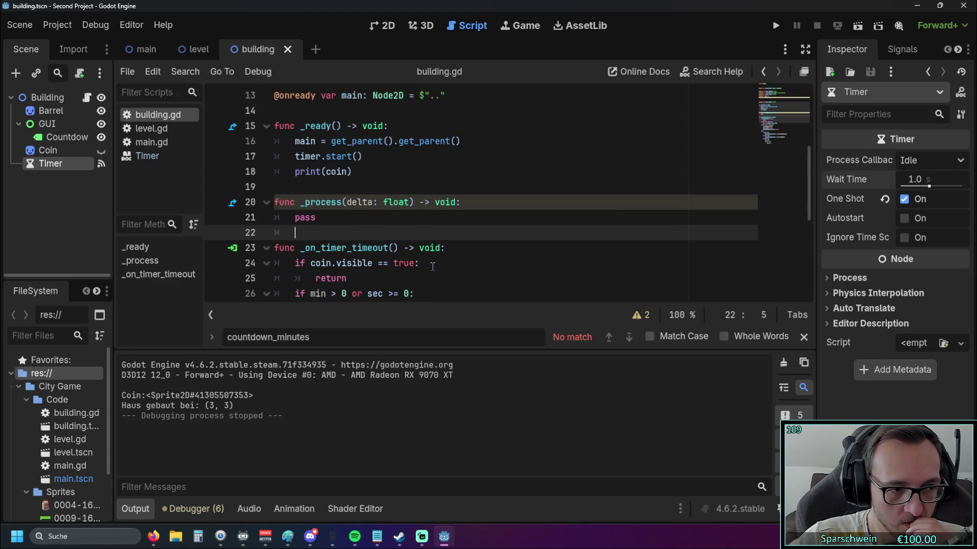
pyautogui.scroll(-3, 432, 268)
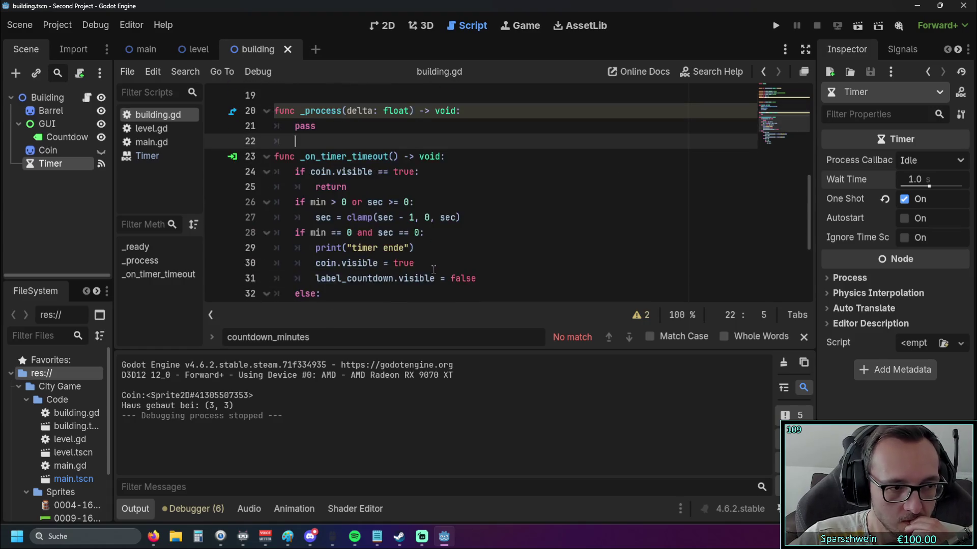
pyautogui.scroll(4, 433, 268)
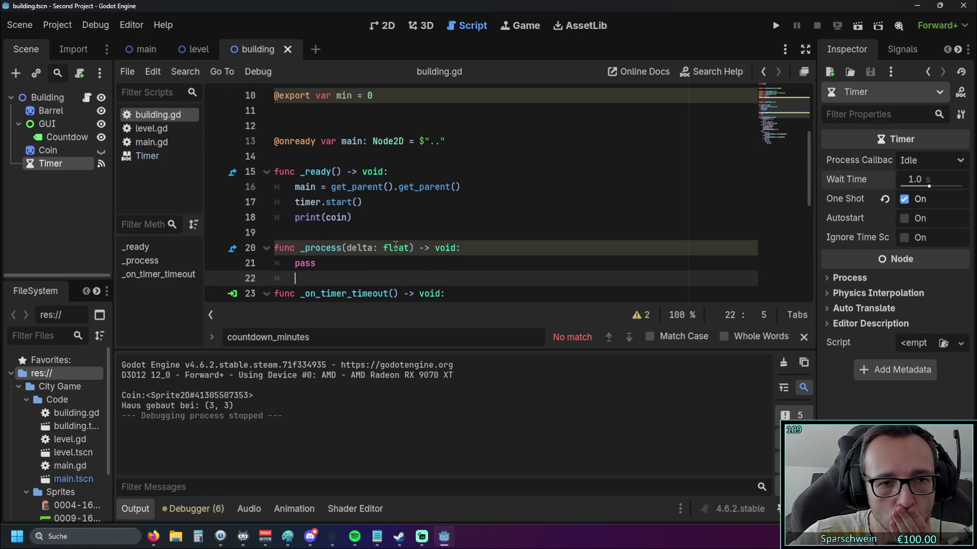
pyautogui.scroll(-1, 392, 242)
pyautogui.scroll(-1, 385, 237)
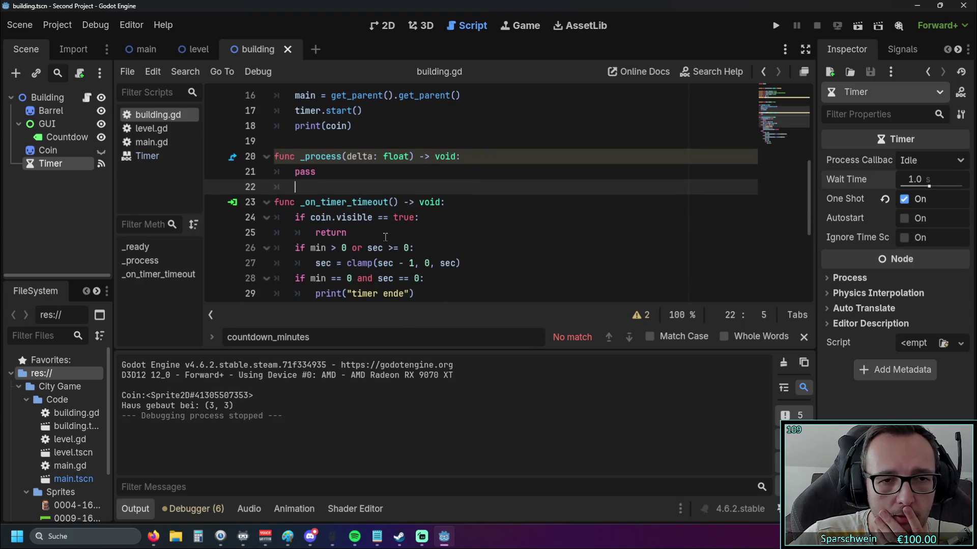
pyautogui.scroll(2, 386, 235)
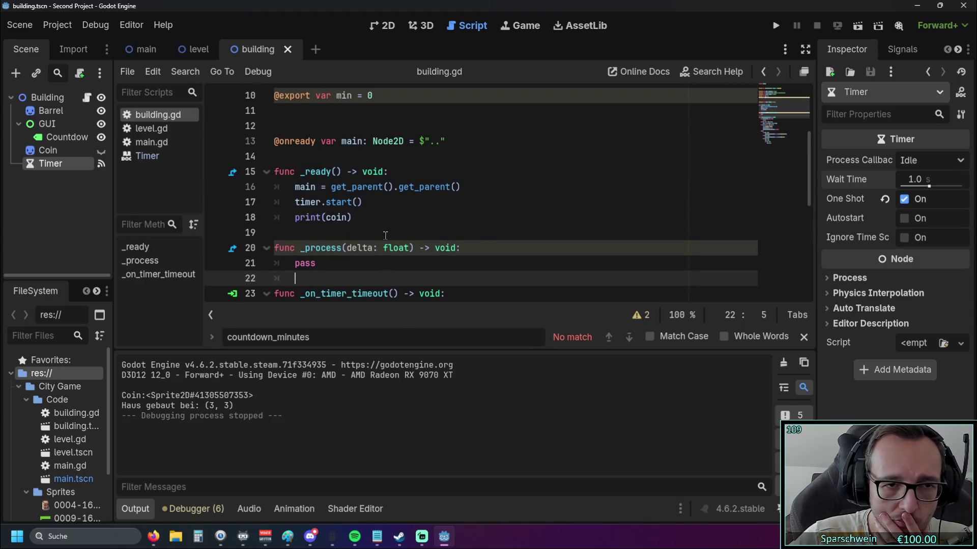
pyautogui.moveTo(340, 209)
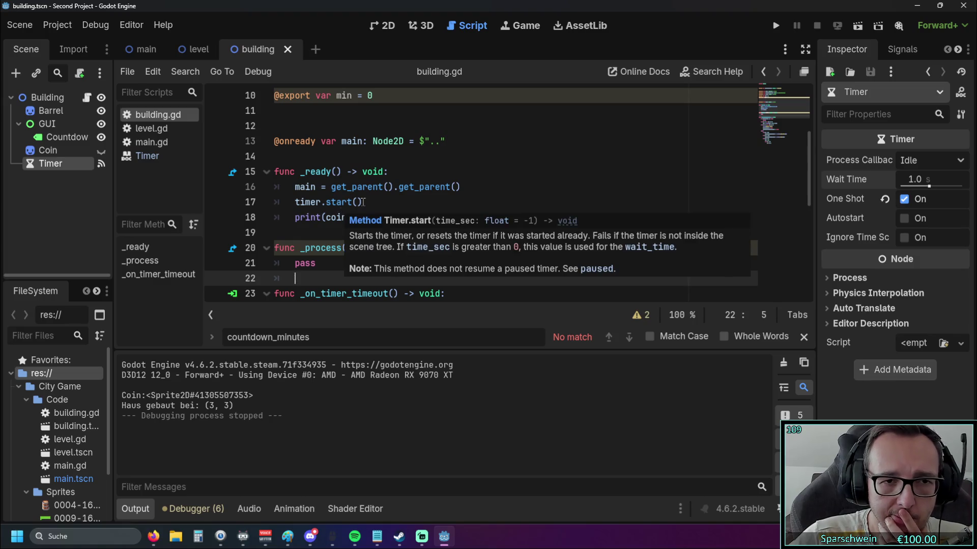
pyautogui.scroll(-3, 371, 206)
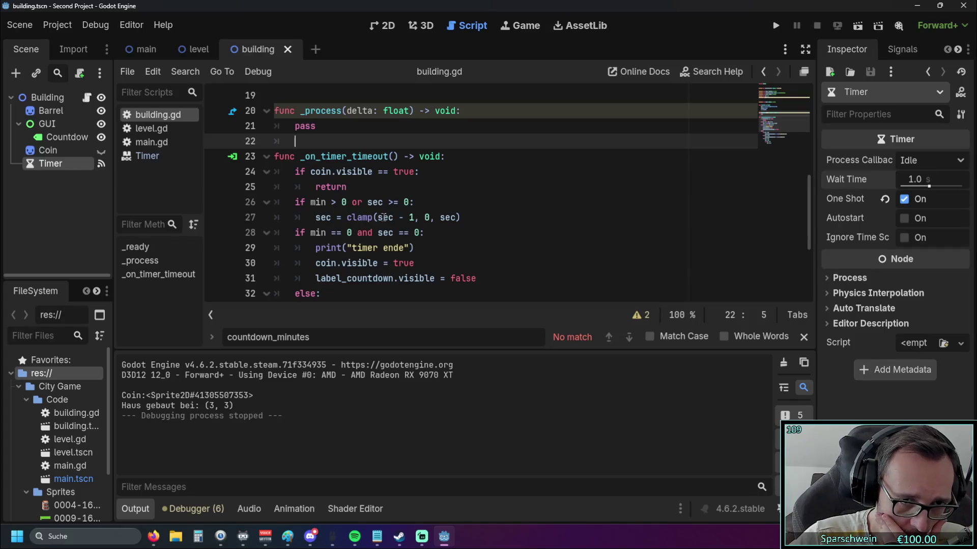
pyautogui.moveTo(383, 222)
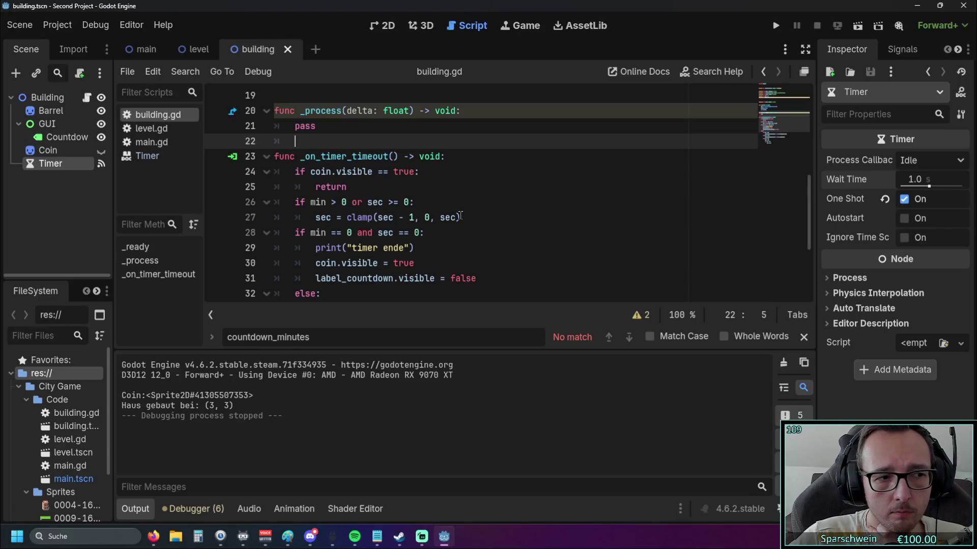
pyautogui.scroll(6, 454, 217)
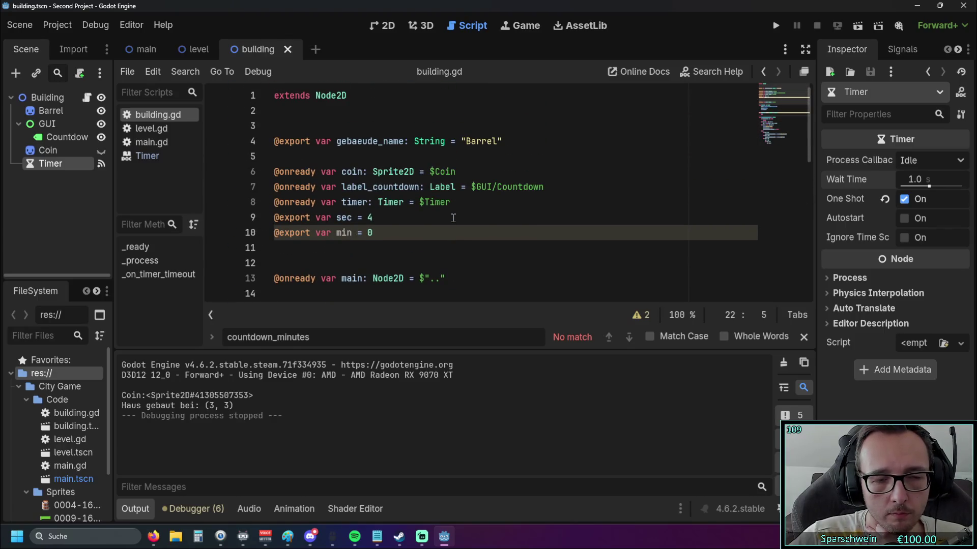
pyautogui.scroll(-9, 454, 217)
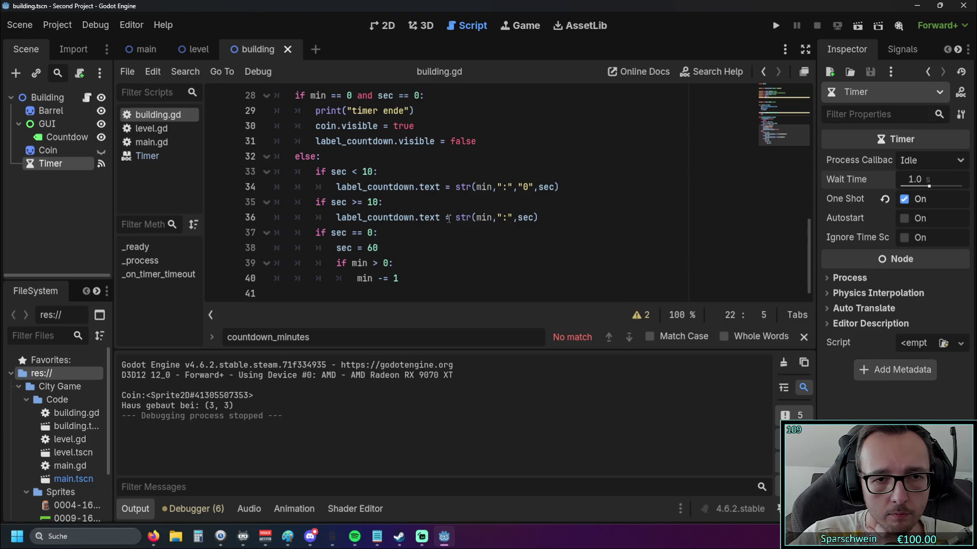
pyautogui.scroll(1, 448, 219)
pyautogui.scroll(-1, 495, 234)
pyautogui.scroll(1, 497, 235)
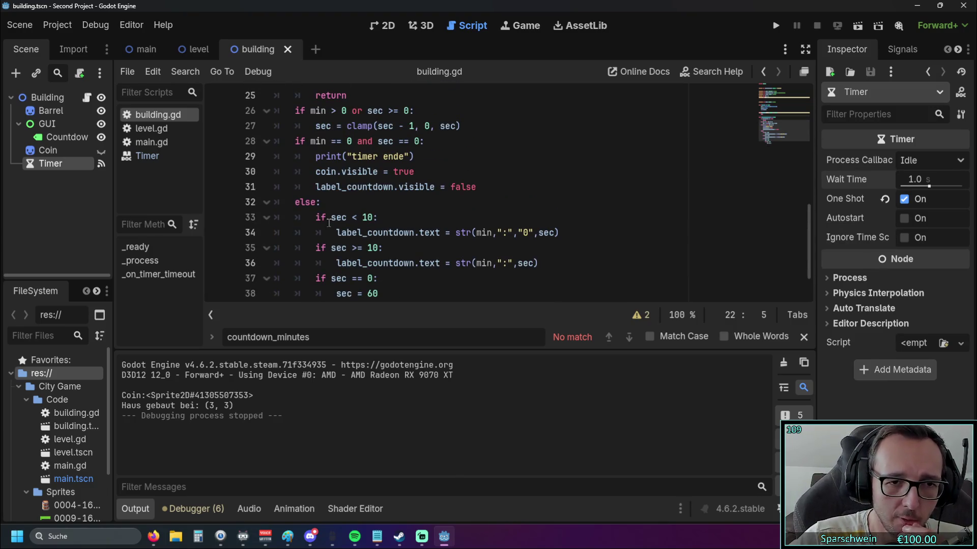
pyautogui.moveTo(332, 218); pyautogui.dragTo(351, 218)
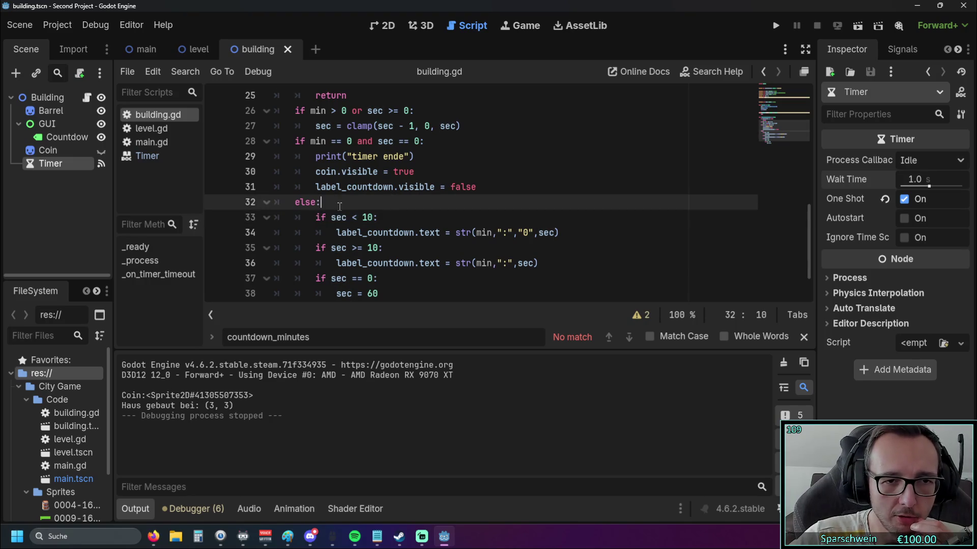
pyautogui.click(385, 214)
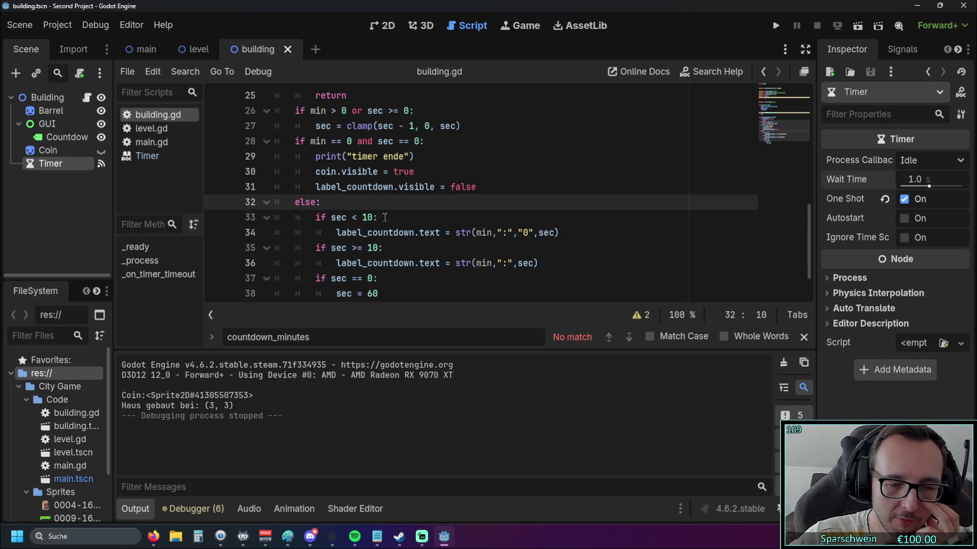
pyautogui.click(385, 217)
pyautogui.click(435, 213)
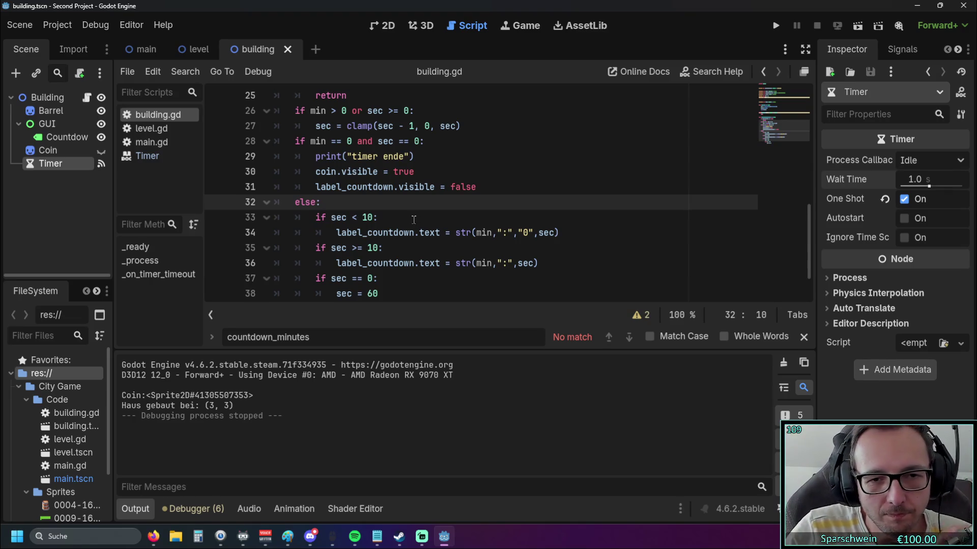
pyautogui.scroll(2, 420, 258)
pyautogui.scroll(-2, 409, 258)
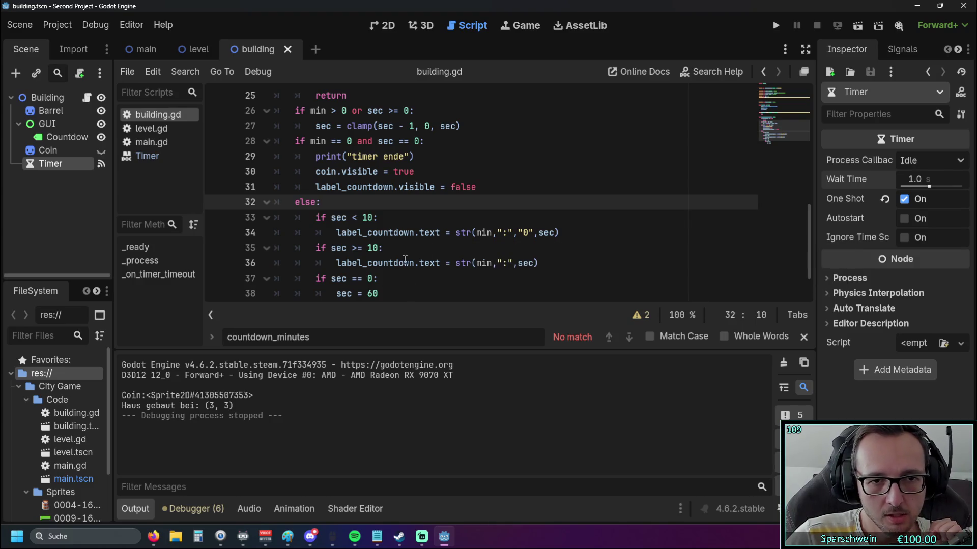
pyautogui.scroll(1, 404, 259)
pyautogui.scroll(4, 445, 248)
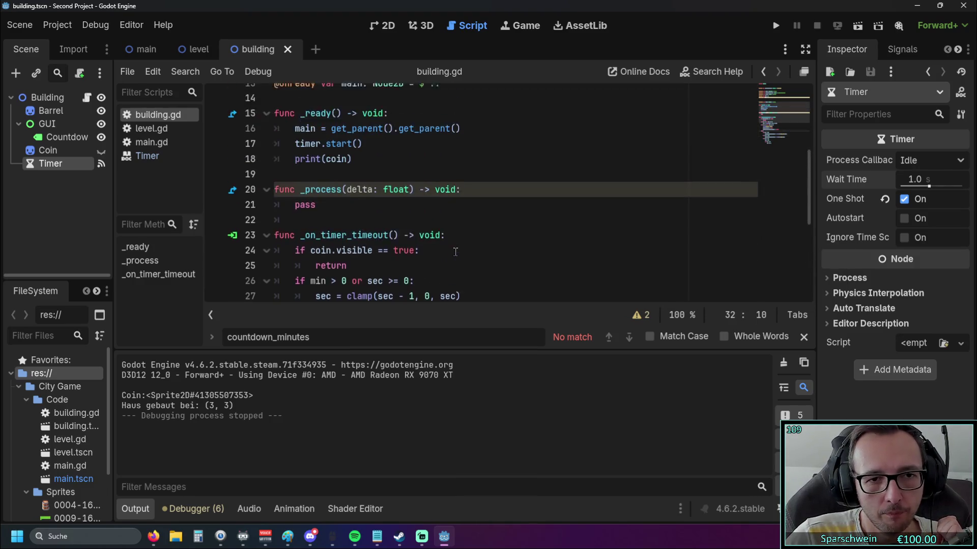
pyautogui.press('F5')
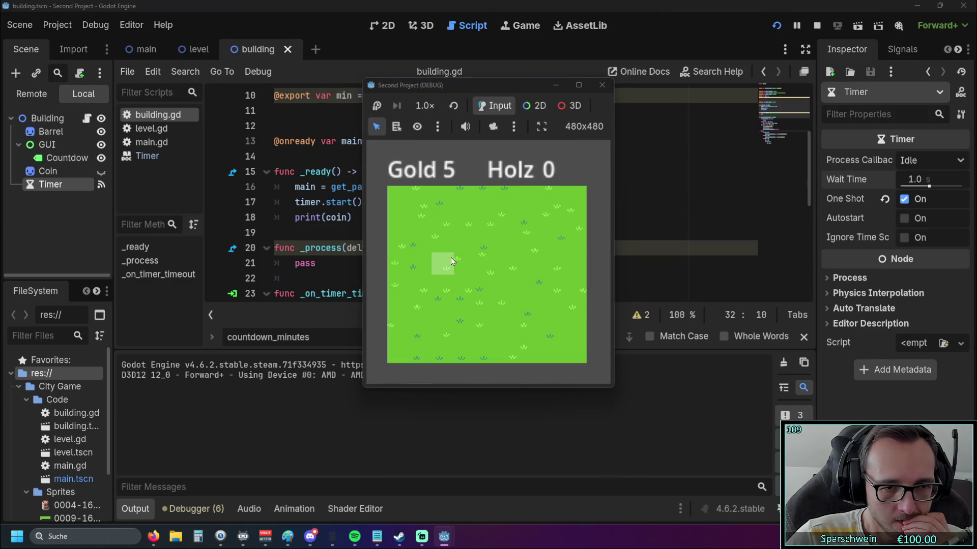
pyautogui.click(455, 258)
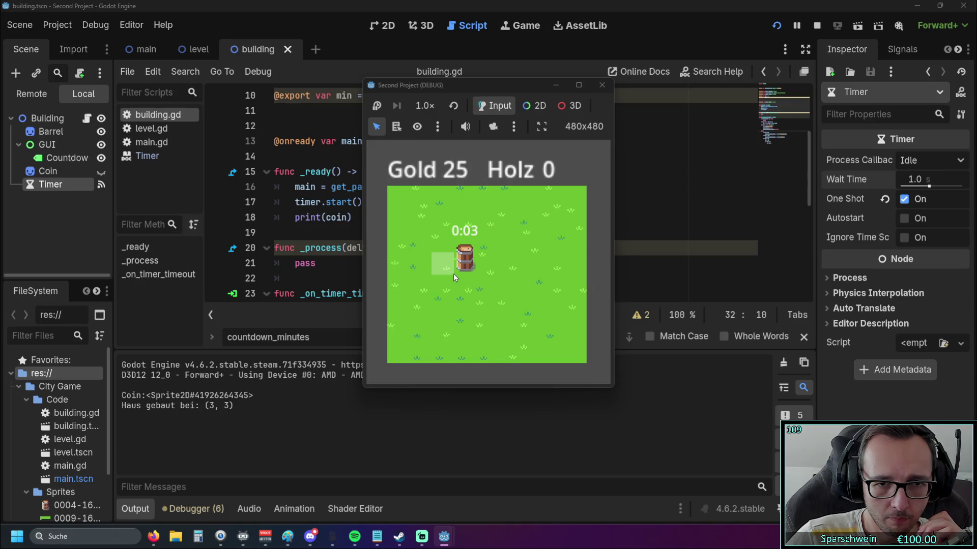
pyautogui.click(602, 85)
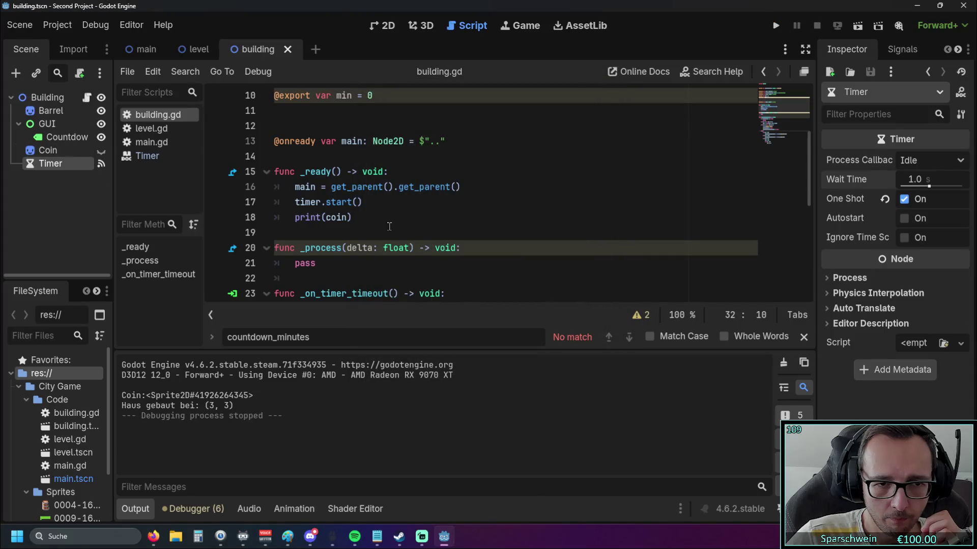
# Step: Delete the main = get_parent().get_parent() line from _ready
pyautogui.click(391, 252)
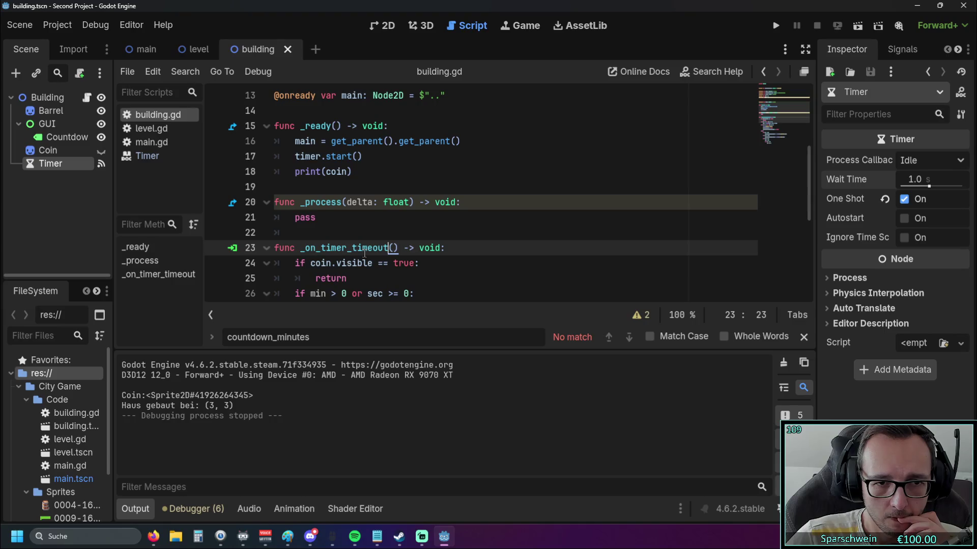
pyautogui.scroll(4, 364, 252)
pyautogui.scroll(-3, 407, 244)
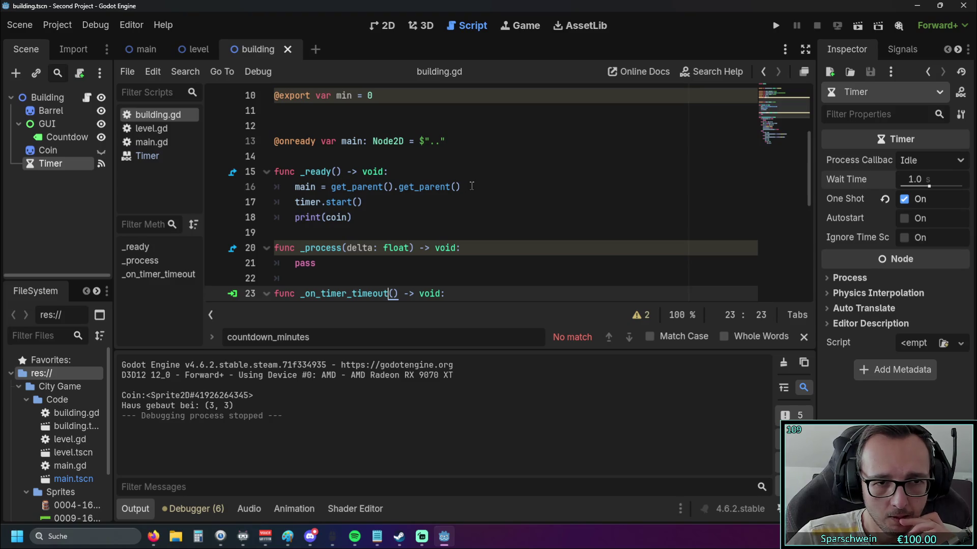
pyautogui.click(462, 187)
pyautogui.hotkey('shift', 'Home')
pyautogui.hotkey('shift', 'Home')
pyautogui.press('BackSpace')
pyautogui.press('BackSpace')
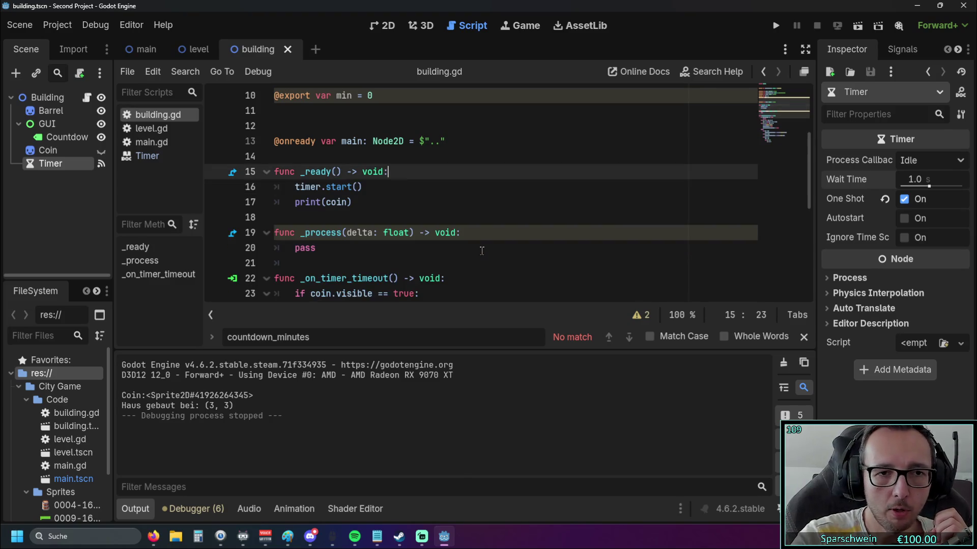
pyautogui.click(441, 217)
pyautogui.scroll(-6, 443, 219)
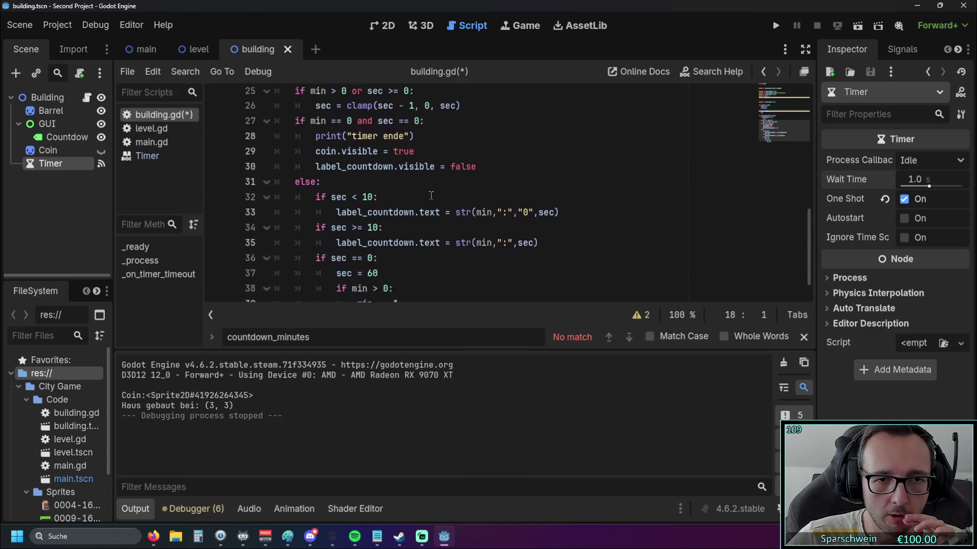
pyautogui.press('Home')
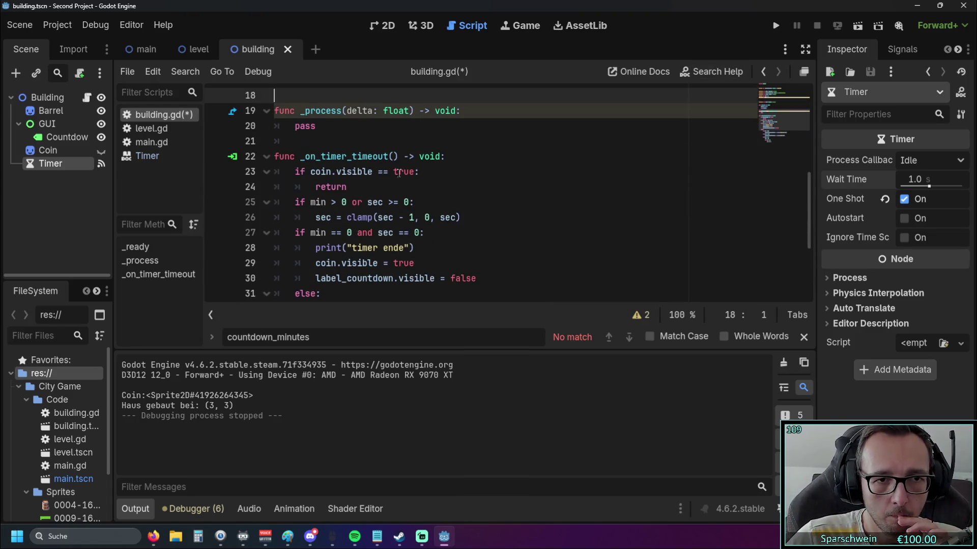
# Step: Save and run the game, building a barrel at (4, 3) showing 0:03
pyautogui.click(776, 26)
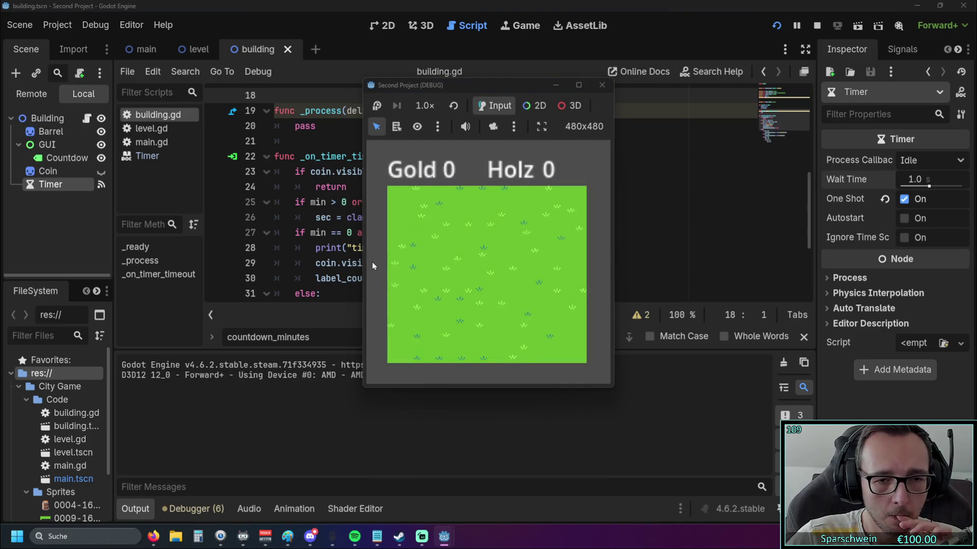
pyautogui.click(477, 263)
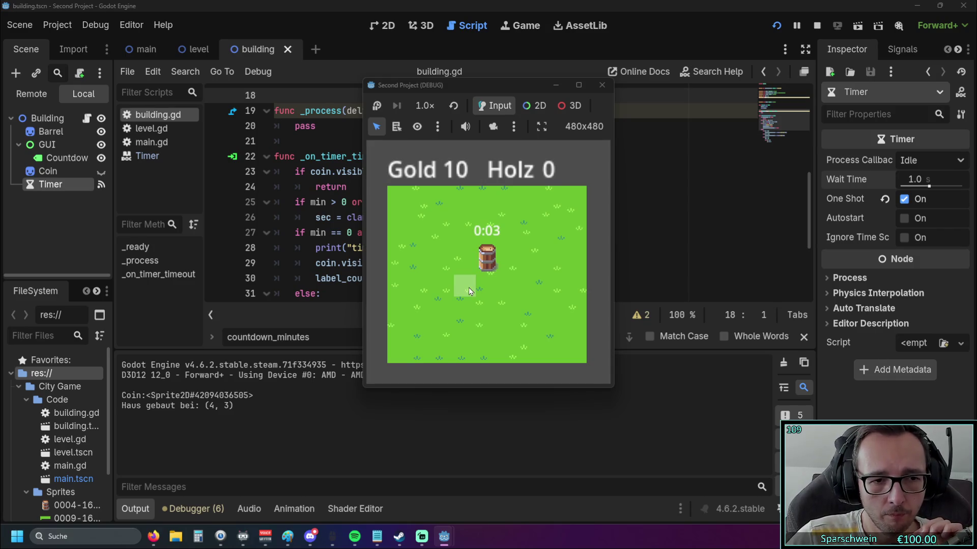
pyautogui.click(601, 85)
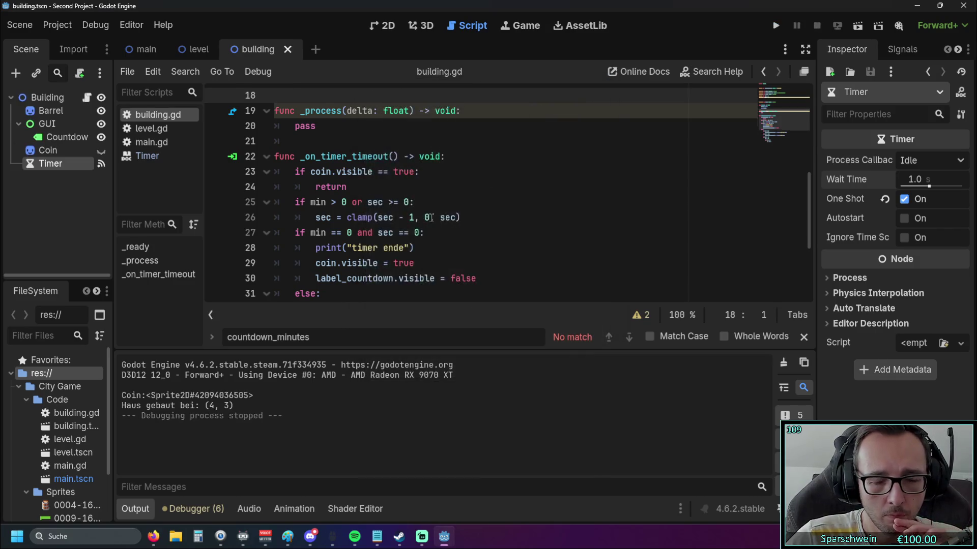
# Step: Review the sec and min declarations and close the countdown_minutes Find bar
pyautogui.scroll(4, 430, 217)
pyautogui.scroll(2, 429, 217)
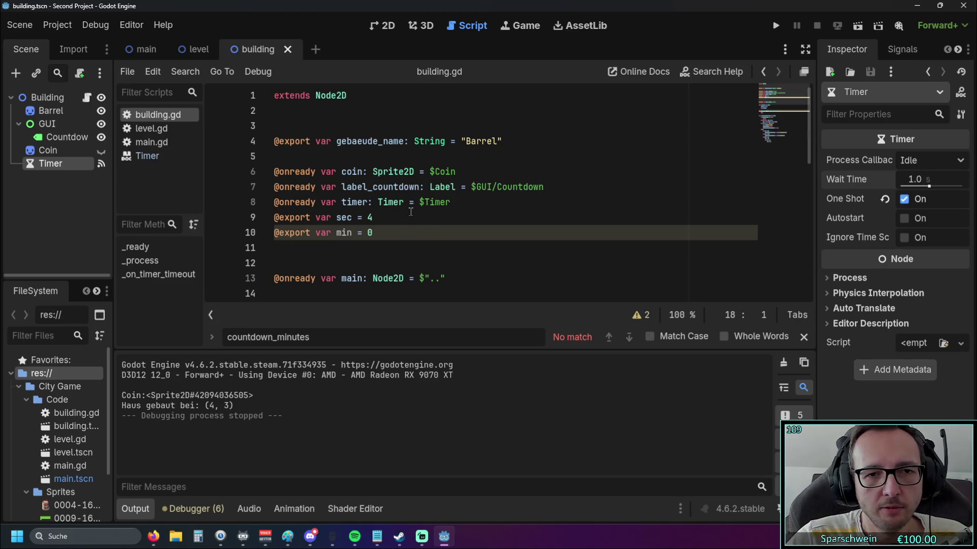
pyautogui.scroll(-1, 410, 213)
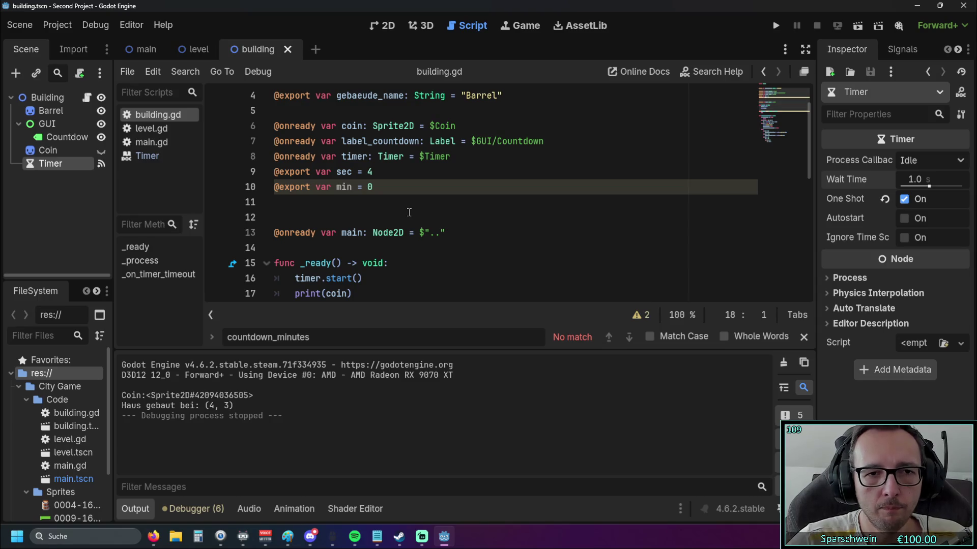
pyautogui.press('Up')
pyautogui.press('Up')
pyautogui.press('Up')
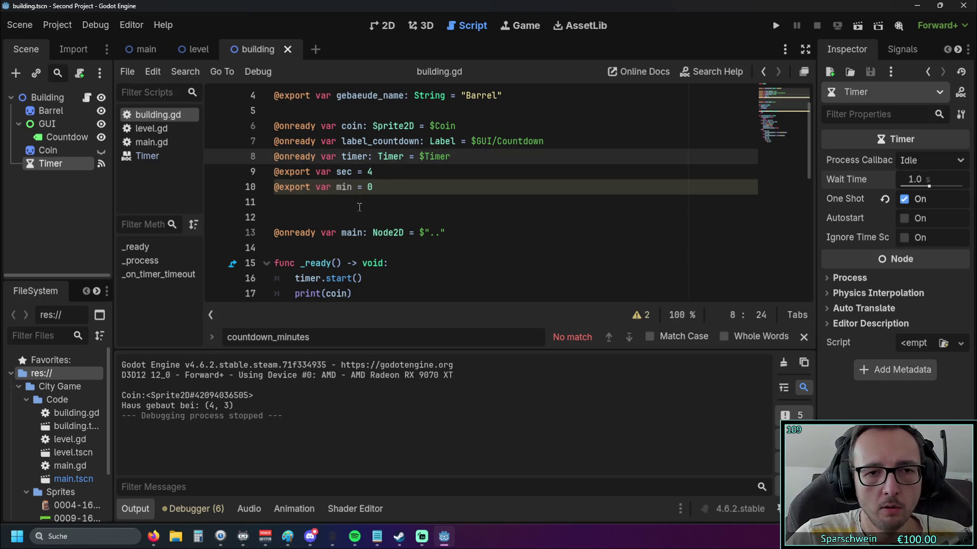
pyautogui.click(360, 206)
pyautogui.click(353, 187)
pyautogui.click(324, 168)
pyautogui.click(347, 184)
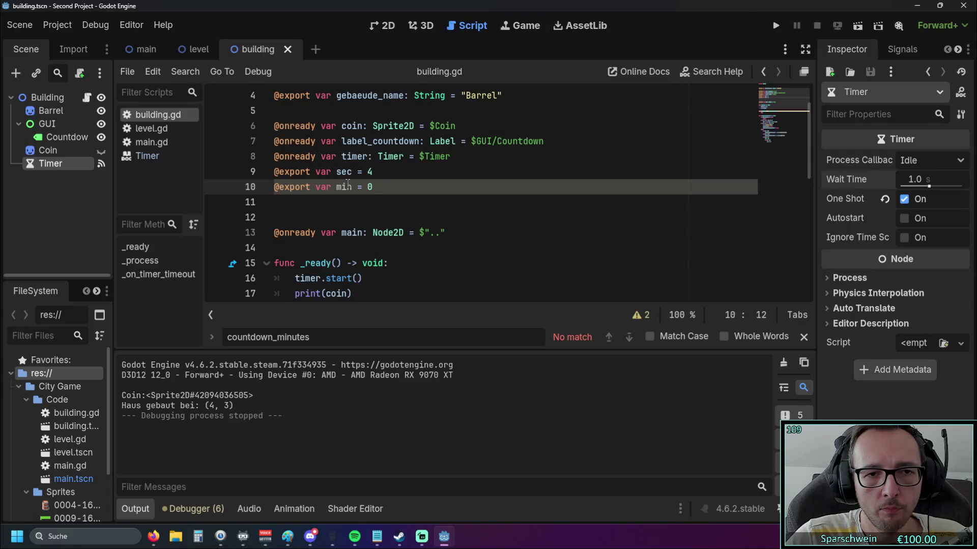
pyautogui.click(804, 337)
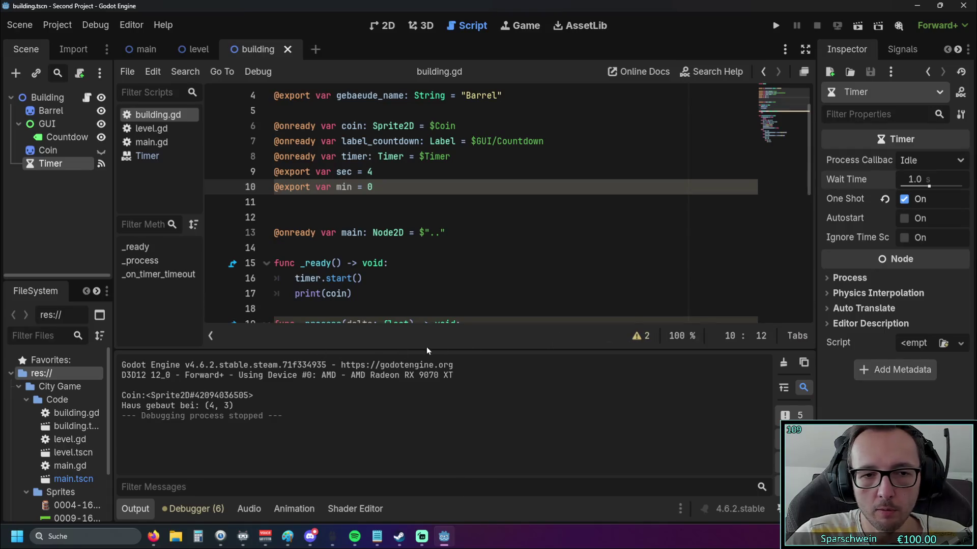
# Step: Inspect the two warnings, min shadowing a built-in and unused delta, then hide them
pyautogui.click(639, 336)
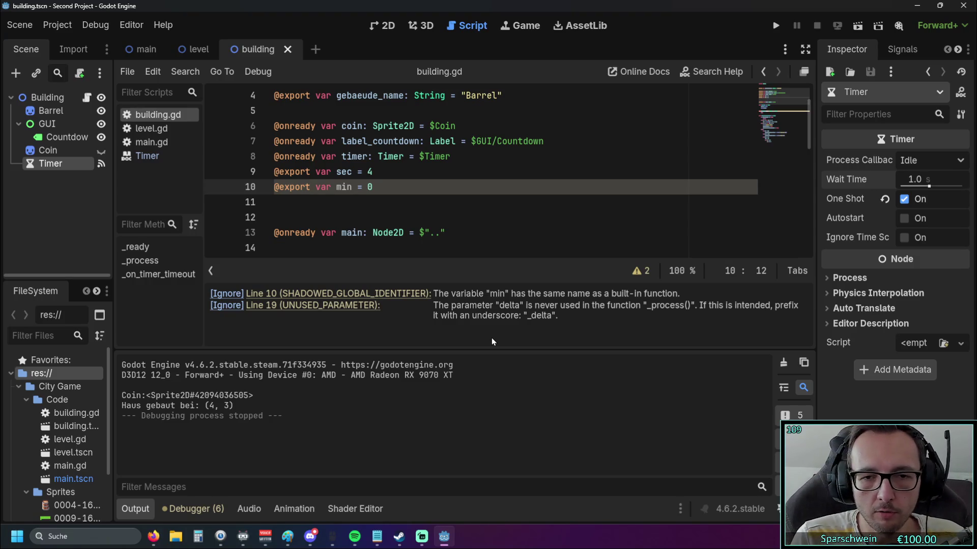
pyautogui.click(492, 217)
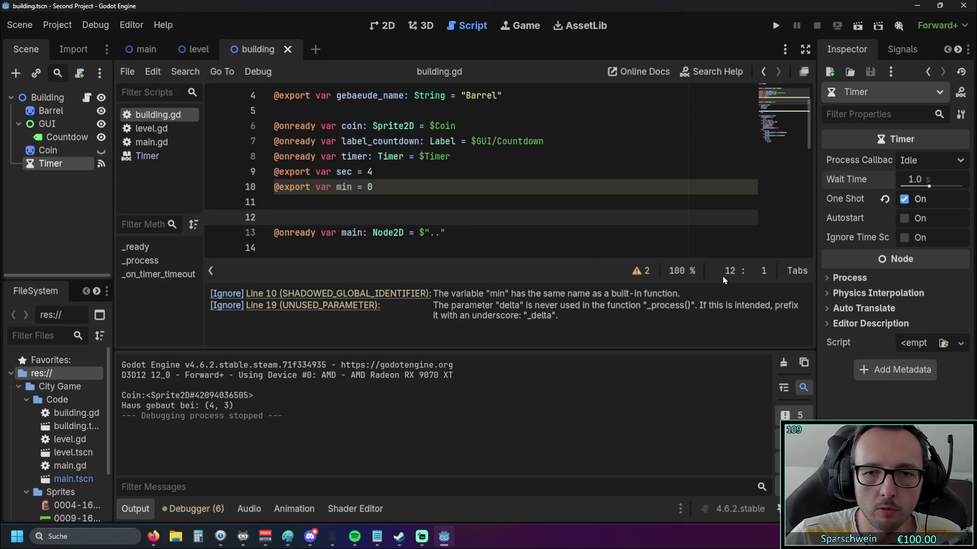
pyautogui.click(647, 271)
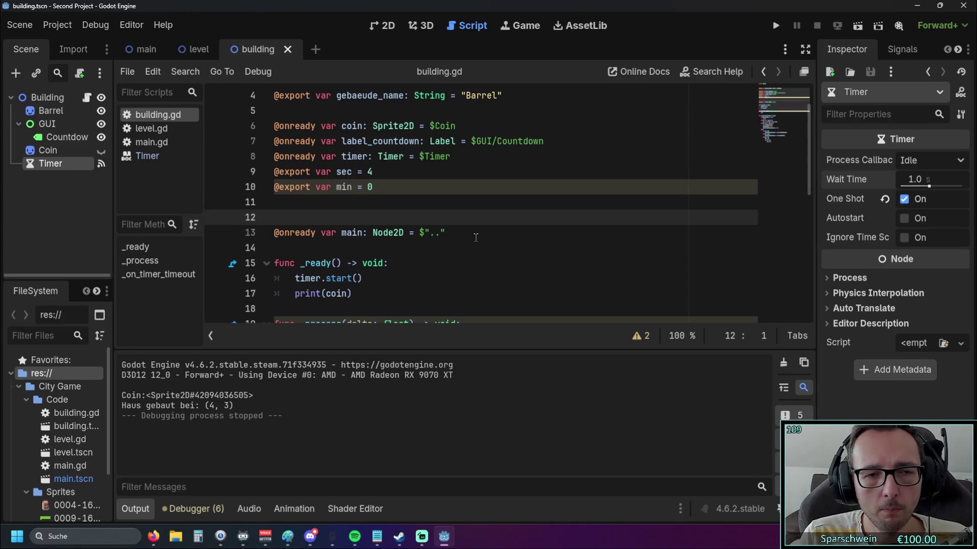
# Step: Undo recent edits to bring back the countdown_minutes and countdown_seconds names
pyautogui.scroll(-7, 470, 237)
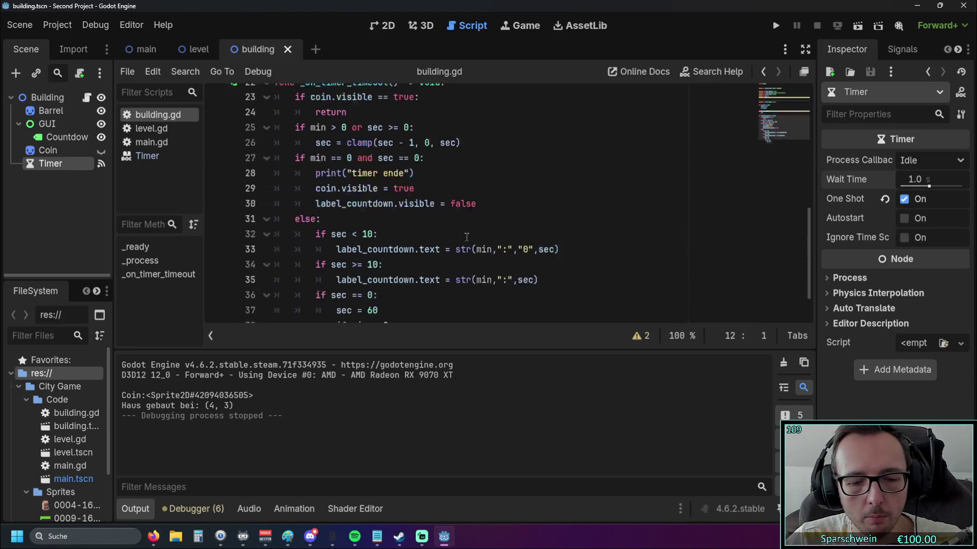
pyautogui.hotkey('ctrl', 'z')
pyautogui.hotkey('ctrl', 'z')
pyautogui.hotkey('ctrl', 'z')
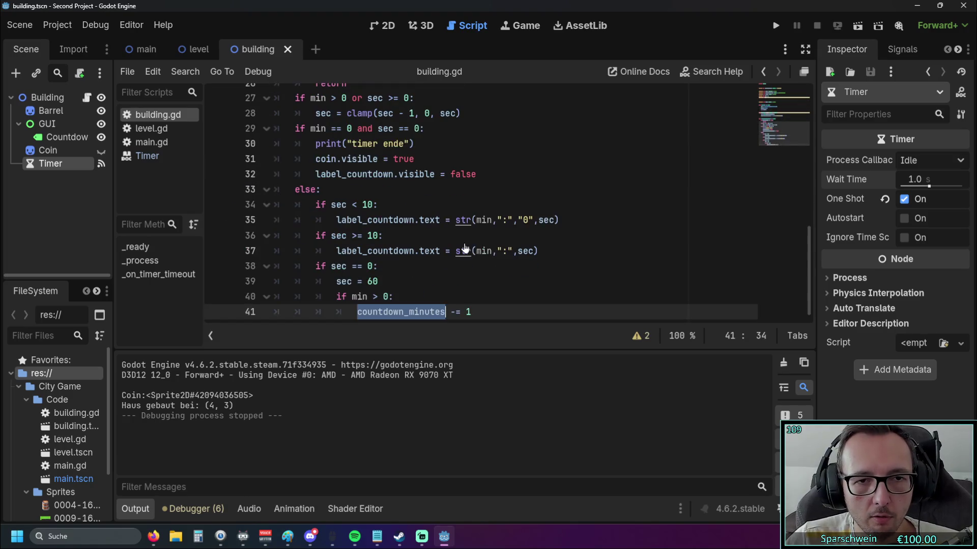
pyautogui.hotkey('ctrl', 'z')
pyautogui.hotkey('ctrl', 'z')
pyautogui.hotkey('ctrl', 'z')
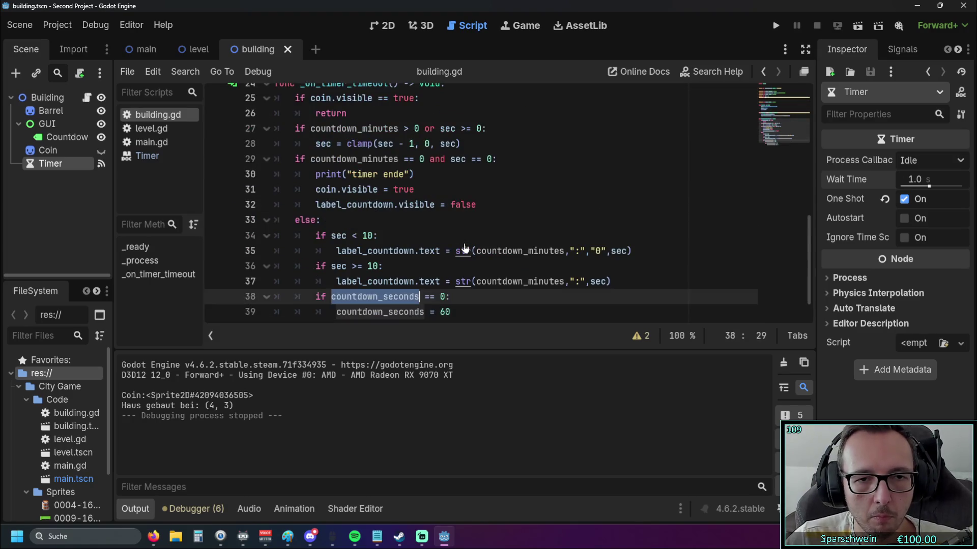
pyautogui.hotkey('ctrl', 'z')
pyautogui.hotkey('ctrl', 'z')
pyautogui.hotkey('ctrl', 'z')
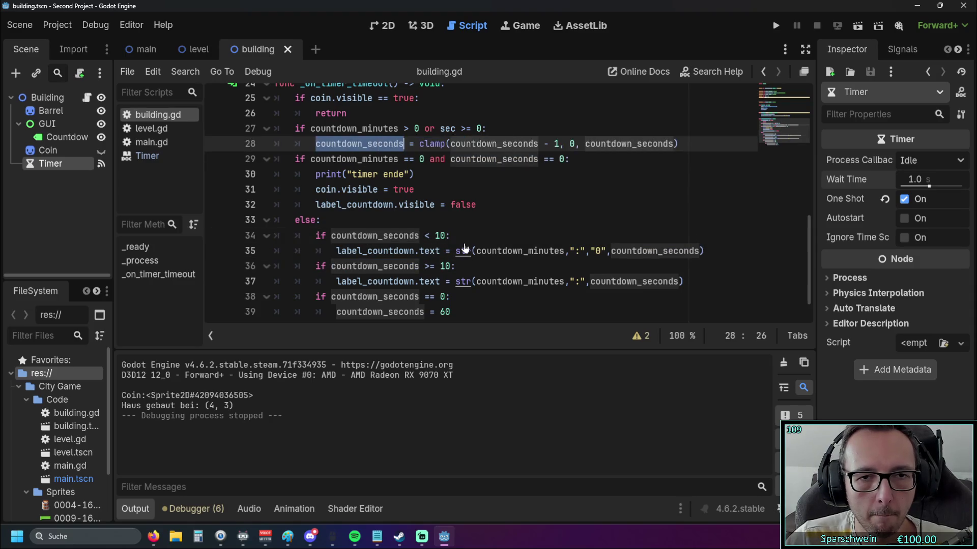
pyautogui.hotkey('ctrl', 'z')
pyautogui.hotkey('ctrl', 'z')
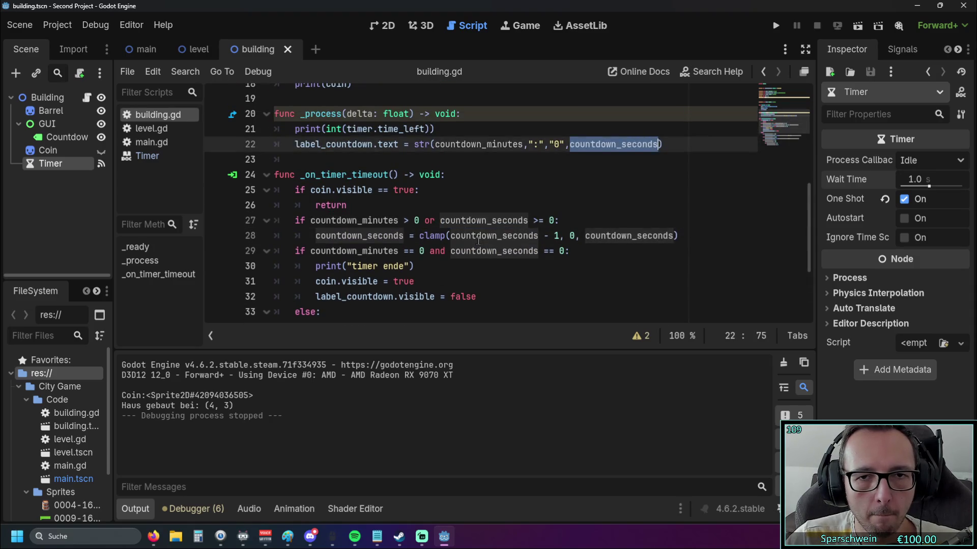
pyautogui.hotkey('ctrl', 'z')
pyautogui.hotkey('ctrl', 'z')
pyautogui.hotkey('ctrl', 'z')
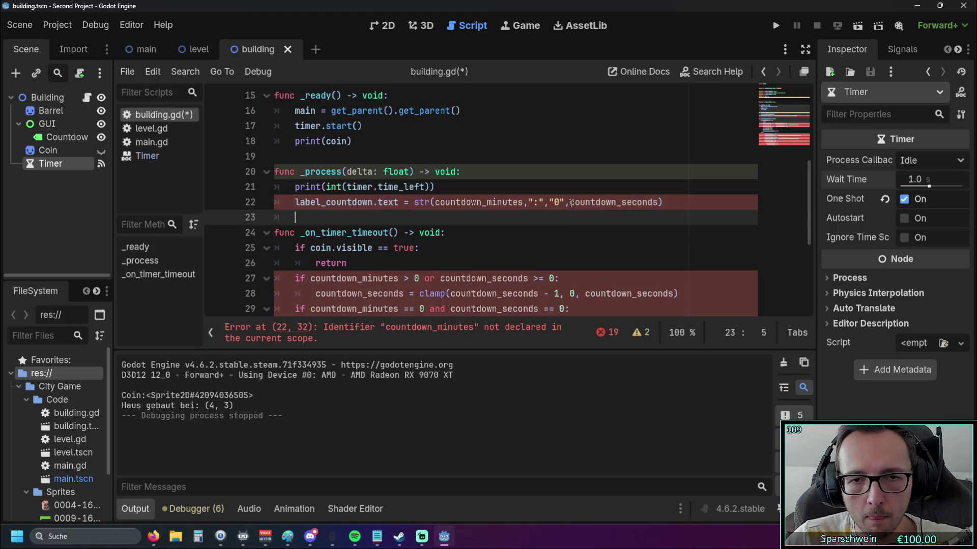
# Step: Rename the variables sec to countdown_seconds and min to countdown_minutes
pyautogui.hotkey('shift', 'Right')
pyautogui.scroll(5, 454, 209)
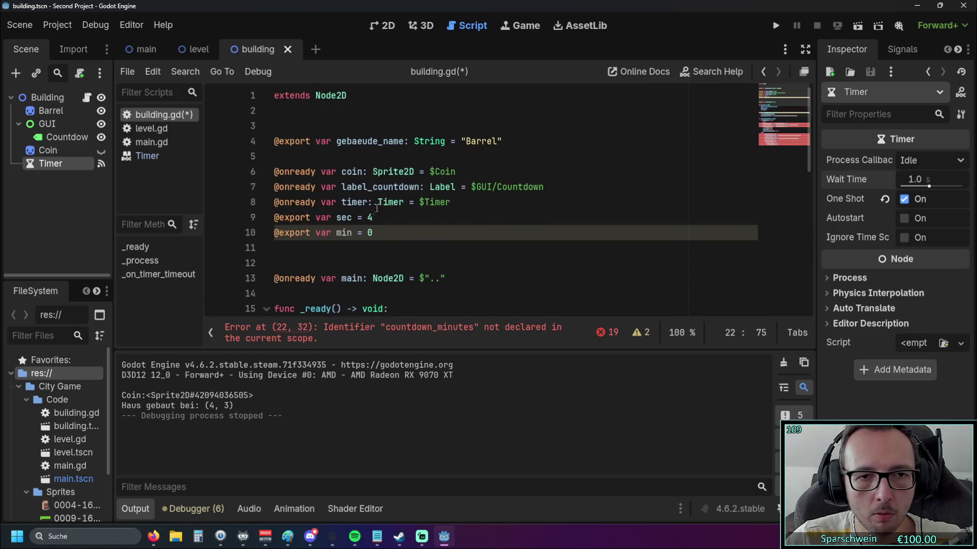
pyautogui.doubleClick(343, 218)
pyautogui.hotkey('ctrl', 'v')
pyautogui.scroll(-5, 454, 188)
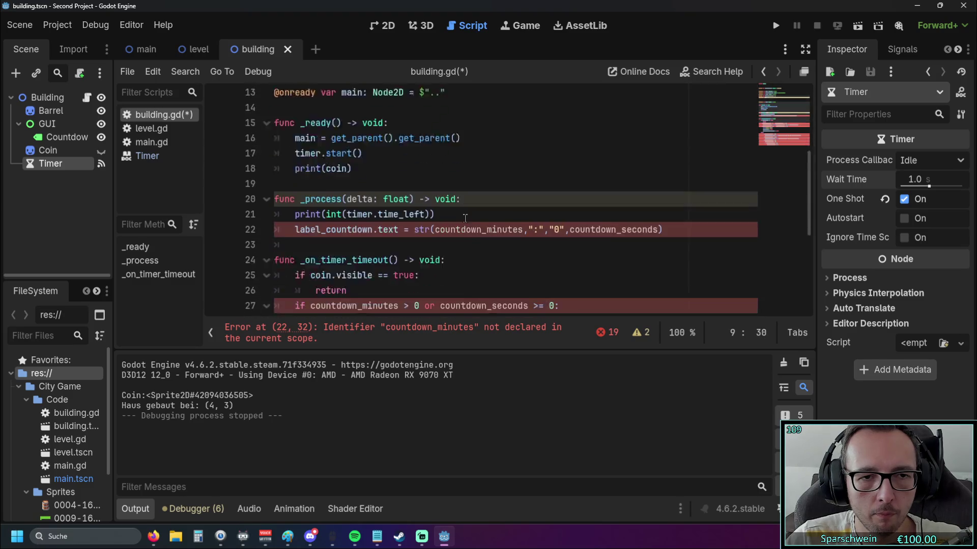
pyautogui.doubleClick(455, 188)
pyautogui.hotkey('ctrl', 'c')
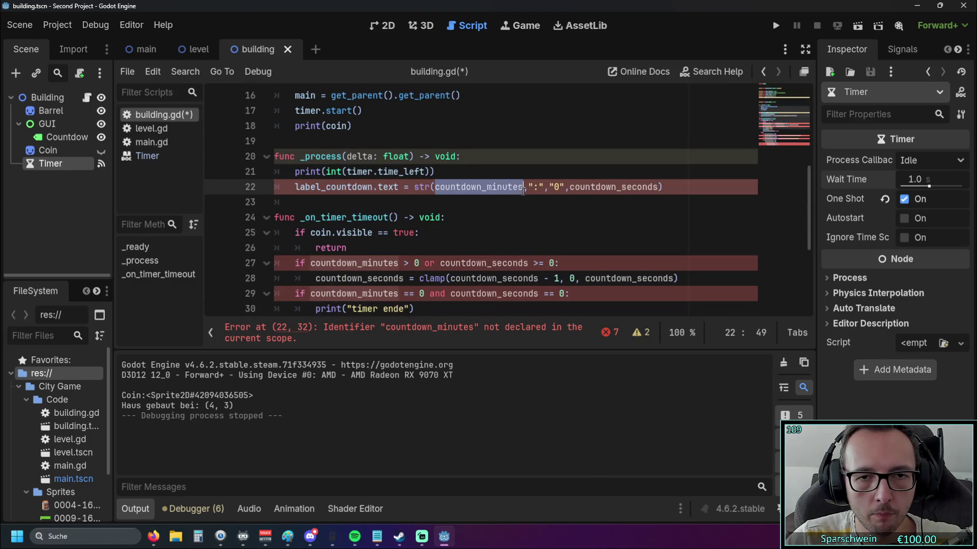
pyautogui.scroll(2, 411, 197)
pyautogui.scroll(2, 411, 198)
pyautogui.doubleClick(338, 141)
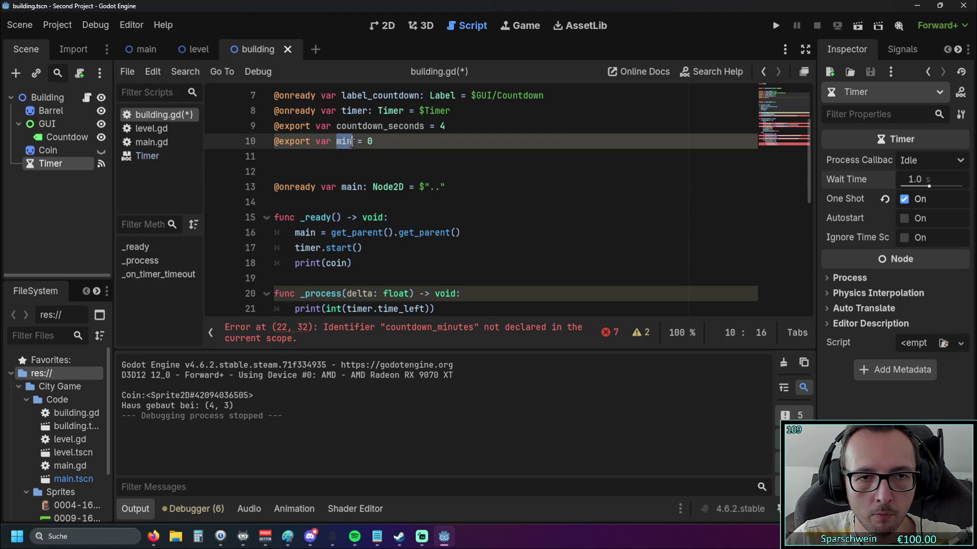
pyautogui.hotkey('ctrl', 'v')
# Step: Replace the whole _process body with pass
pyautogui.click(473, 202)
pyautogui.scroll(-4, 474, 214)
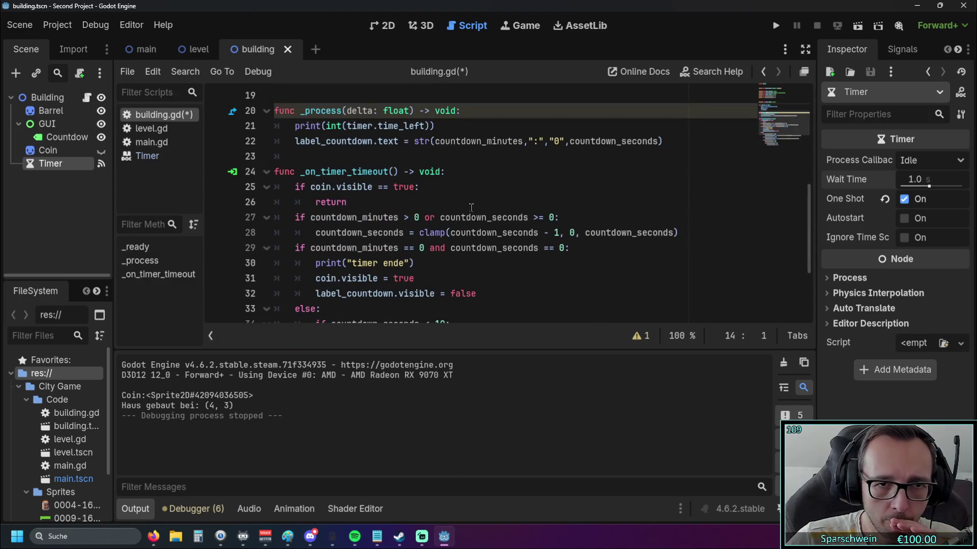
pyautogui.scroll(1, 468, 206)
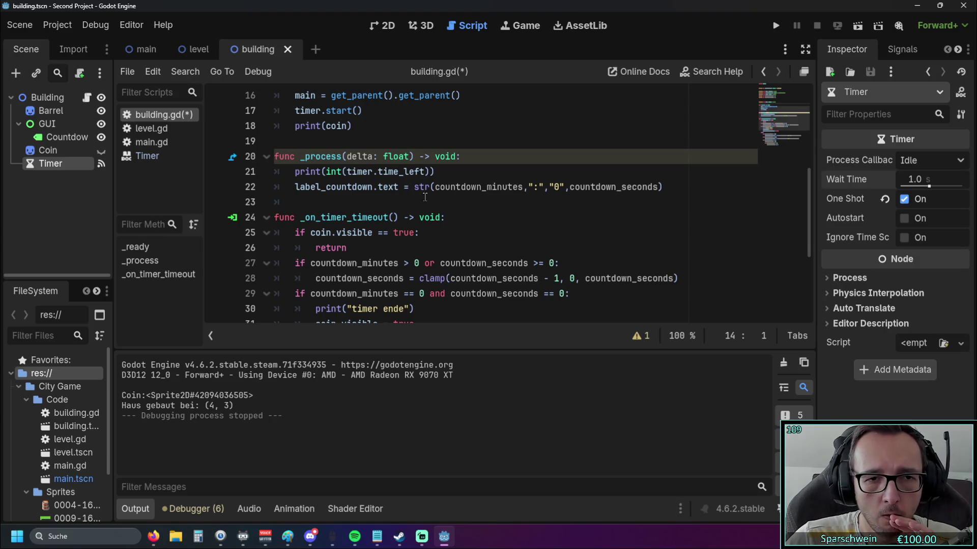
pyautogui.scroll(1, 425, 198)
pyautogui.moveTo(664, 233); pyautogui.dragTo(299, 220)
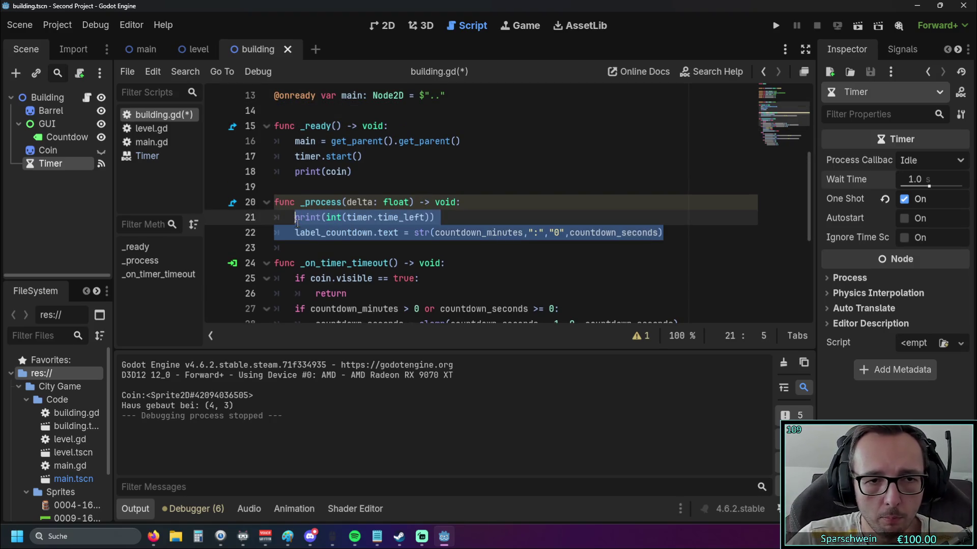
pyautogui.press('BackSpace')
pyautogui.write('ass')
pyautogui.click(293, 222)
pyautogui.press('Down')
# Step: Copy the label_countdown.text line from the end of the script
pyautogui.scroll(-1, 465, 224)
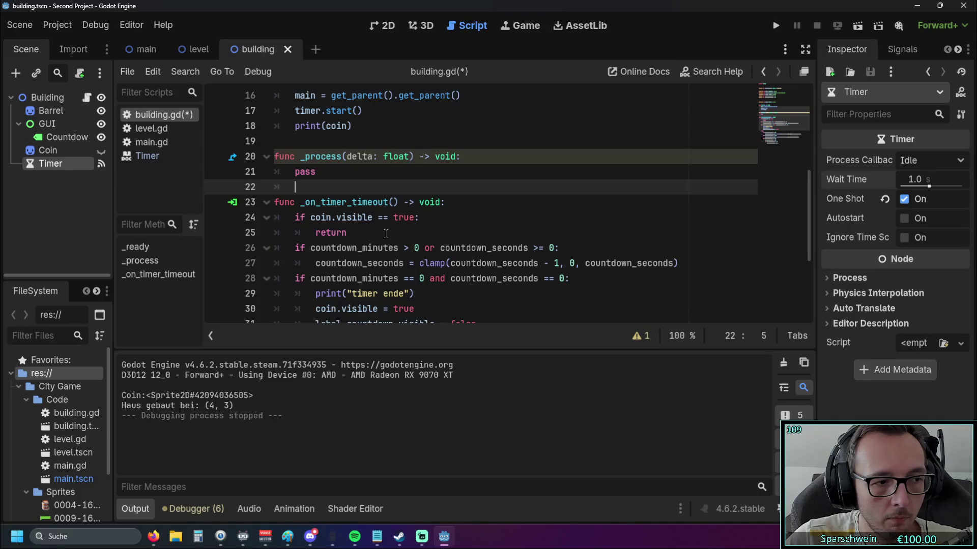
pyautogui.scroll(-1, 390, 239)
pyautogui.scroll(1, 399, 249)
pyautogui.scroll(-1, 401, 250)
pyautogui.scroll(-2, 401, 251)
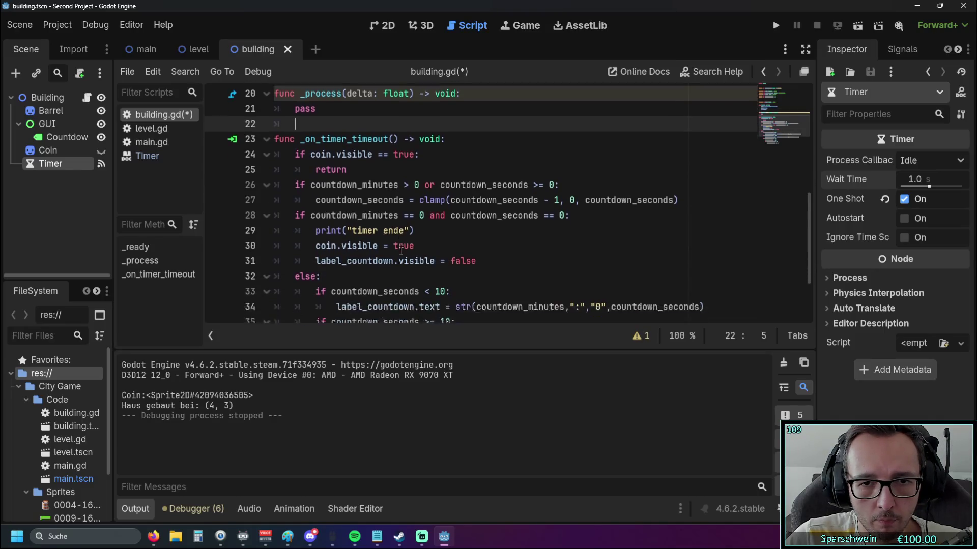
pyautogui.click(683, 251)
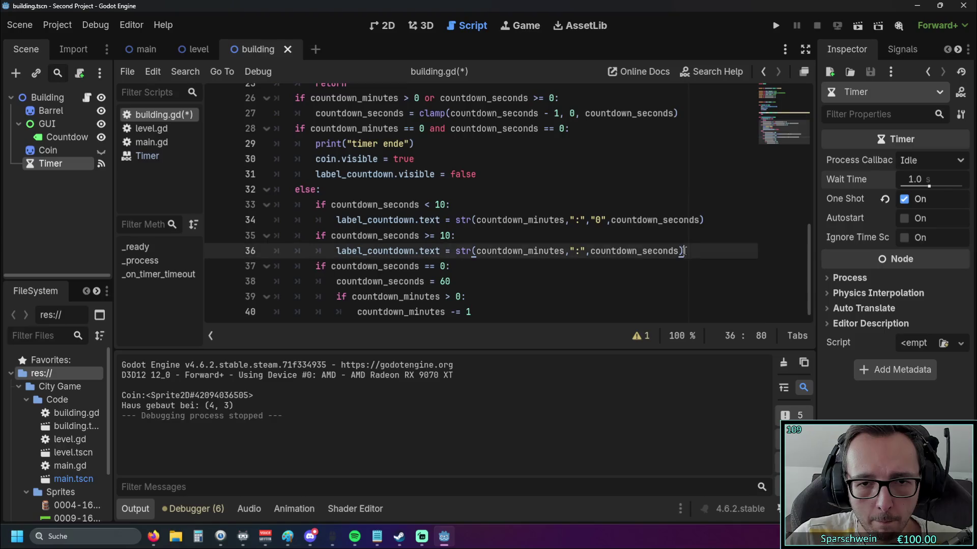
pyautogui.press('Up')
pyautogui.moveTo(704, 219); pyautogui.dragTo(575, 219)
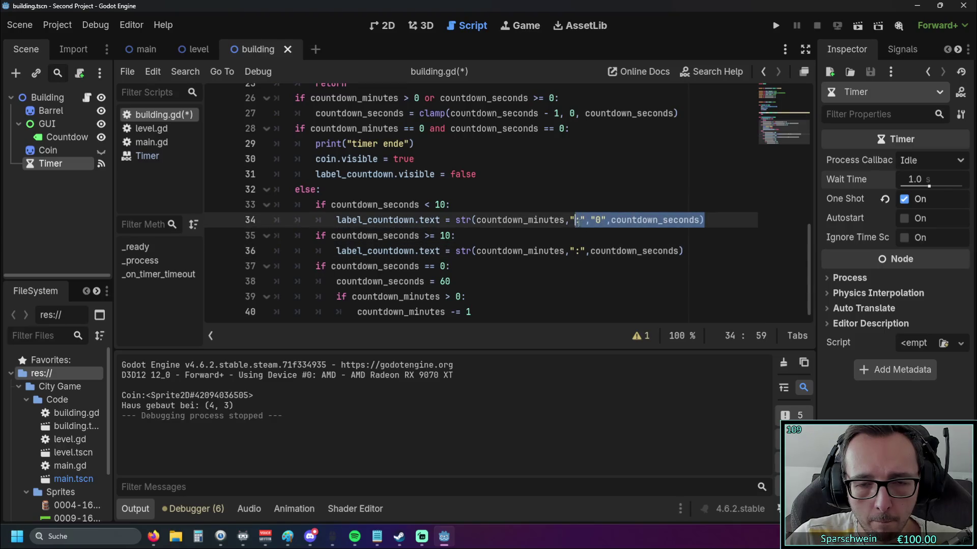
pyautogui.click(684, 250)
pyautogui.moveTo(683, 251); pyautogui.dragTo(336, 251)
pyautogui.hotkey('ctrl', 'c')
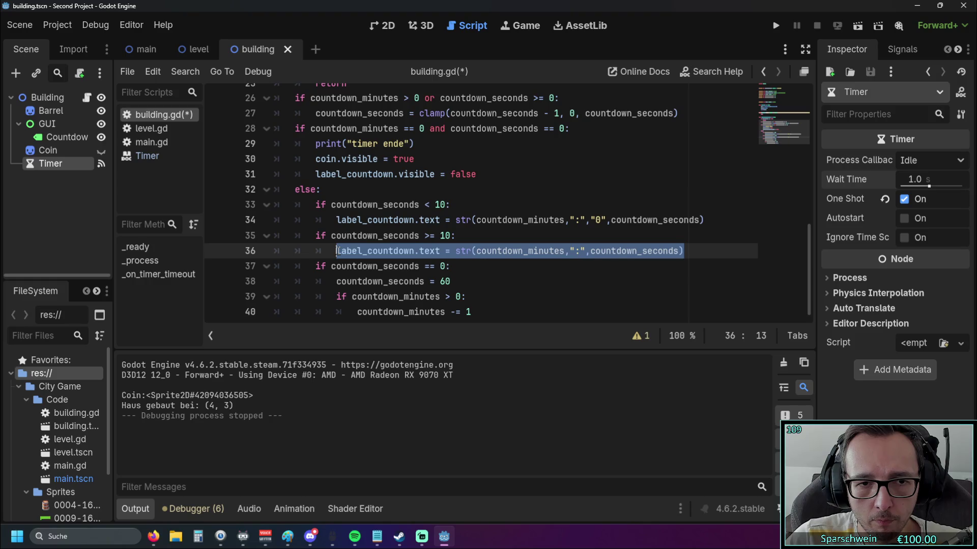
# Step: Paste the label_countdown.text line under timer.start() in _ready and run the game
pyautogui.scroll(2, 453, 250)
pyautogui.scroll(3, 453, 251)
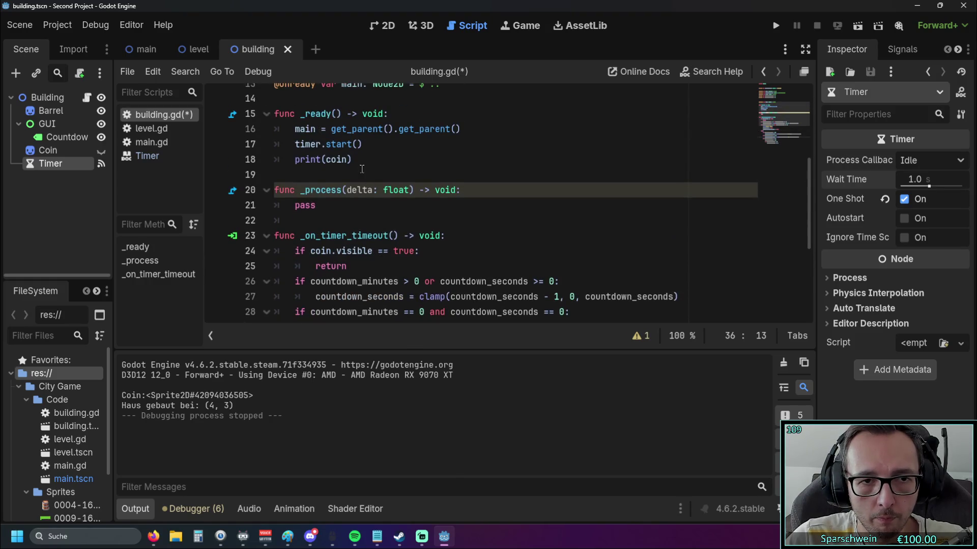
pyautogui.click(369, 144)
pyautogui.press('Return')
pyautogui.hotkey('ctrl', 'v')
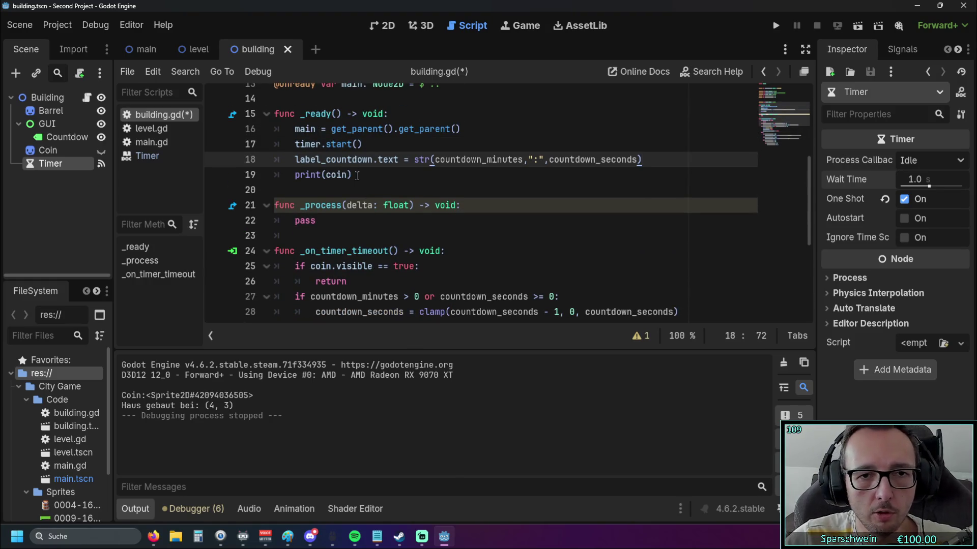
pyautogui.click(357, 175)
pyautogui.click(780, 27)
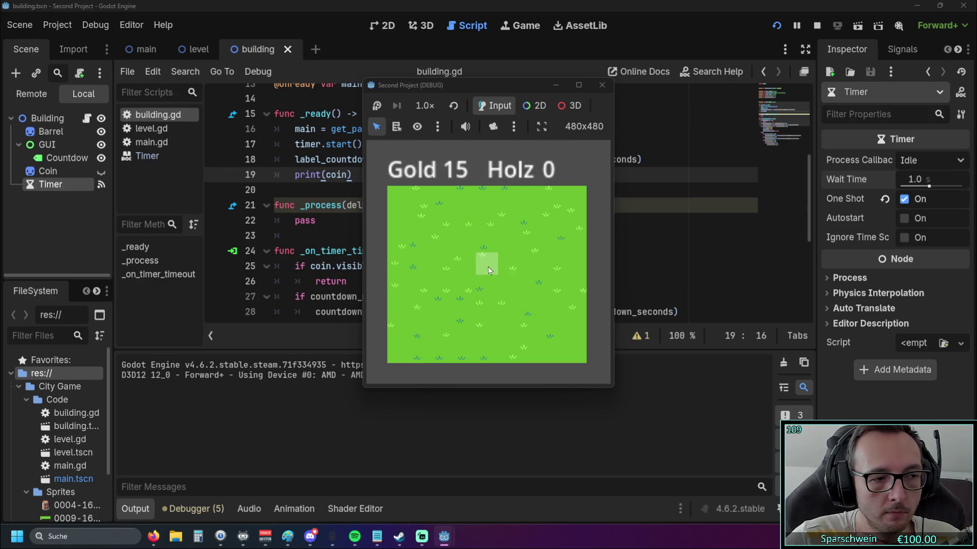
# Step: Build a barrel on a grass tile, confirm its 0:03 countdown, and close the game
pyautogui.click(487, 266)
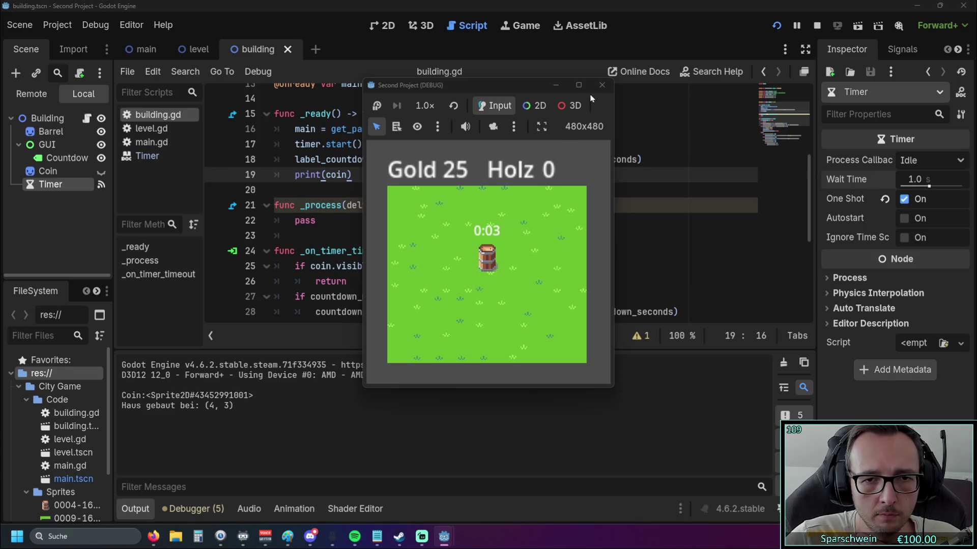
pyautogui.click(602, 85)
pyautogui.scroll(-1, 483, 208)
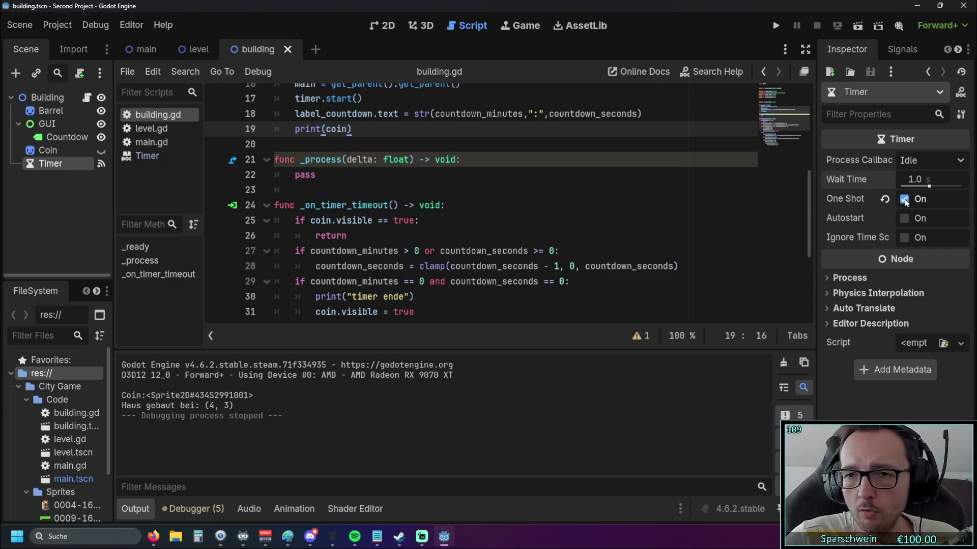
# Step: Dismiss the Timer.start documentation popup in the script editor
pyautogui.scroll(1, 346, 146)
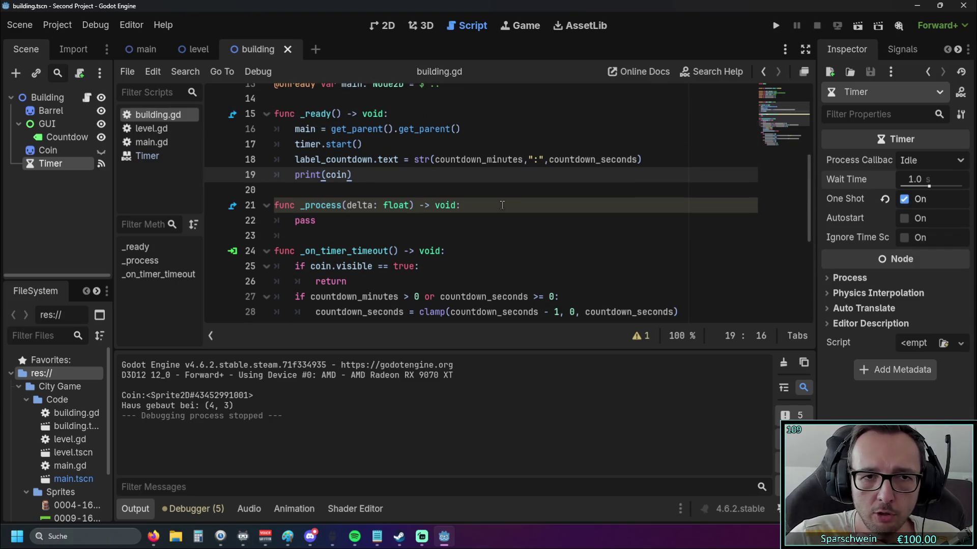
pyautogui.moveTo(346, 145)
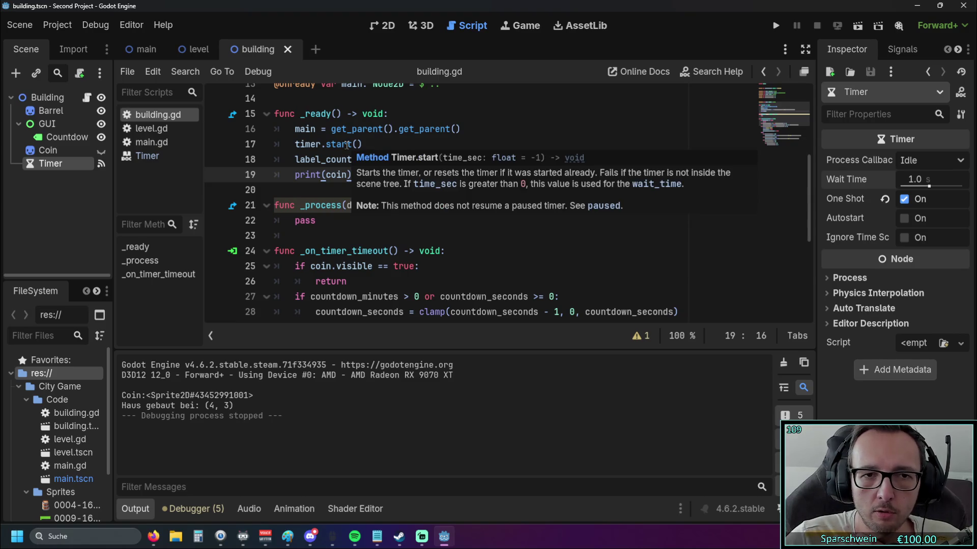
pyautogui.click(316, 174)
# Step: Turn off the Timer's One Shot, turn on Autostart, and rerun the game
pyautogui.scroll(-2, 466, 185)
pyautogui.scroll(-1, 467, 184)
pyautogui.scroll(1, 468, 191)
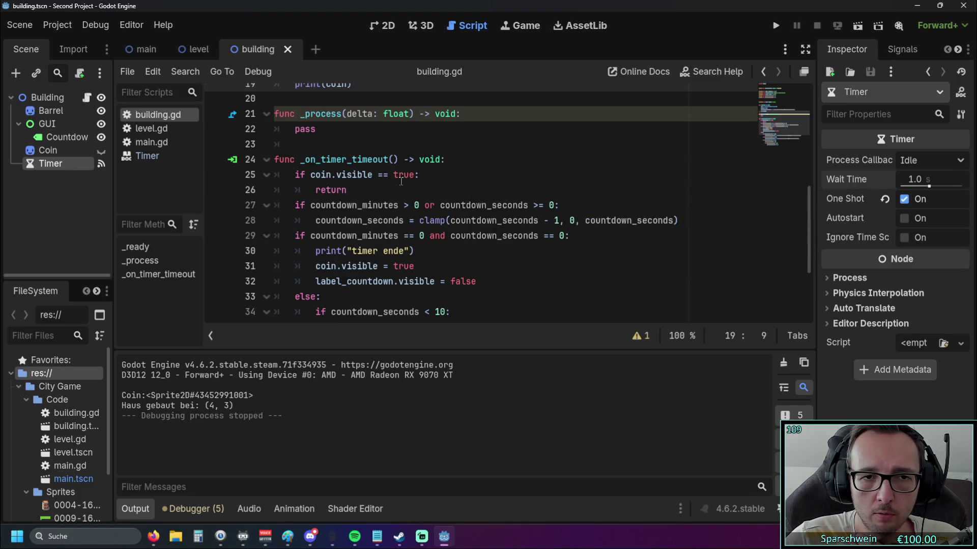
pyautogui.scroll(4, 401, 180)
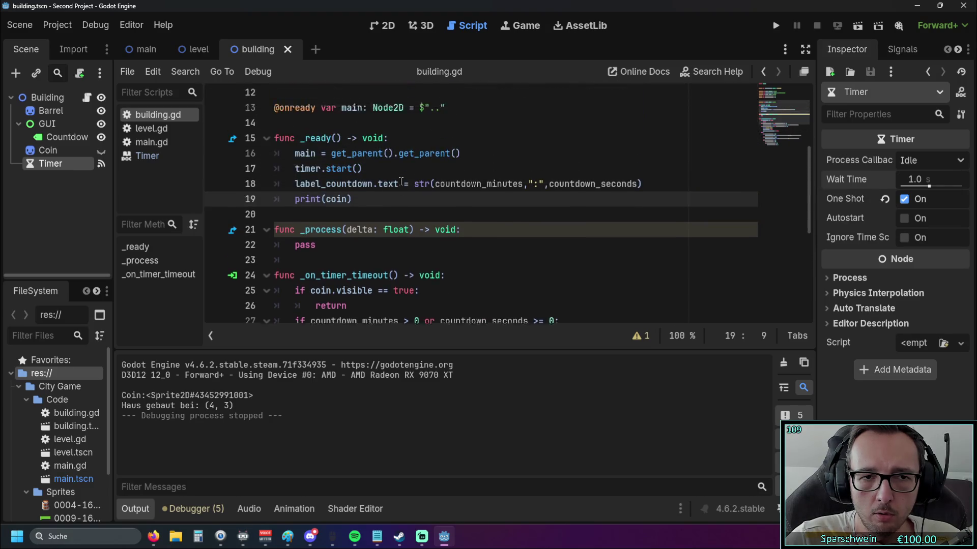
pyautogui.click(904, 199)
pyautogui.click(904, 218)
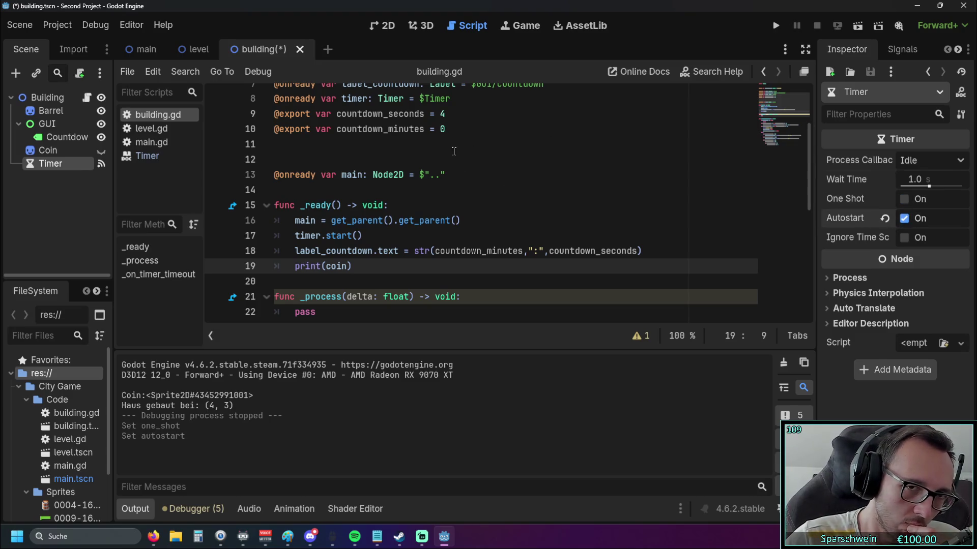
pyautogui.click(775, 26)
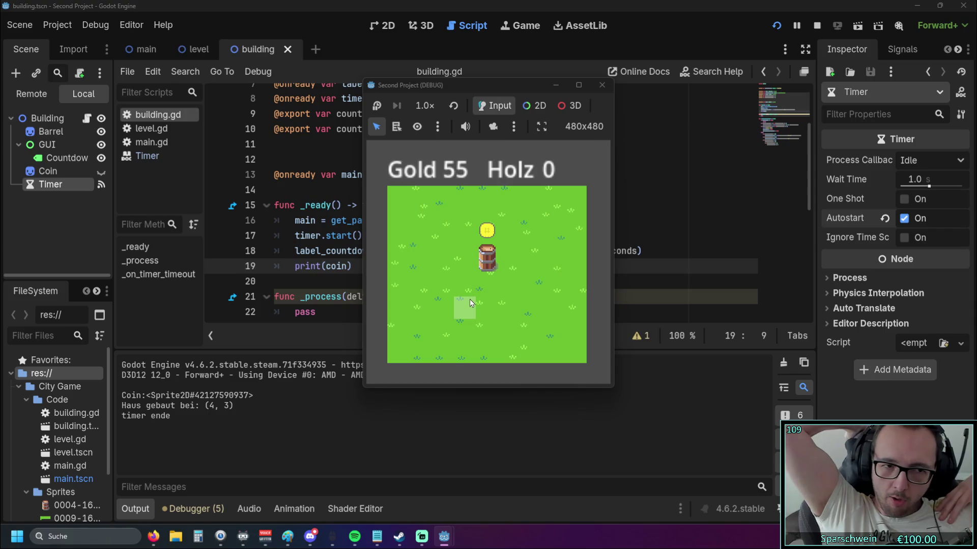
# Step: Harvest the barrel's coin twice so Holz reaches 40, then close the game
pyautogui.click(492, 268)
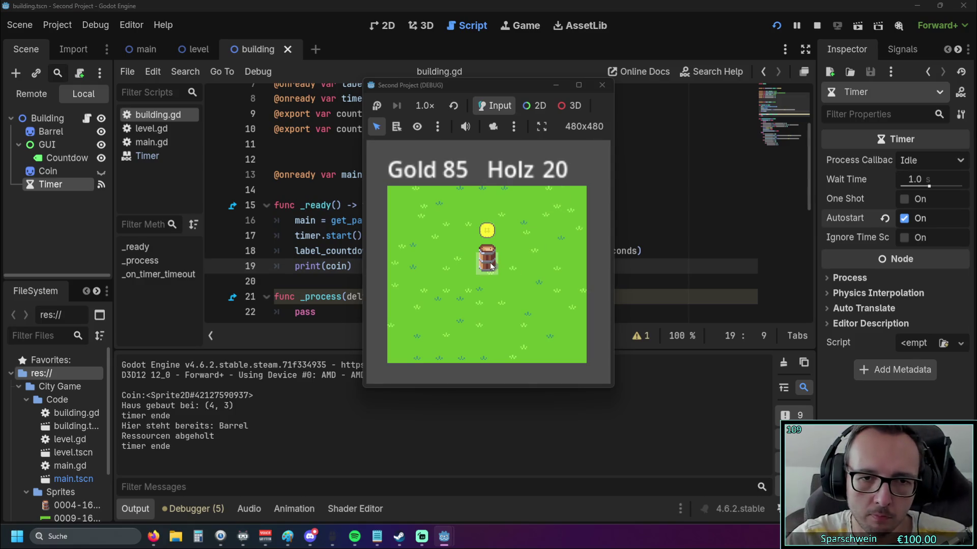
pyautogui.click(491, 266)
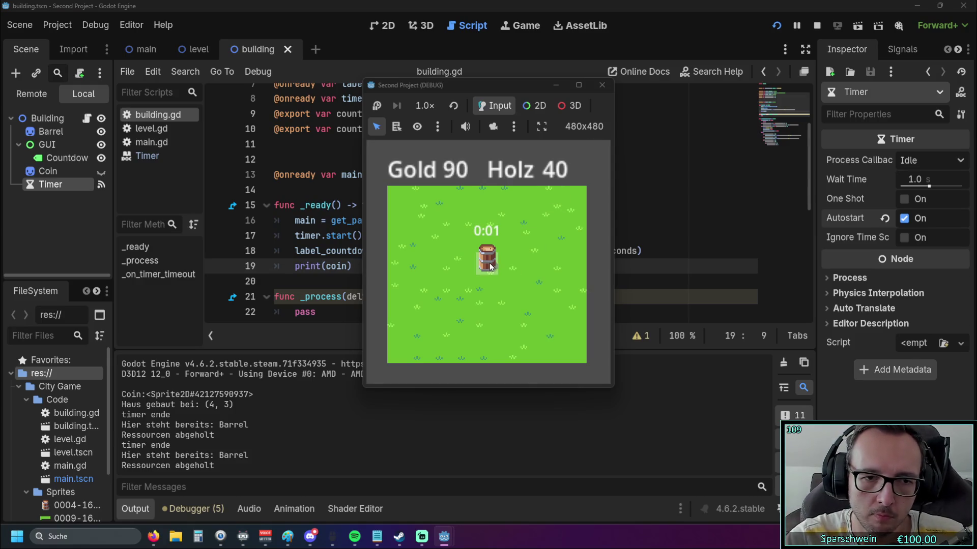
pyautogui.click(602, 94)
pyautogui.scroll(-7, 517, 206)
pyautogui.scroll(7, 517, 206)
pyautogui.scroll(1, 513, 203)
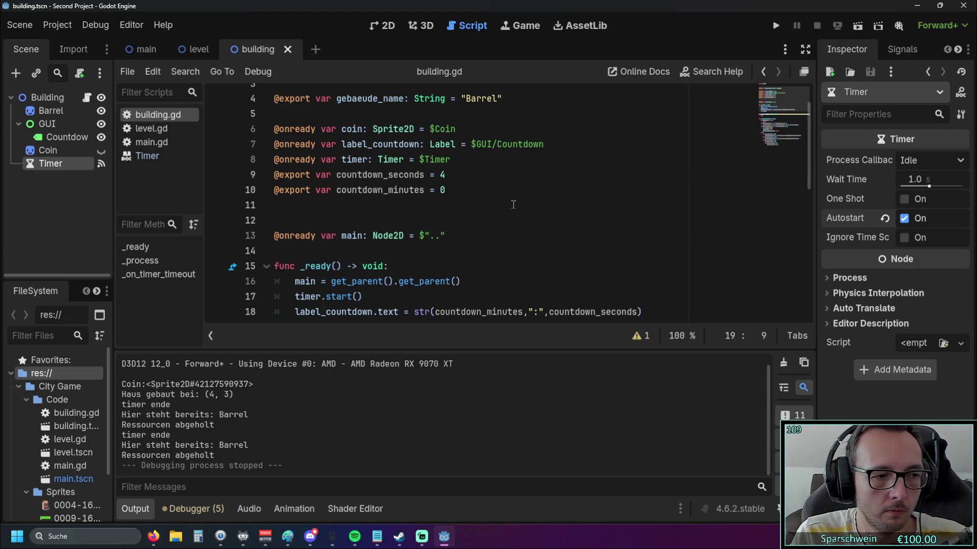
pyautogui.scroll(-7, 427, 159)
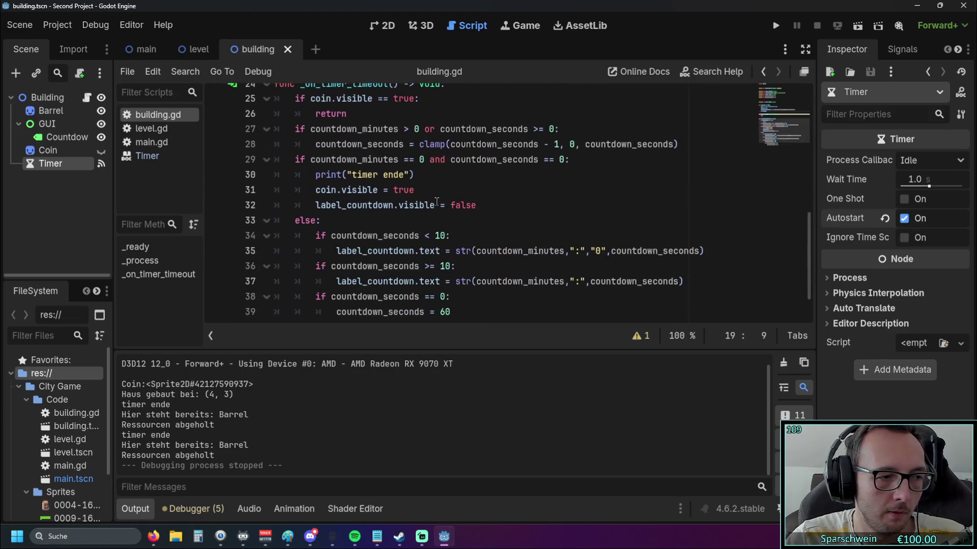
pyautogui.scroll(1, 469, 217)
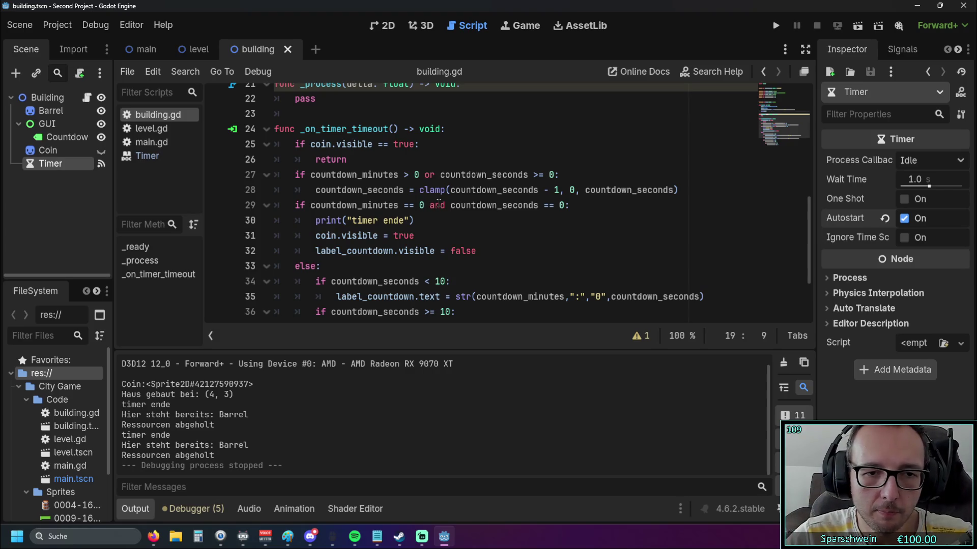
pyautogui.scroll(-2, 445, 210)
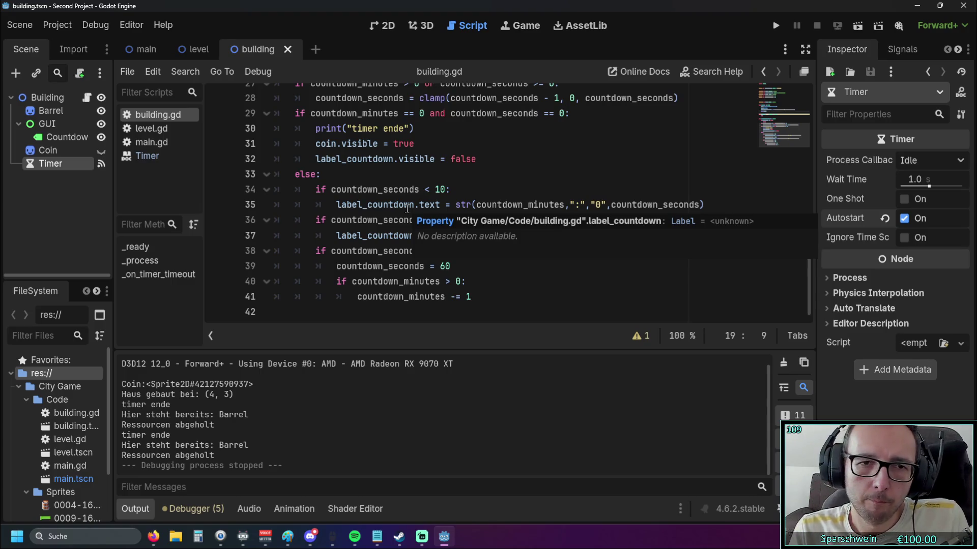
pyautogui.scroll(4, 407, 208)
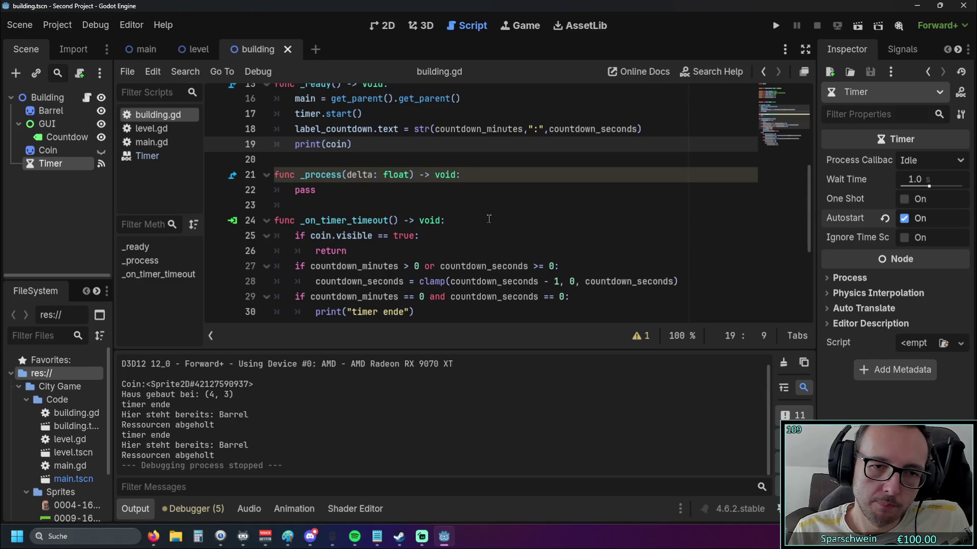
pyautogui.scroll(-2, 489, 219)
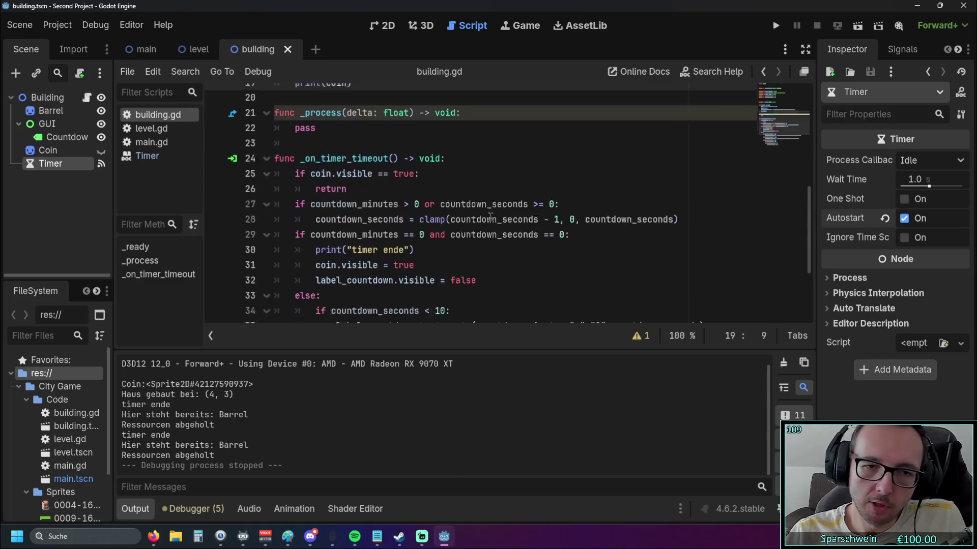
pyautogui.write('if countdown_seconds >= 10:')
pyautogui.moveTo(490, 145); pyautogui.dragTo(496, 288)
pyautogui.click(498, 257)
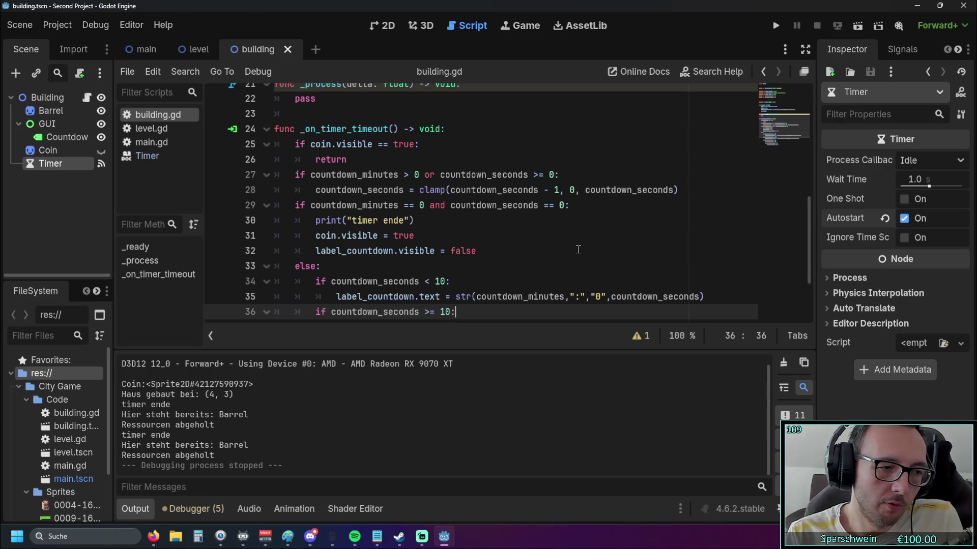
pyautogui.scroll(-2, 592, 240)
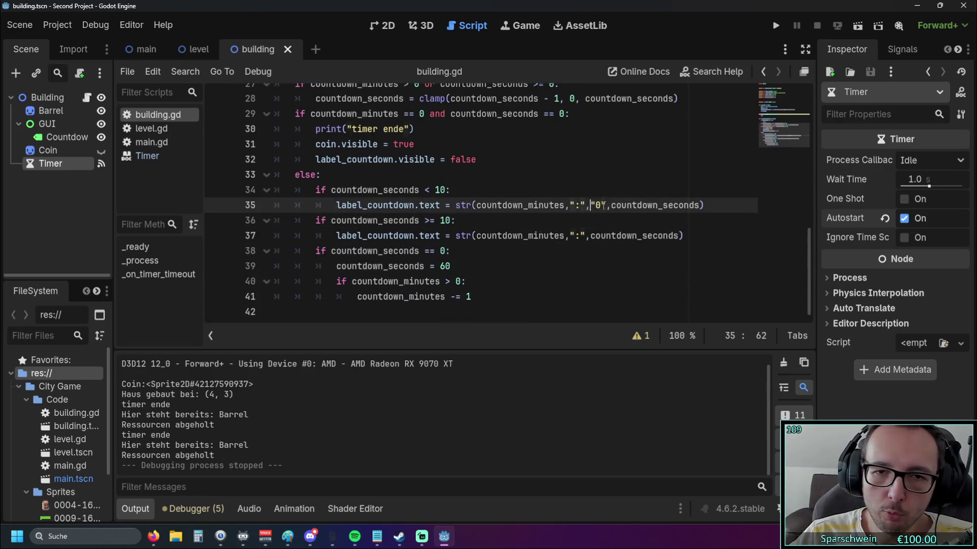
pyautogui.moveTo(590, 205); pyautogui.dragTo(606, 205)
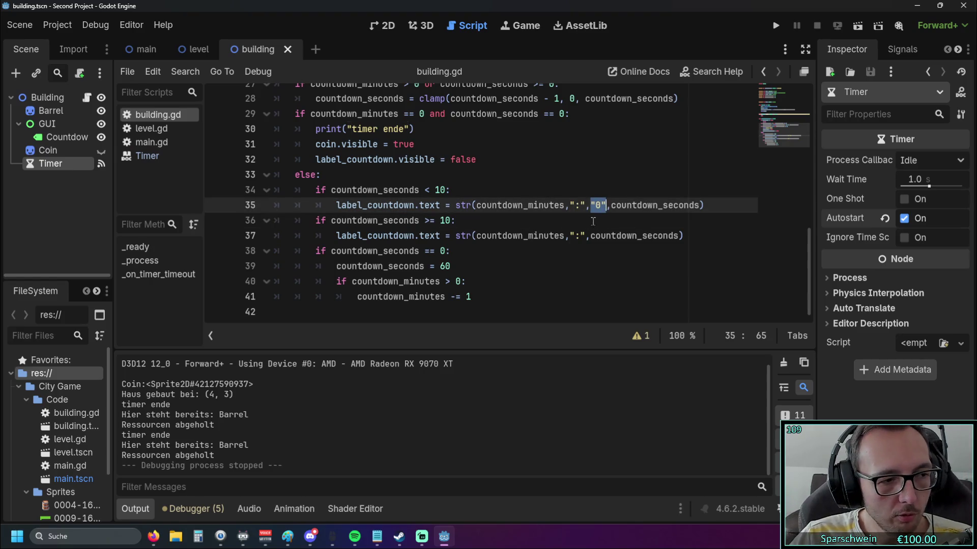
# Step: Build a barrel at (3, 2), collect its coin, and stop the run
pyautogui.click(565, 205)
pyautogui.scroll(1, 586, 217)
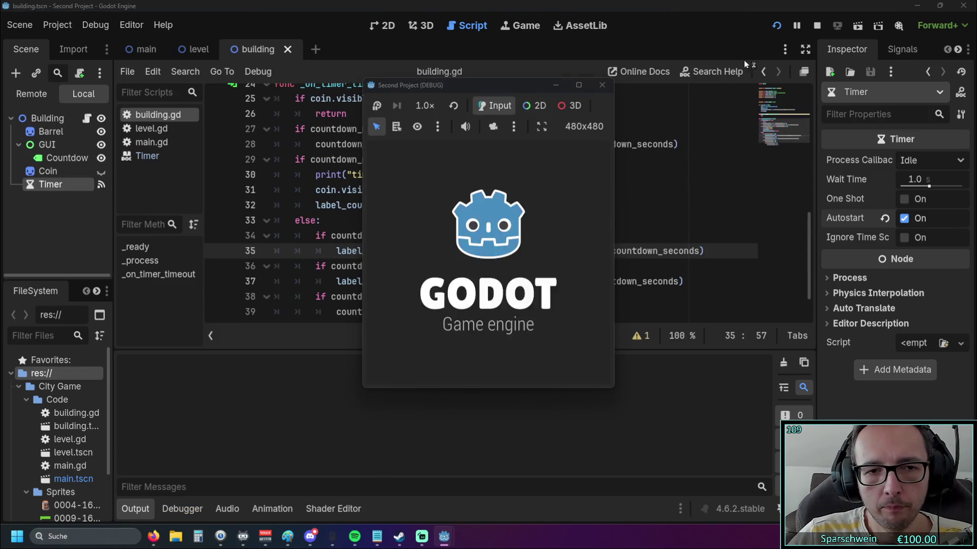
pyautogui.click(455, 245)
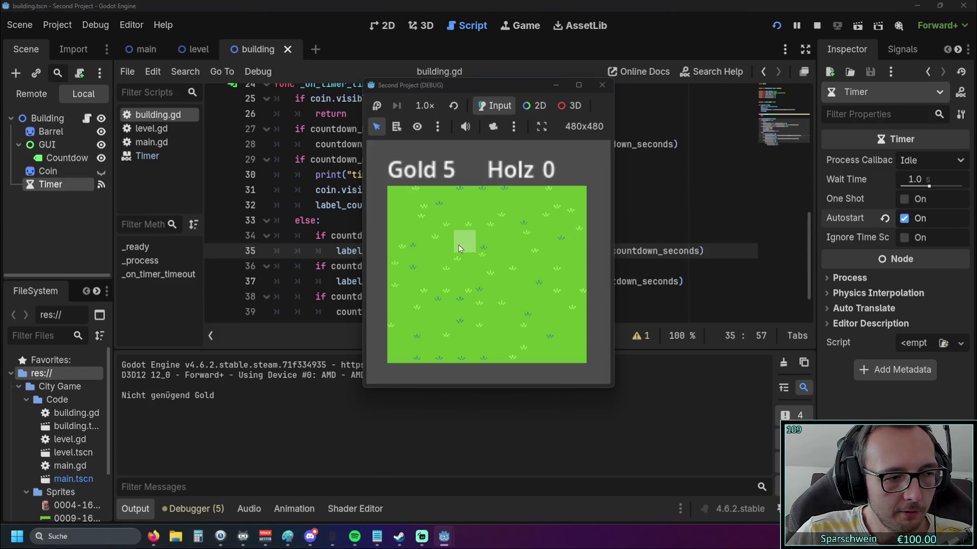
pyautogui.click(462, 246)
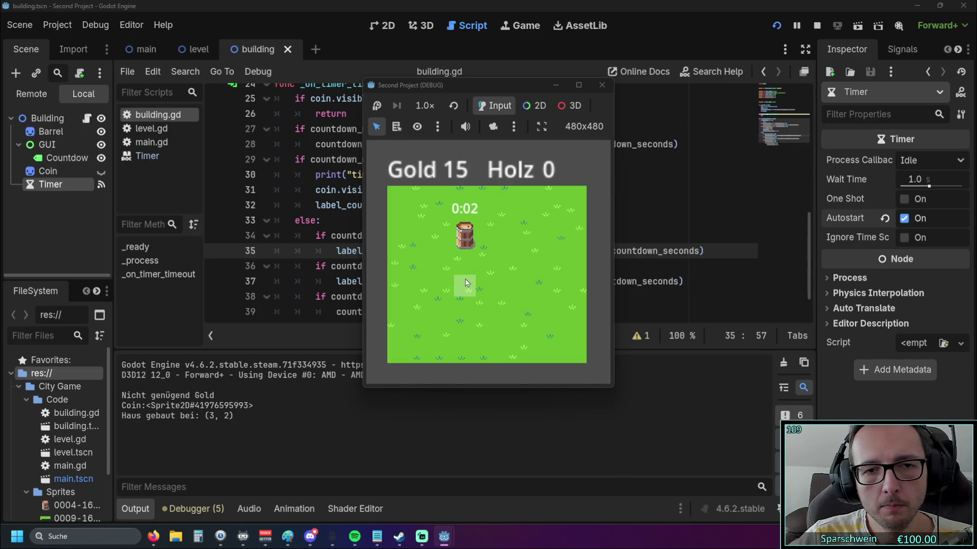
pyautogui.click(464, 240)
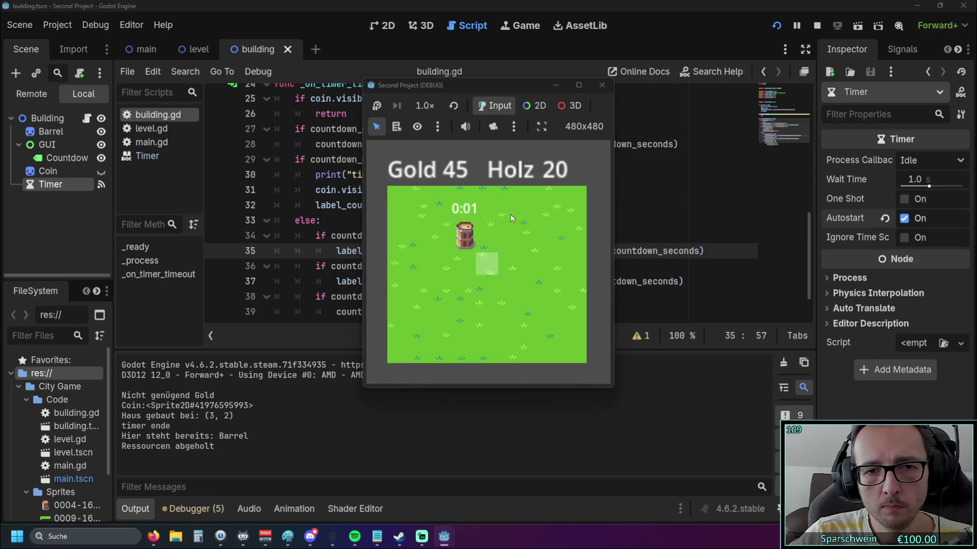
pyautogui.click(601, 85)
pyautogui.scroll(1, 483, 239)
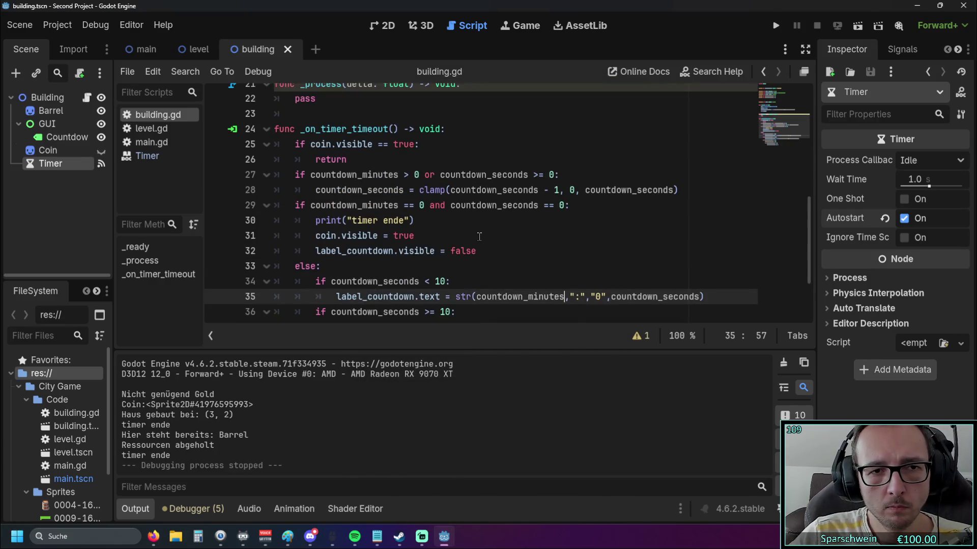
# Step: Add an 'if coin.visibility_changed' line at the top of _process
pyautogui.scroll(-1, 478, 237)
pyautogui.scroll(1, 475, 241)
pyautogui.scroll(2, 473, 239)
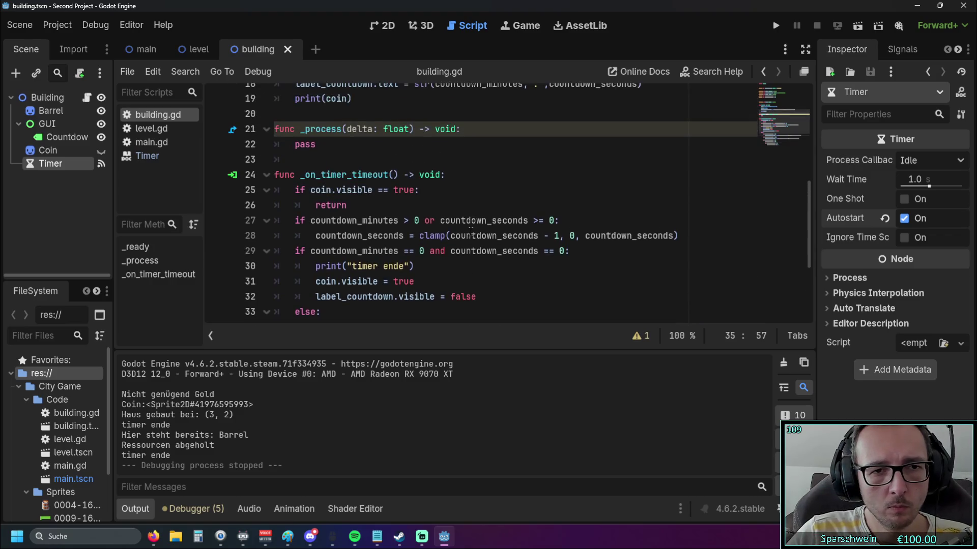
pyautogui.scroll(-2, 468, 236)
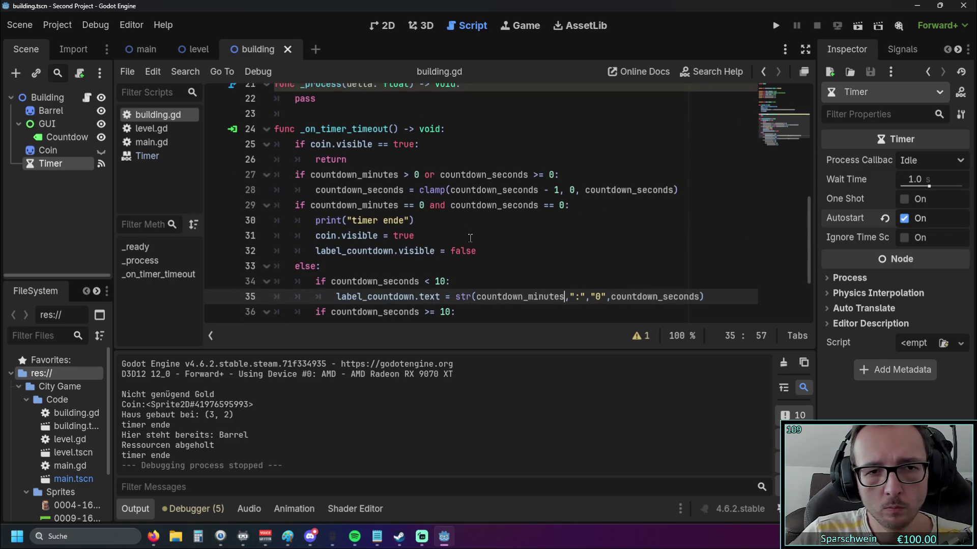
pyautogui.scroll(2, 468, 235)
pyautogui.scroll(-2, 468, 235)
pyautogui.scroll(2, 467, 236)
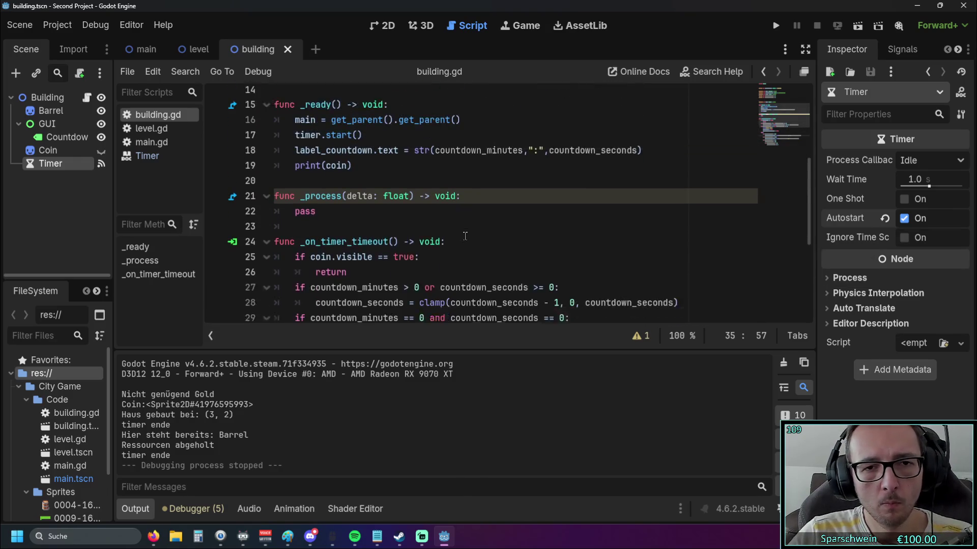
pyautogui.click(468, 178)
pyautogui.press('Return')
pyautogui.write('if coin')
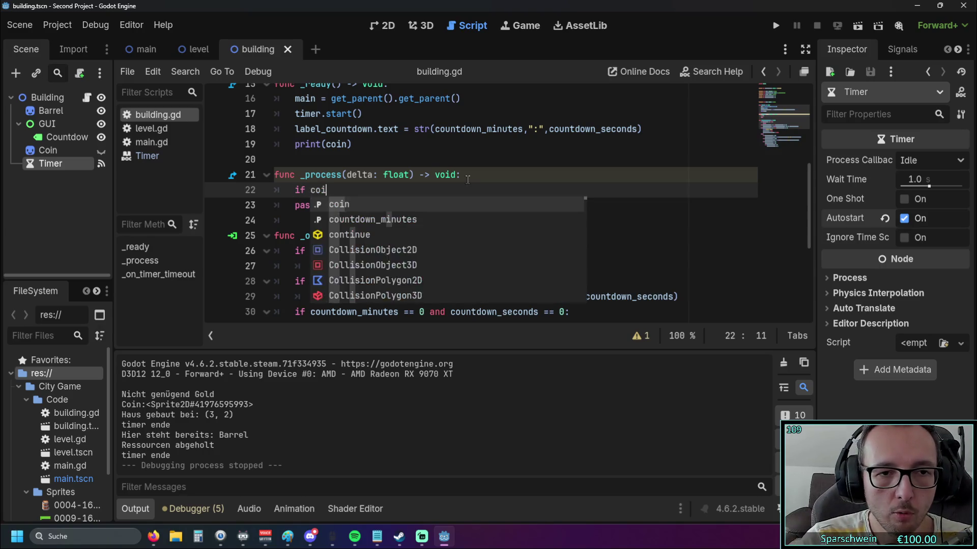
pyautogui.write('.vi')
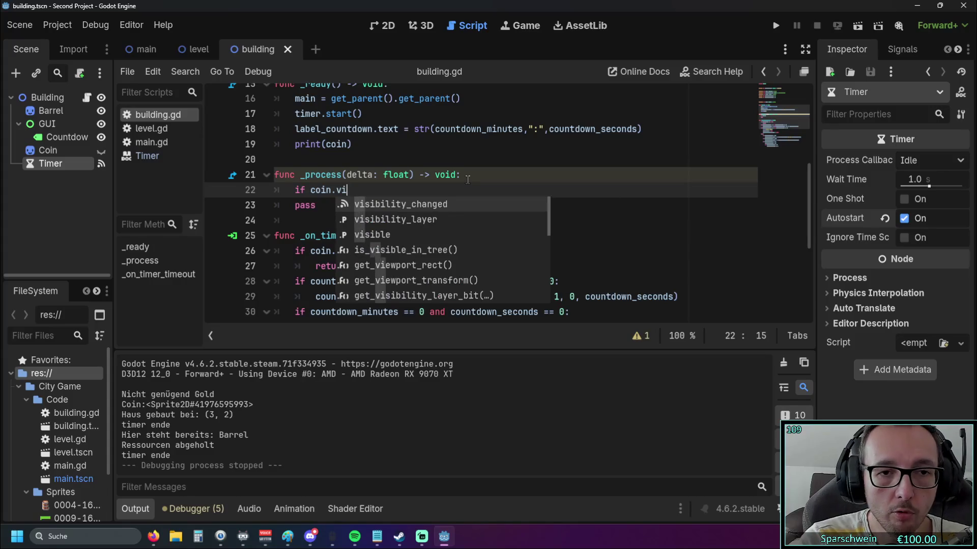
pyautogui.press('Return')
pyautogui.press('Return')
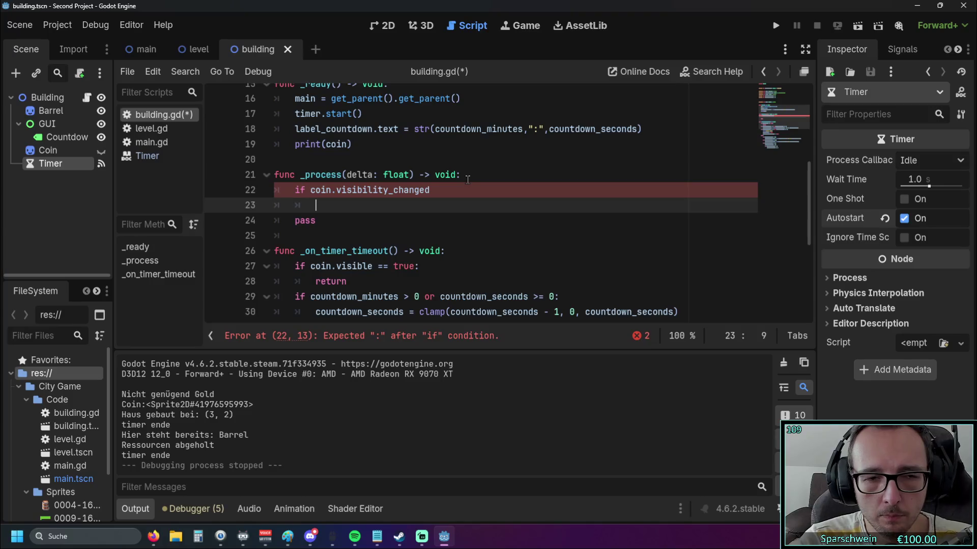
# Step: Paste the label_countdown.text line under the if, add its colon, and run the game
pyautogui.scroll(-2, 450, 176)
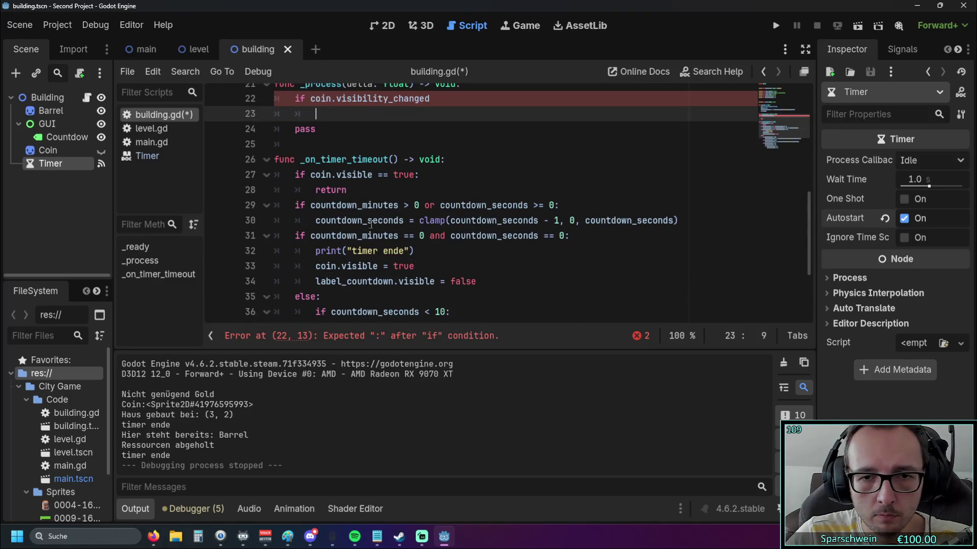
pyautogui.scroll(-2, 380, 221)
pyautogui.moveTo(706, 235)
pyautogui.mouseDown()
pyautogui.moveTo(336, 235)
pyautogui.moveTo(383, 236)
pyautogui.mouseUp()
pyautogui.hotkey('ctrl', 'c')
pyautogui.scroll(3, 396, 221)
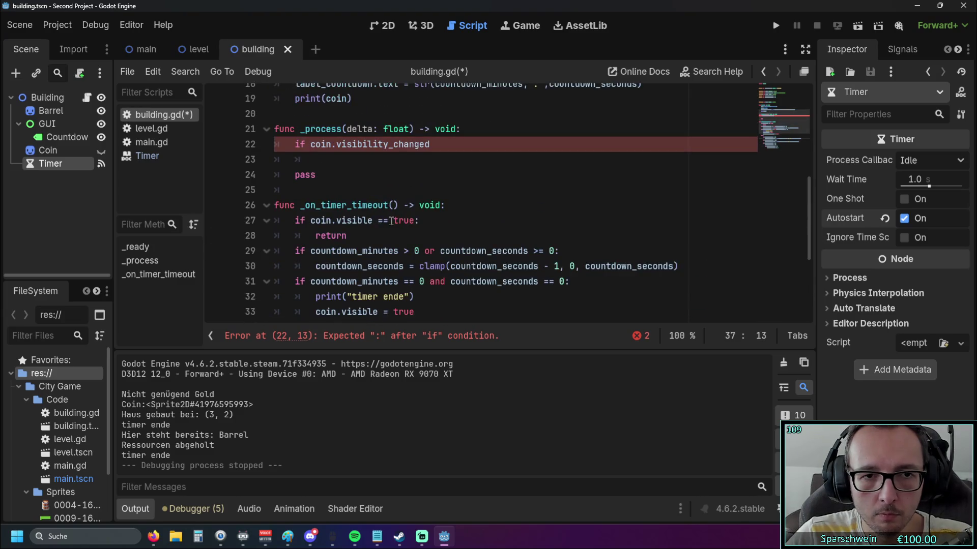
pyautogui.click(338, 160)
pyautogui.hotkey('ctrl', 'v')
pyautogui.click(387, 191)
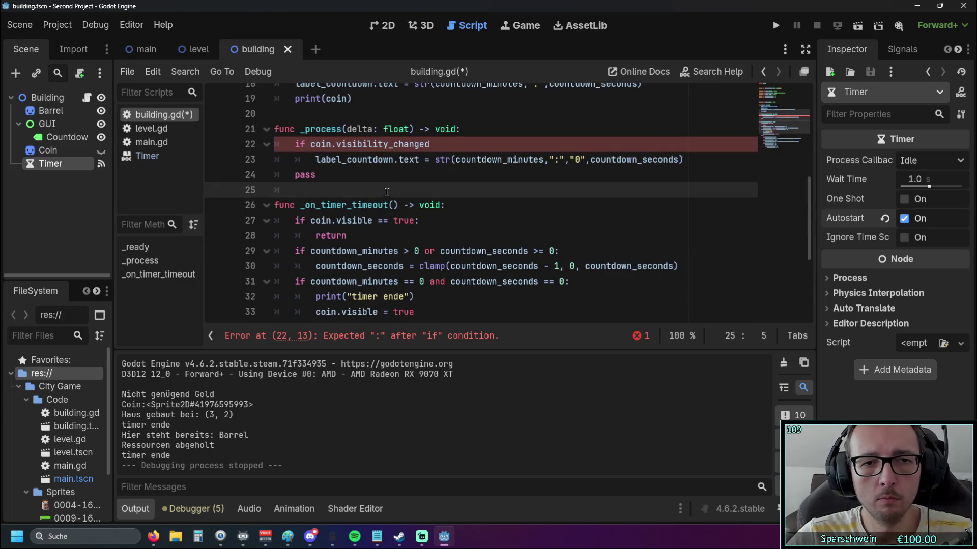
pyautogui.scroll(1, 387, 191)
pyautogui.click(439, 191)
pyautogui.write(':')
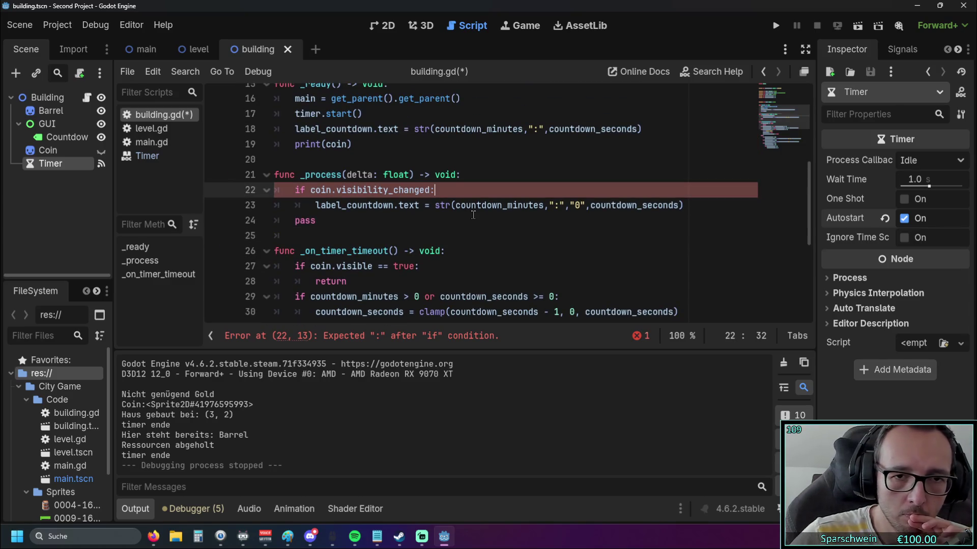
pyautogui.click(446, 233)
pyautogui.click(775, 25)
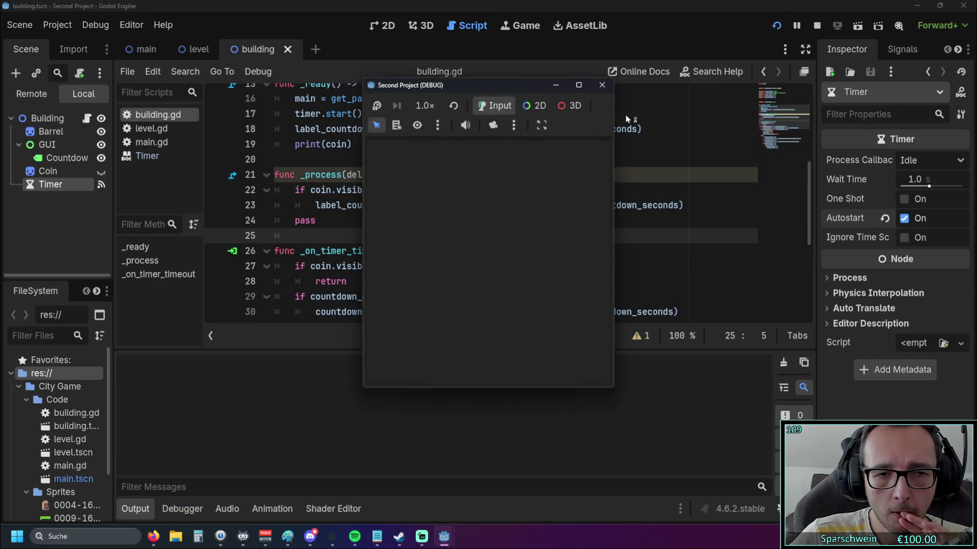
# Step: Build a barrel and collect its coin eleven times, reaching Gold 235 and Holz 200, then stop
pyautogui.click(475, 257)
pyautogui.click(472, 263)
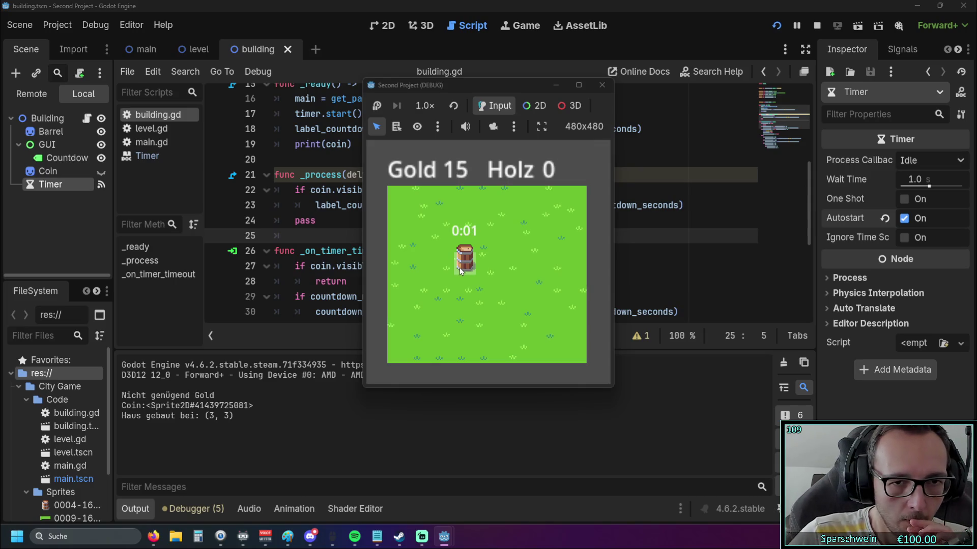
pyautogui.click(463, 266)
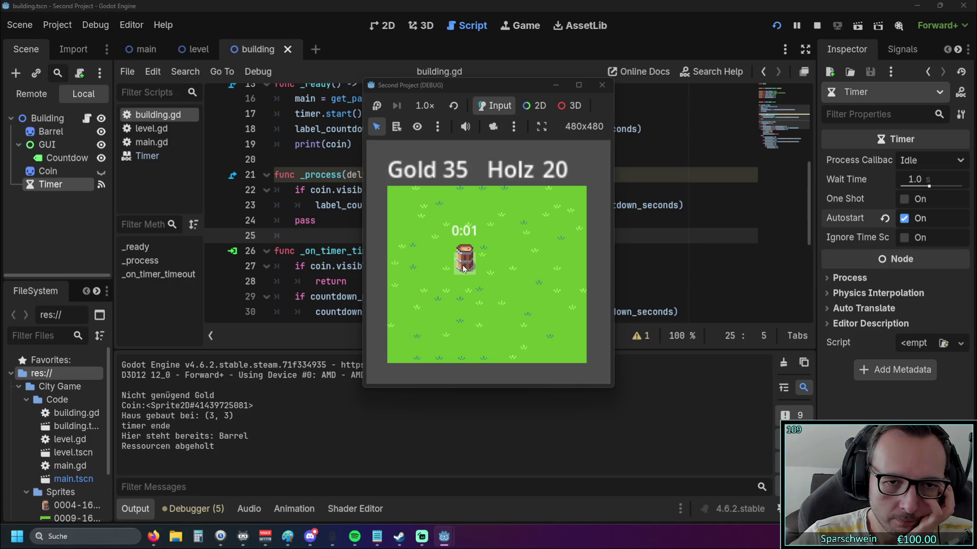
pyautogui.click(464, 267)
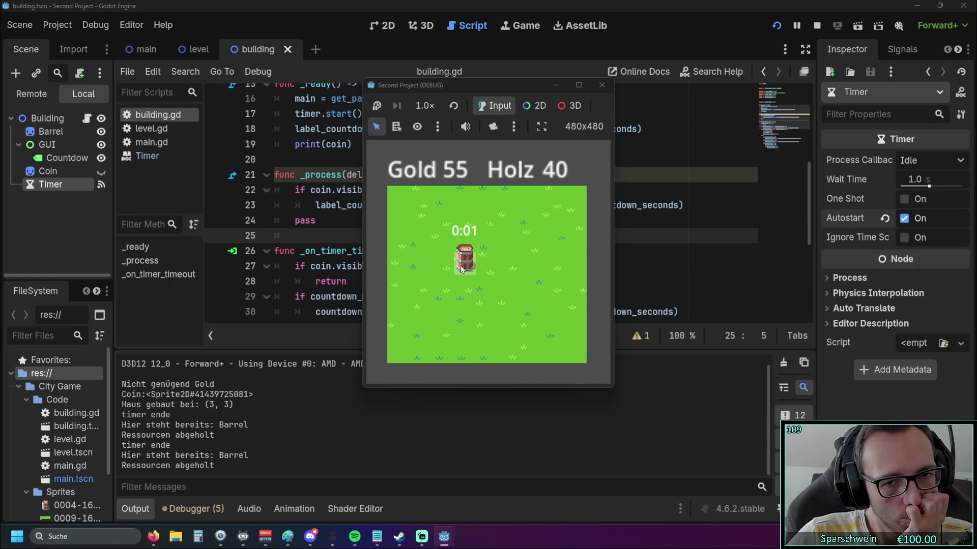
pyautogui.click(462, 269)
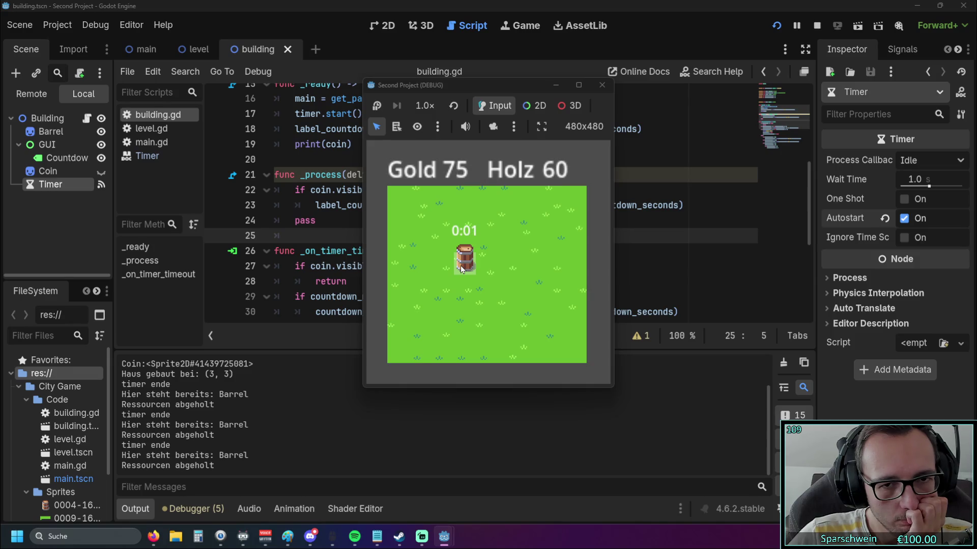
pyautogui.click(462, 269)
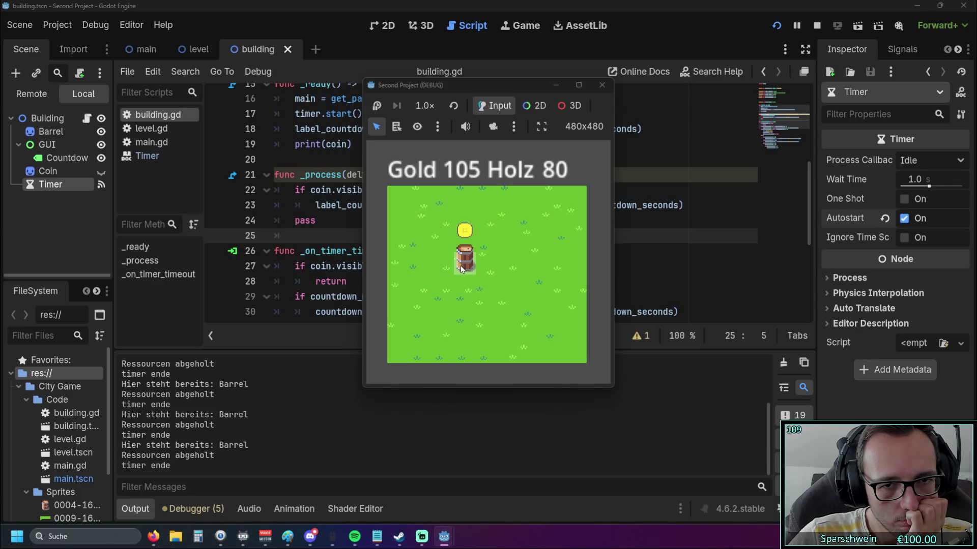
pyautogui.click(460, 265)
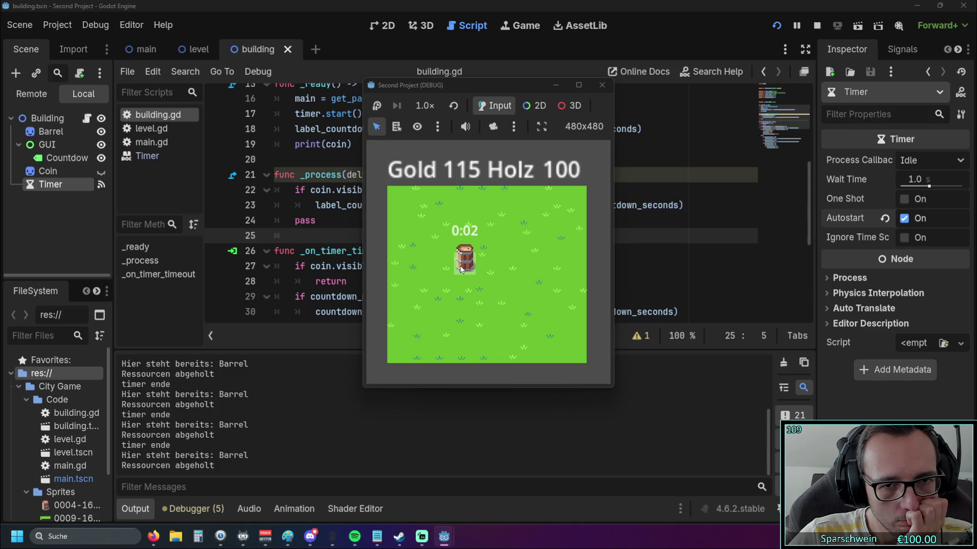
pyautogui.click(460, 265)
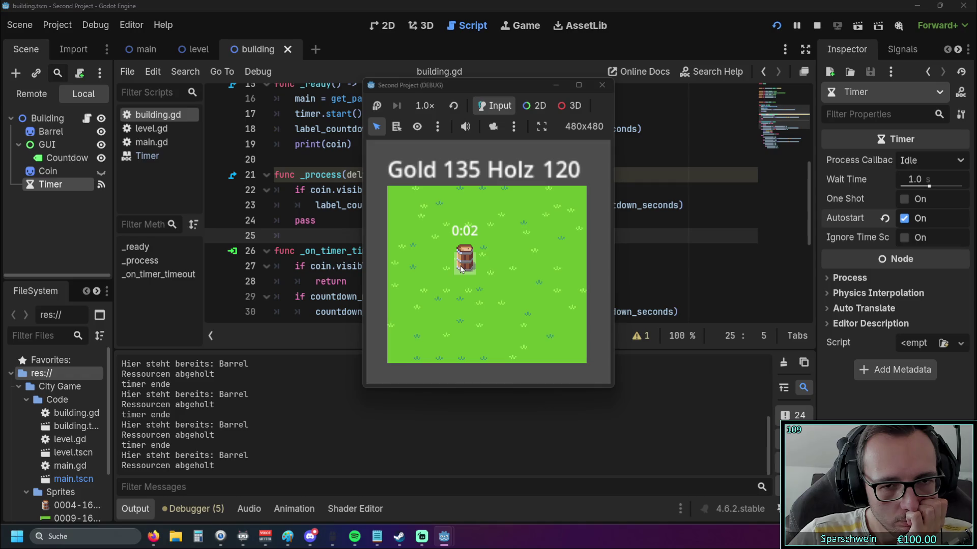
pyautogui.click(460, 266)
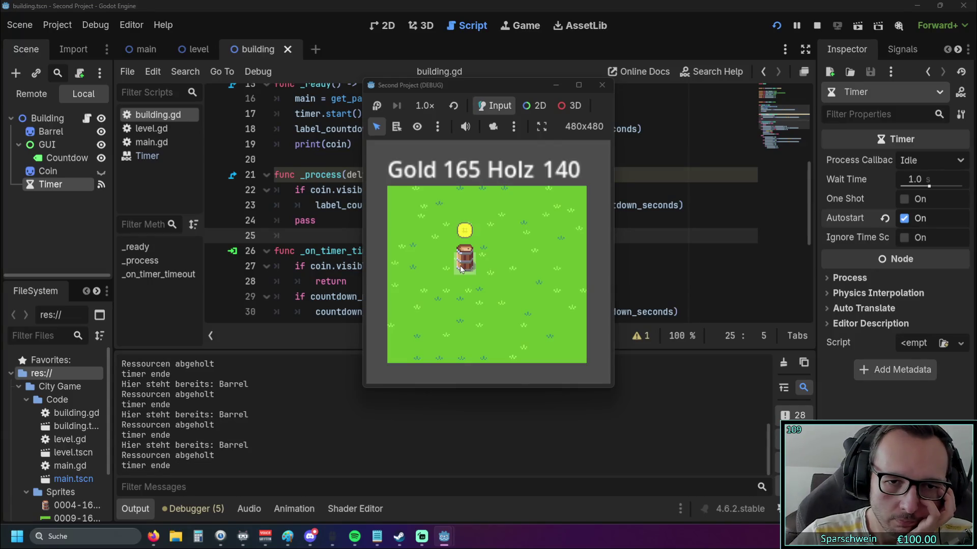
pyautogui.click(460, 265)
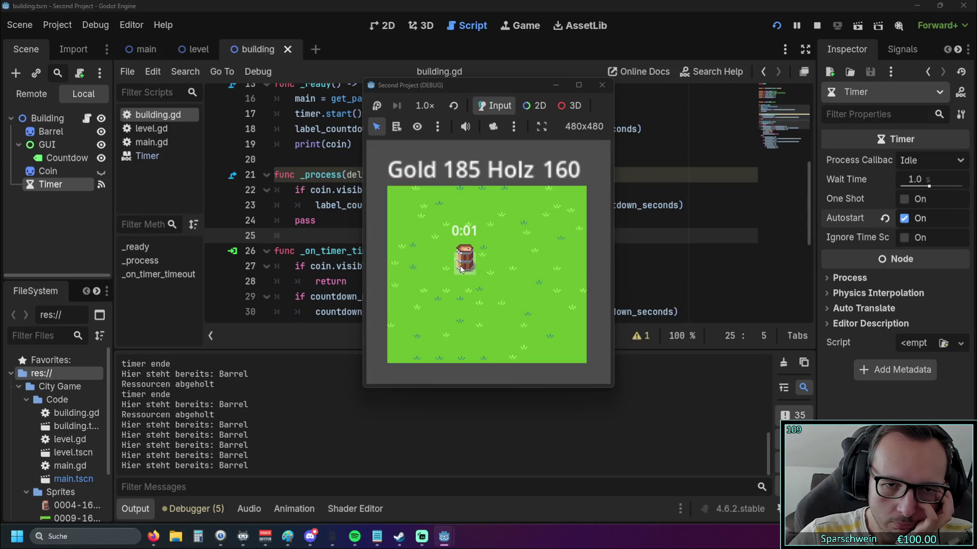
pyautogui.click(460, 266)
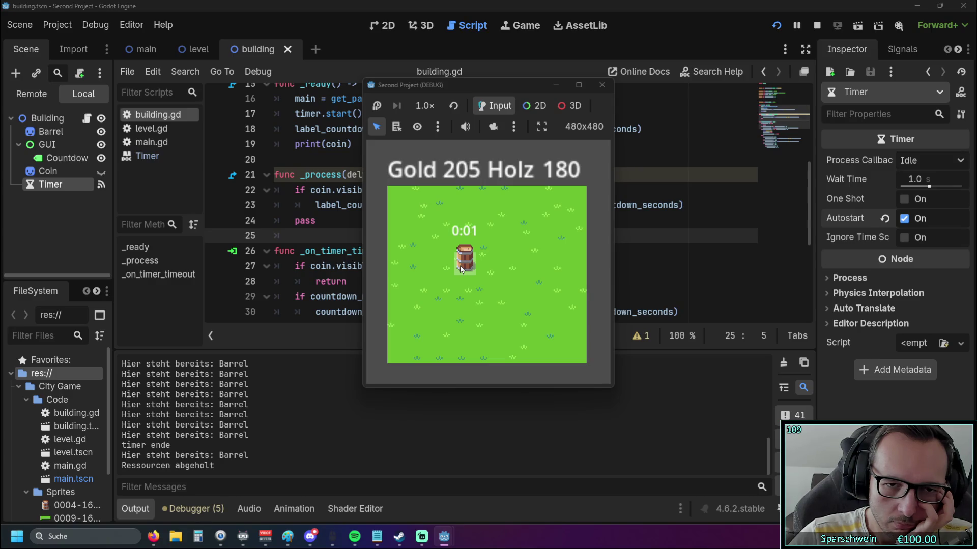
pyautogui.click(459, 265)
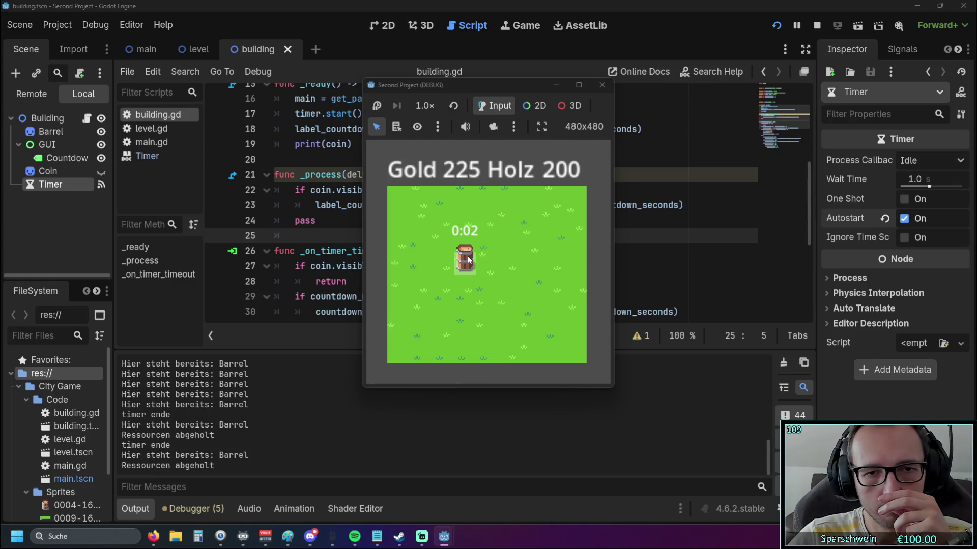
pyautogui.click(469, 259)
pyautogui.click(606, 90)
pyautogui.scroll(-2, 516, 256)
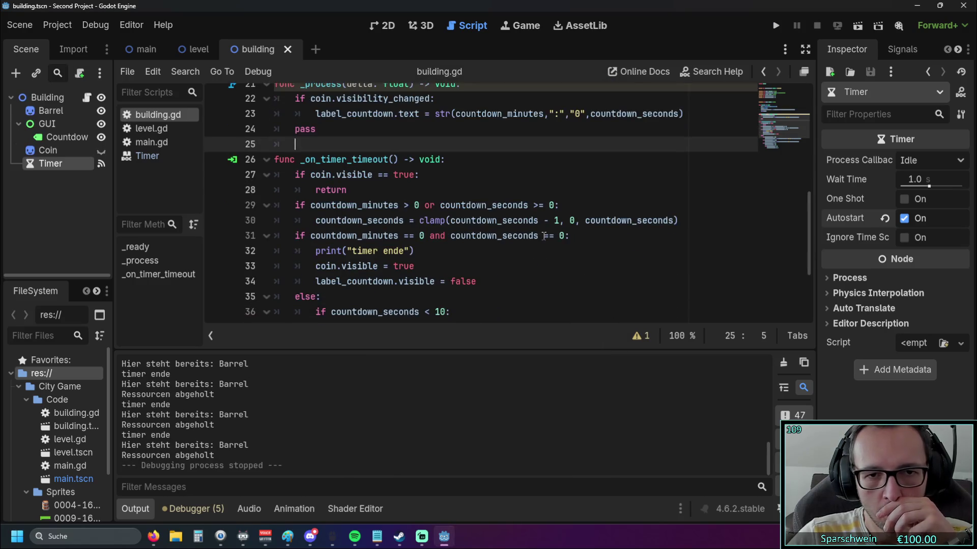
pyautogui.scroll(1, 517, 255)
pyautogui.scroll(-1, 517, 255)
pyautogui.scroll(1, 516, 256)
pyautogui.scroll(-1, 516, 255)
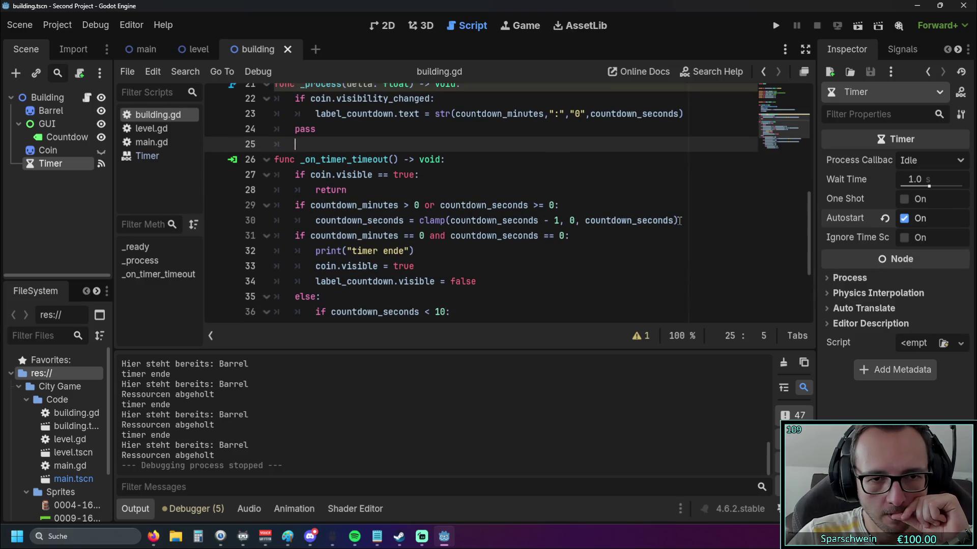
pyautogui.moveTo(679, 221); pyautogui.dragTo(430, 220)
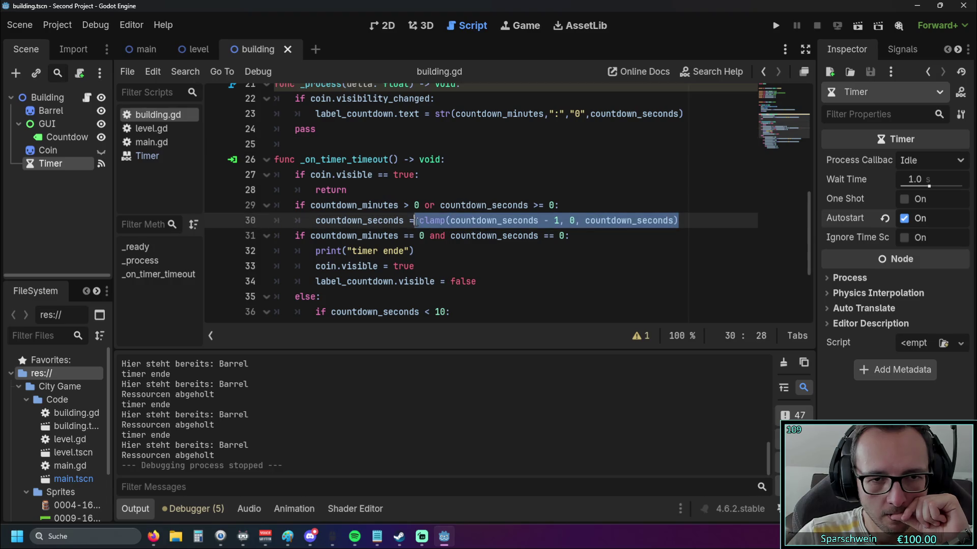
pyautogui.press('Down')
pyautogui.moveTo(704, 220); pyautogui.dragTo(420, 220)
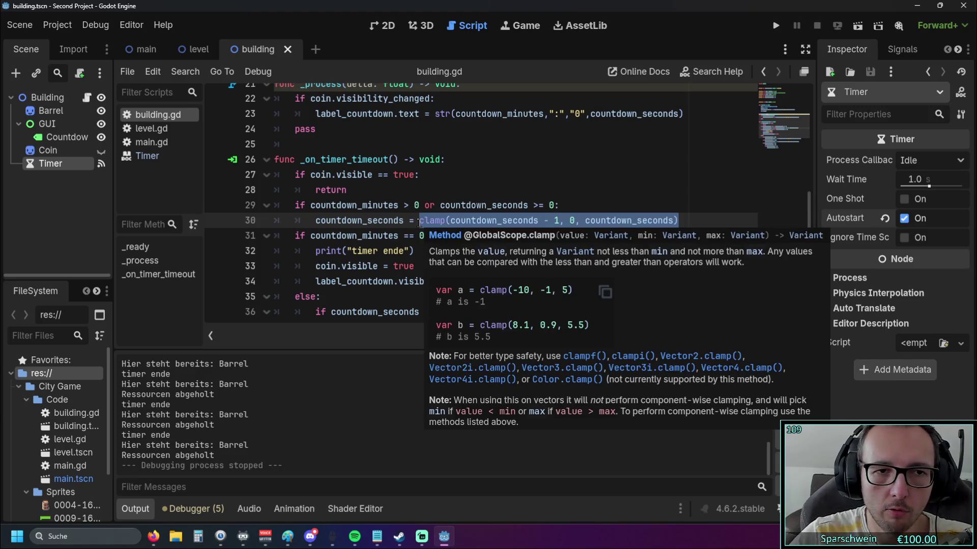
pyautogui.click(433, 192)
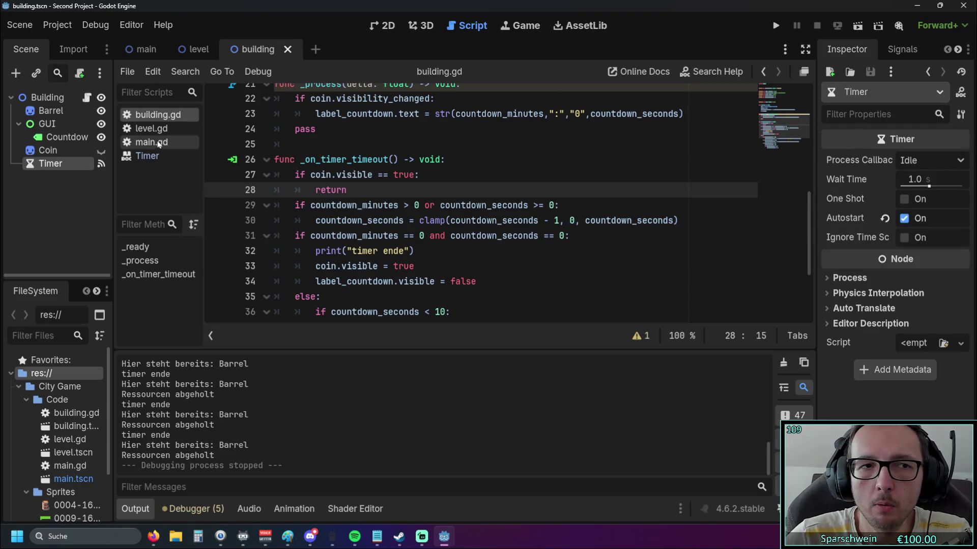
pyautogui.click(16, 72)
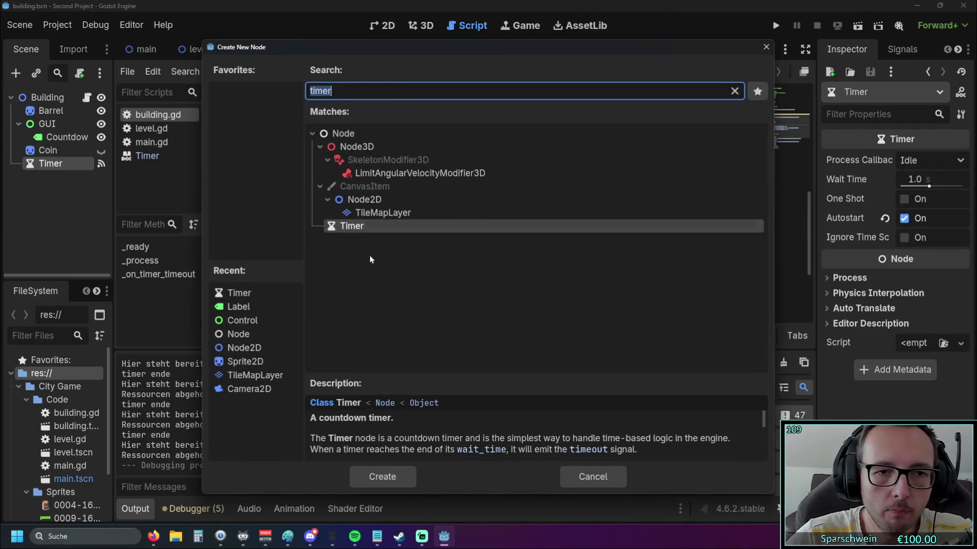
# Step: Add a new Timer under Building and rename the original Timer to Timer_tick
pyautogui.click(386, 476)
pyautogui.moveTo(63, 181); pyautogui.dragTo(41, 98)
pyautogui.click(63, 163)
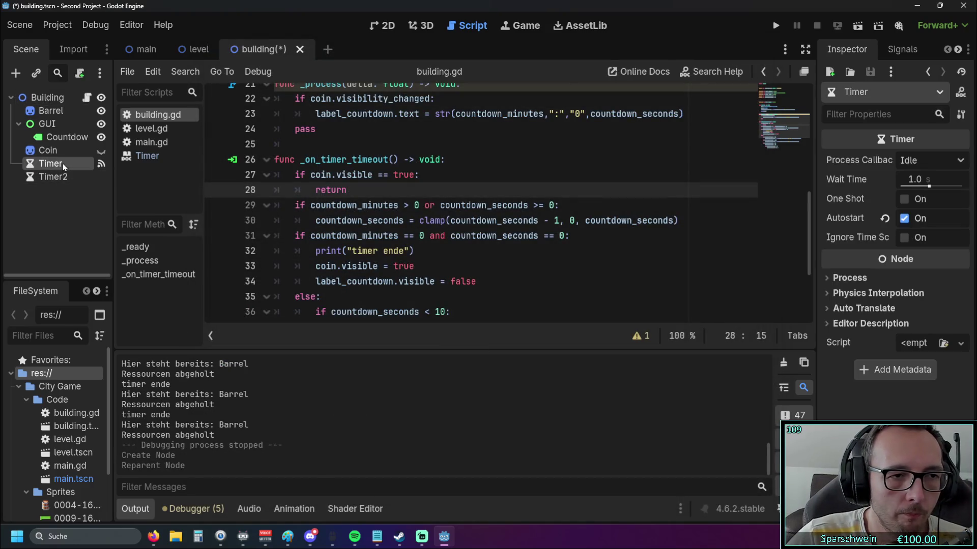
pyautogui.rightClick(63, 164)
pyautogui.click(131, 285)
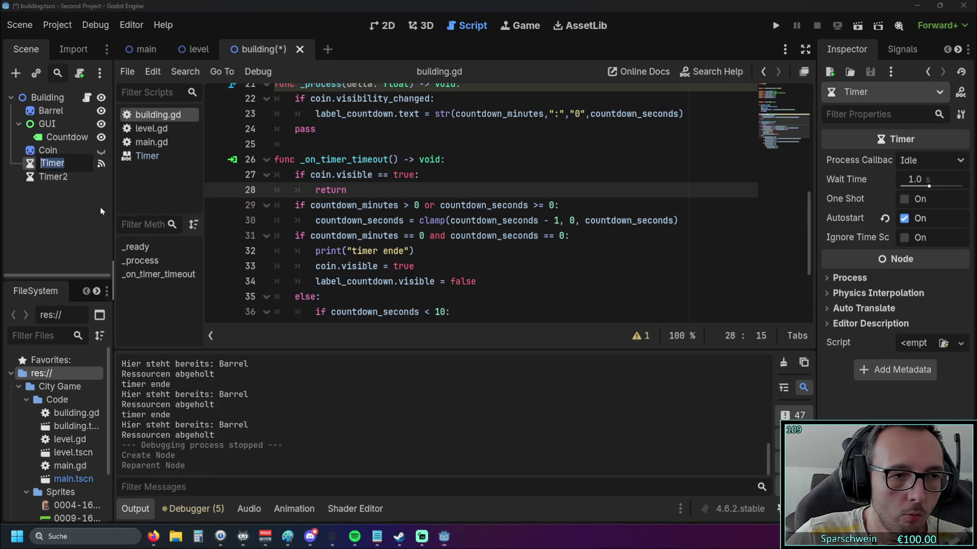
pyautogui.write('_tick')
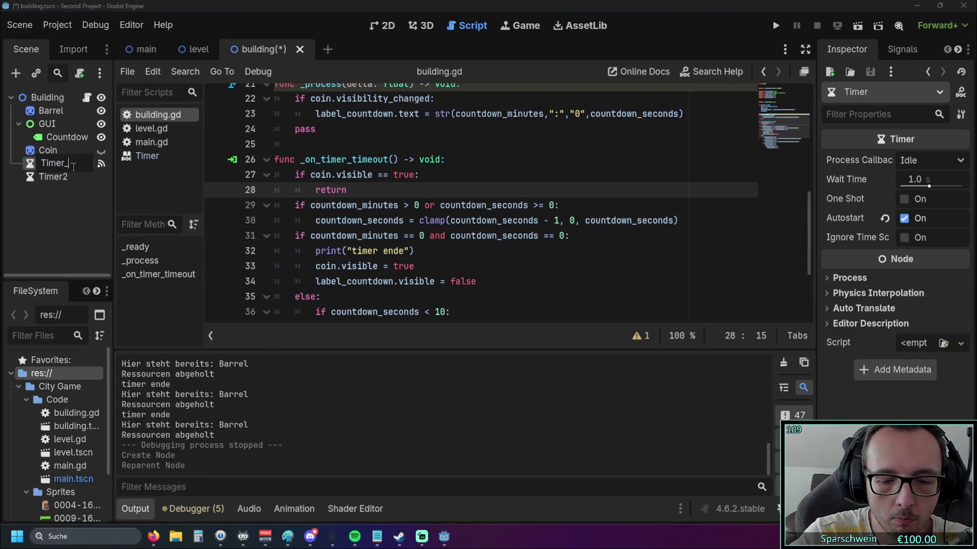
pyautogui.press('Return')
# Step: Rename the new Timer2 node to Timer
pyautogui.click(64, 176)
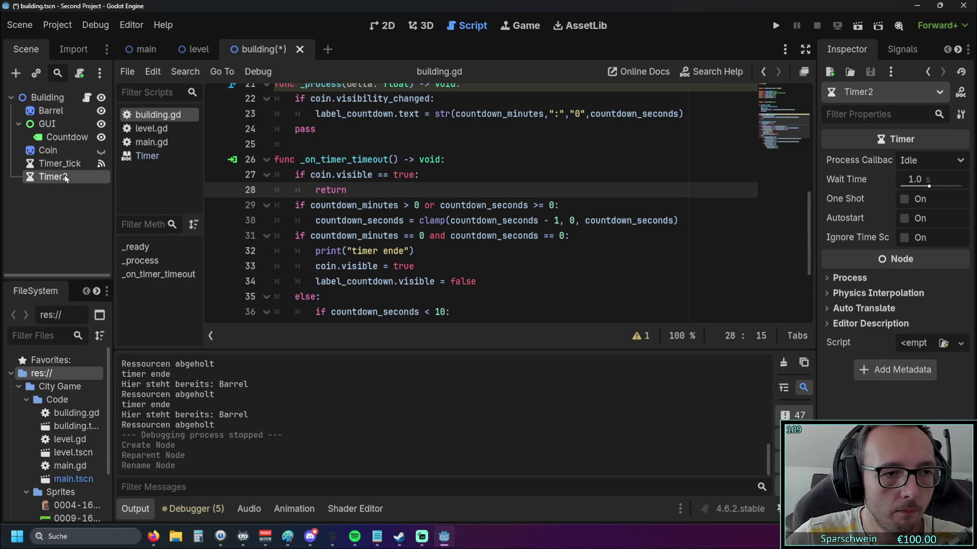
pyautogui.rightClick(56, 181)
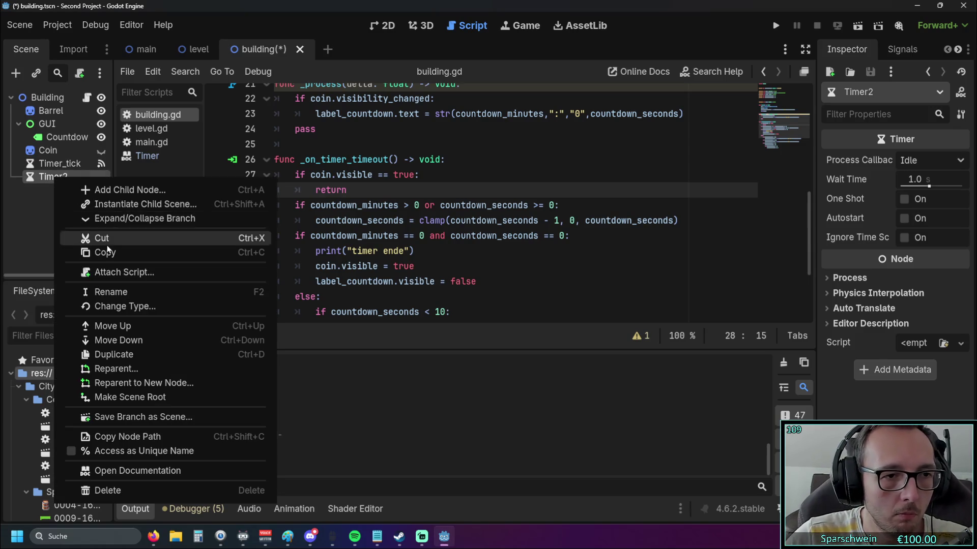
pyautogui.click(123, 289)
pyautogui.press('End')
pyautogui.press('BackSpace')
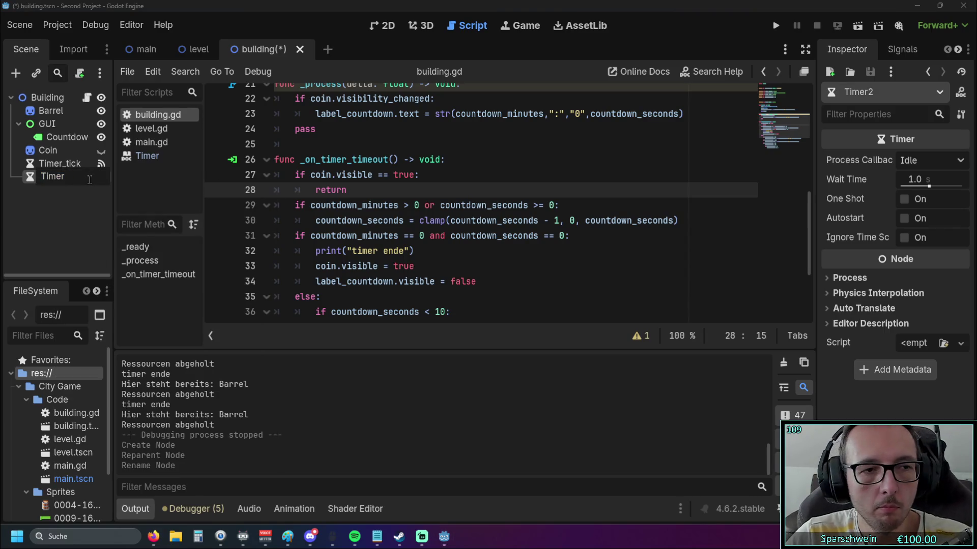
pyautogui.press('Return')
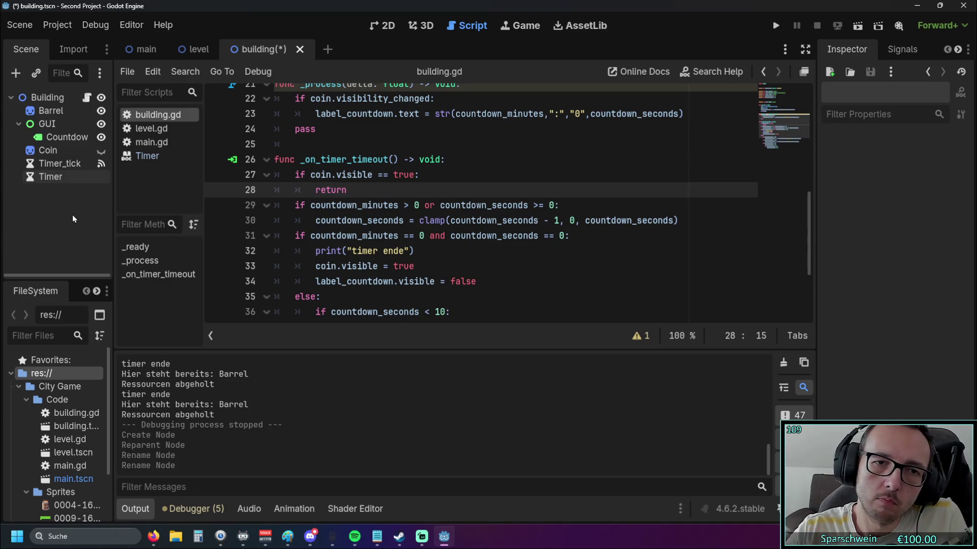
pyautogui.click(57, 165)
# Step: Nest Timer_tick under the new Timer and set the Timer's wait time to 4 seconds
pyautogui.click(51, 177)
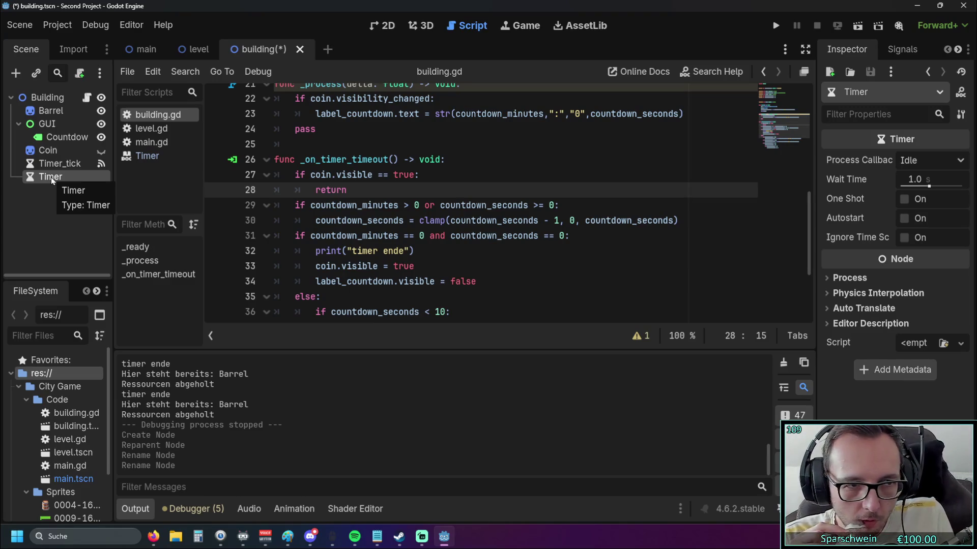
pyautogui.moveTo(50, 164); pyautogui.dragTo(50, 177)
pyautogui.click(50, 164)
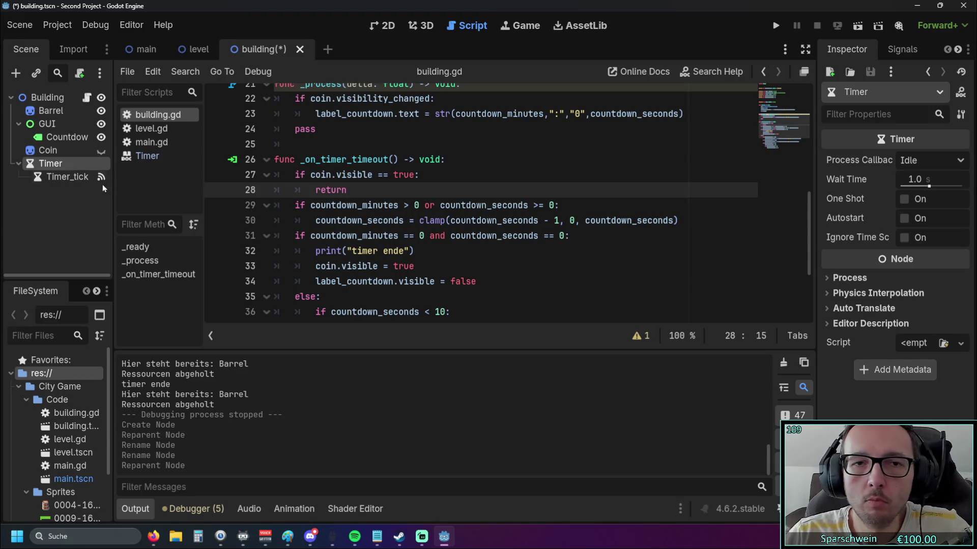
pyautogui.moveTo(928, 187); pyautogui.dragTo(936, 188)
pyautogui.click(919, 180)
pyautogui.write('467')
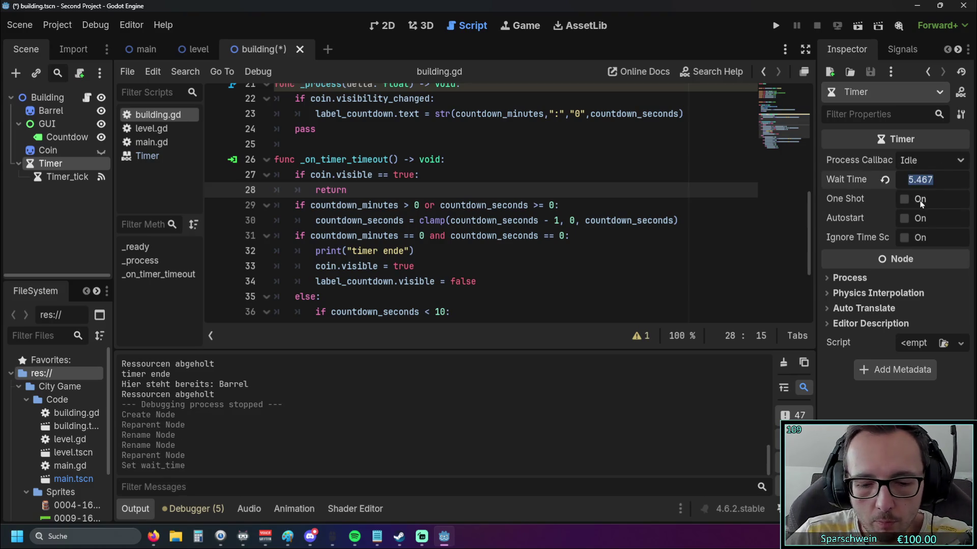
pyautogui.press('Return')
# Step: Move Timer_tick back directly under Building
pyautogui.scroll(7, 493, 197)
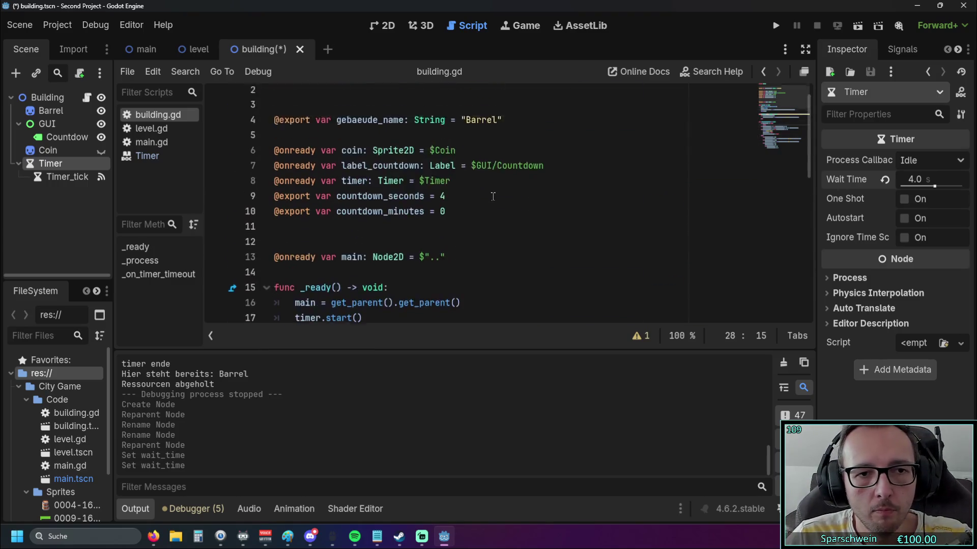
pyautogui.click(455, 218)
pyautogui.click(550, 246)
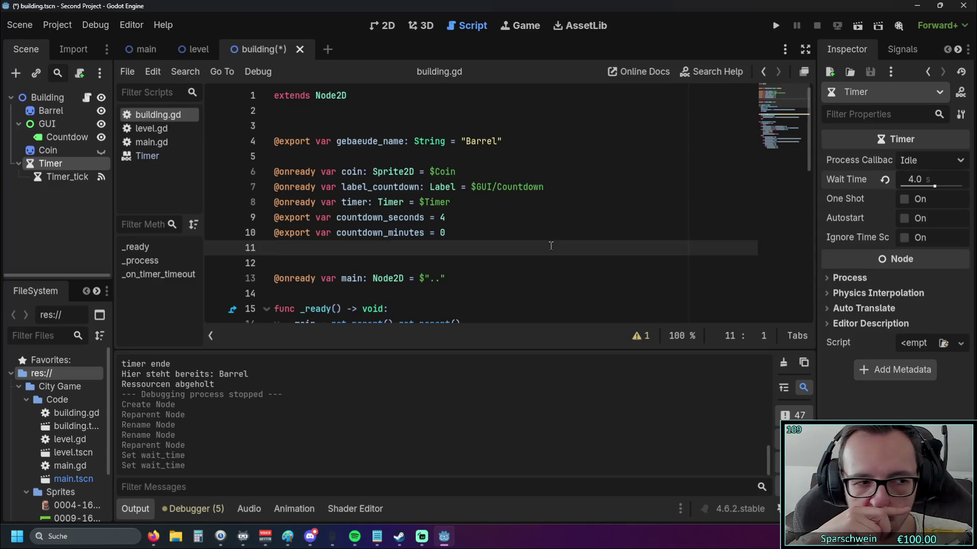
pyautogui.moveTo(61, 175); pyautogui.dragTo(46, 99)
# Step: Delete the 4-second Timer node and rename Timer_tick to Timer
pyautogui.click(51, 164)
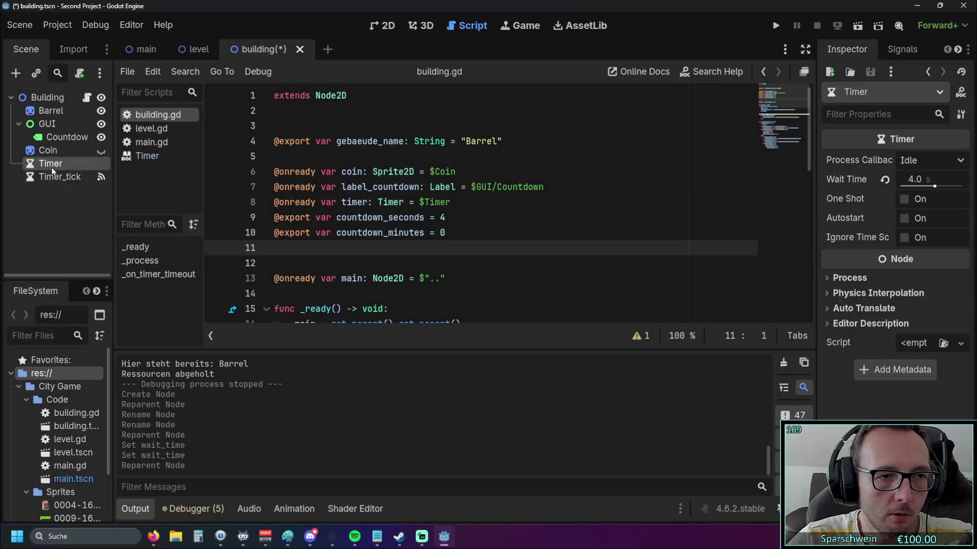
pyautogui.press('Delete')
pyautogui.press('Return')
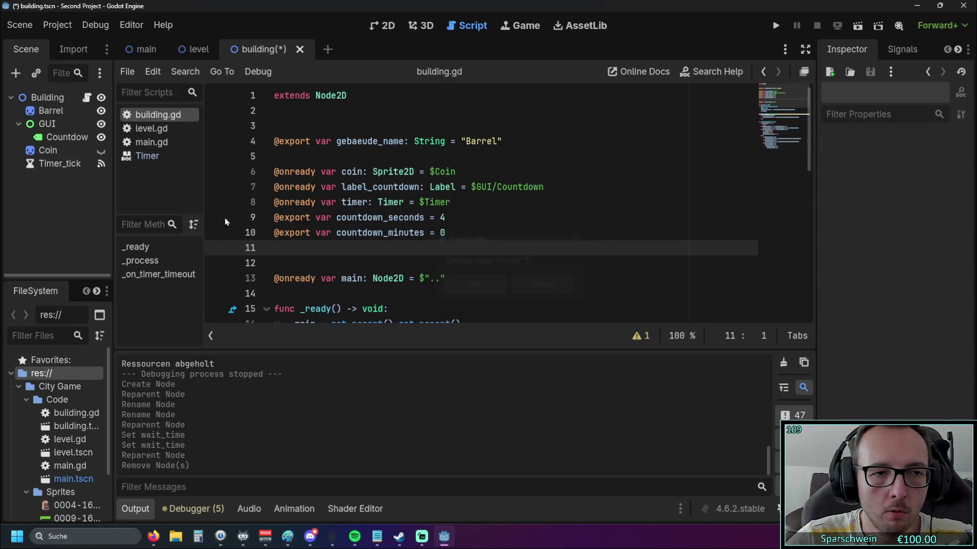
pyautogui.doubleClick(75, 164)
pyautogui.press('Right')
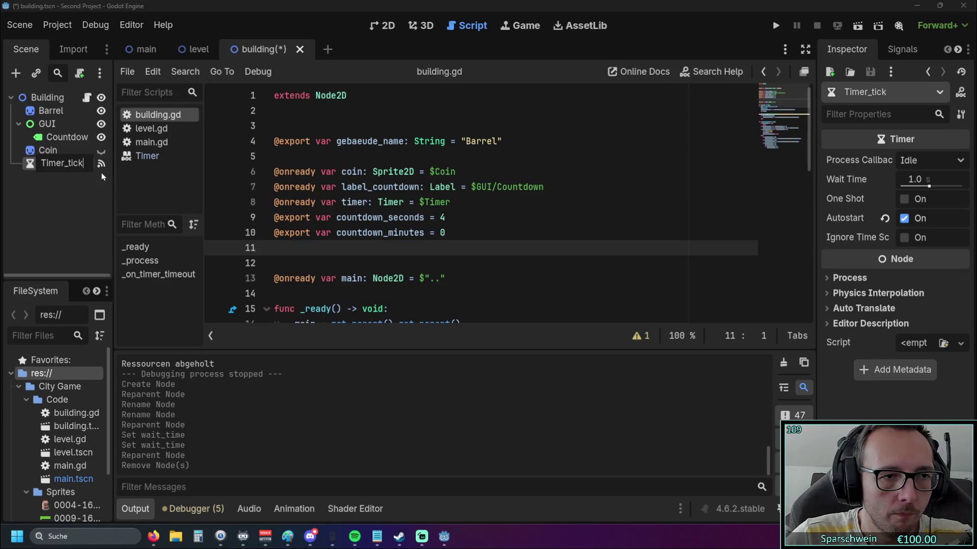
pyautogui.press('BackSpace')
pyautogui.press('BackSpace')
pyautogui.press('BackSpace')
pyautogui.press('Return')
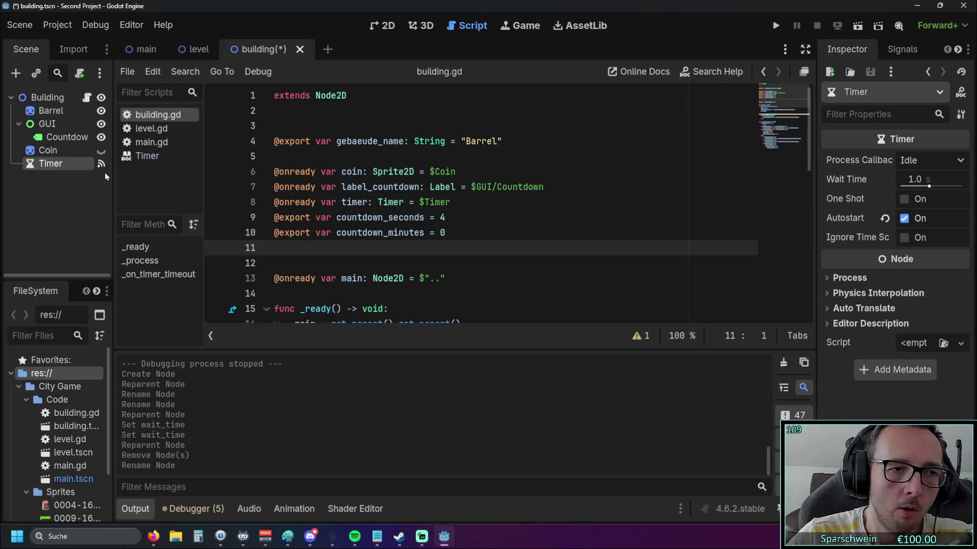
# Step: Review the scripts, selecting the countdown_seconds reset on line 65 of level.gd
pyautogui.click(509, 233)
pyautogui.scroll(-9, 508, 232)
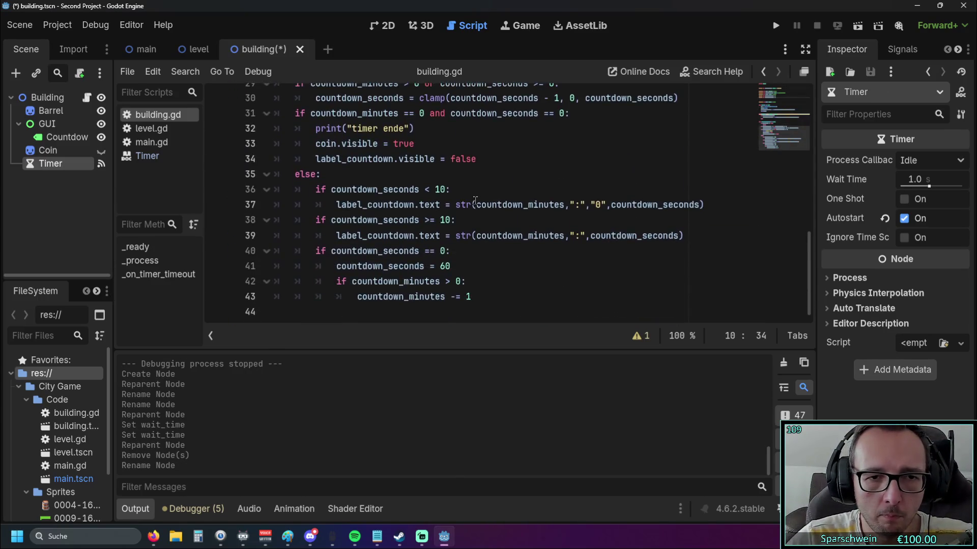
pyautogui.scroll(2, 475, 200)
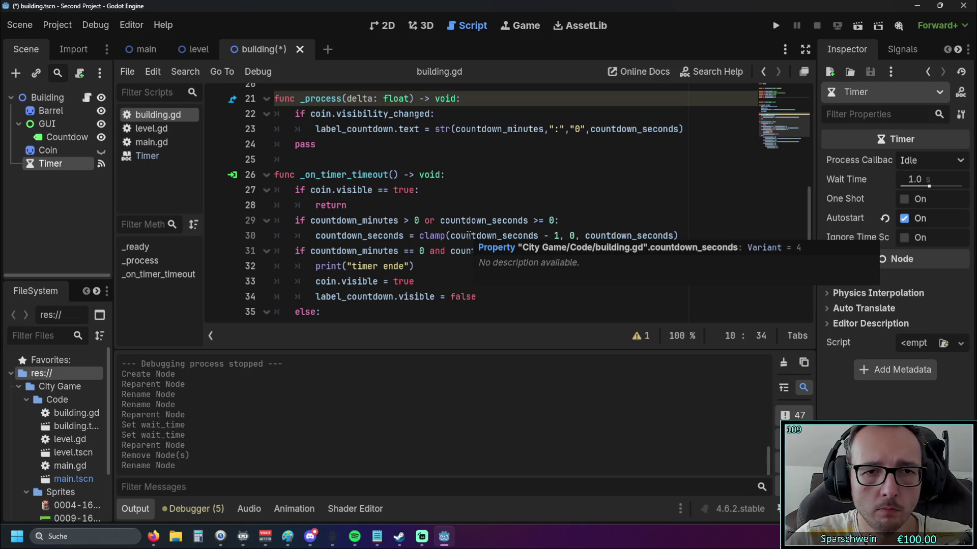
pyautogui.scroll(1, 469, 235)
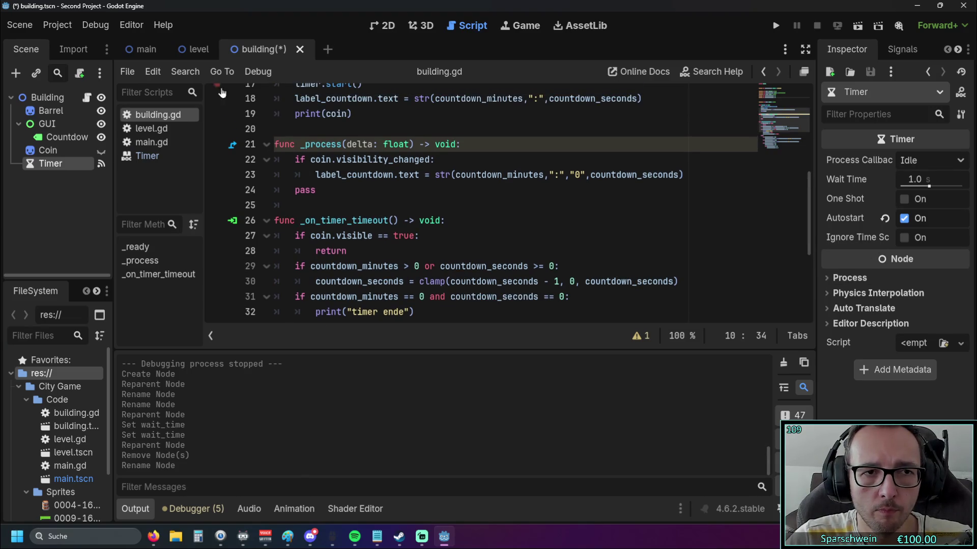
pyautogui.click(196, 51)
pyautogui.click(262, 49)
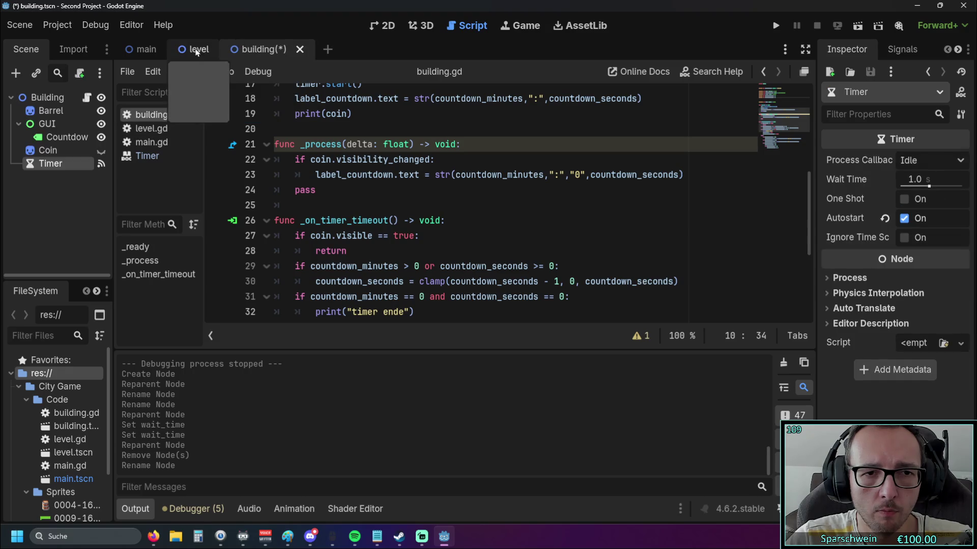
pyautogui.click(151, 128)
pyautogui.scroll(1, 438, 189)
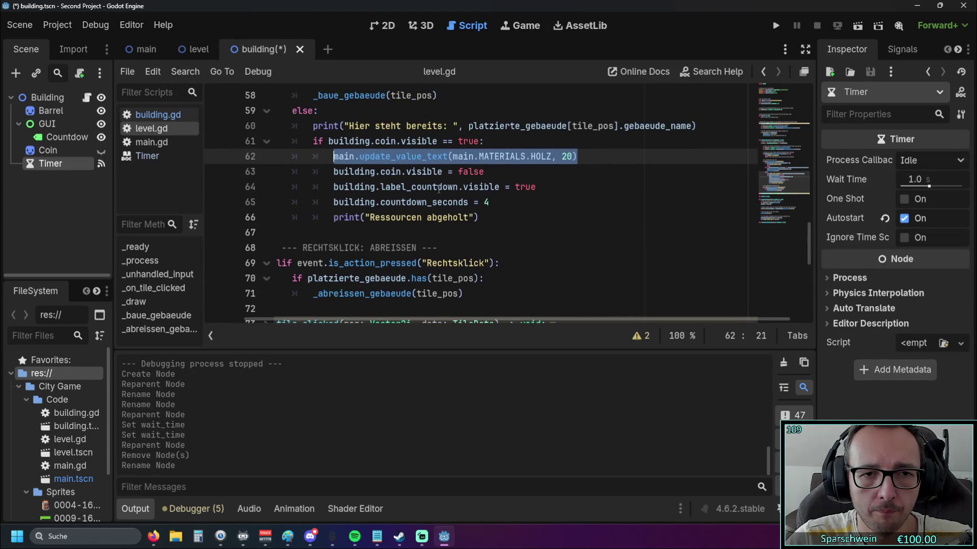
pyautogui.click(504, 218)
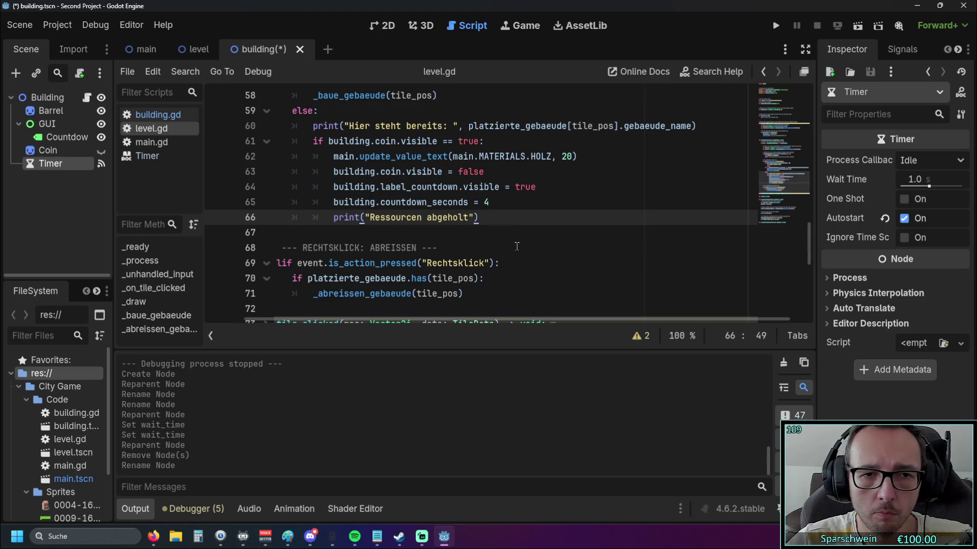
pyautogui.scroll(1, 387, 245)
pyautogui.moveTo(386, 248); pyautogui.dragTo(490, 249)
pyautogui.click(495, 260)
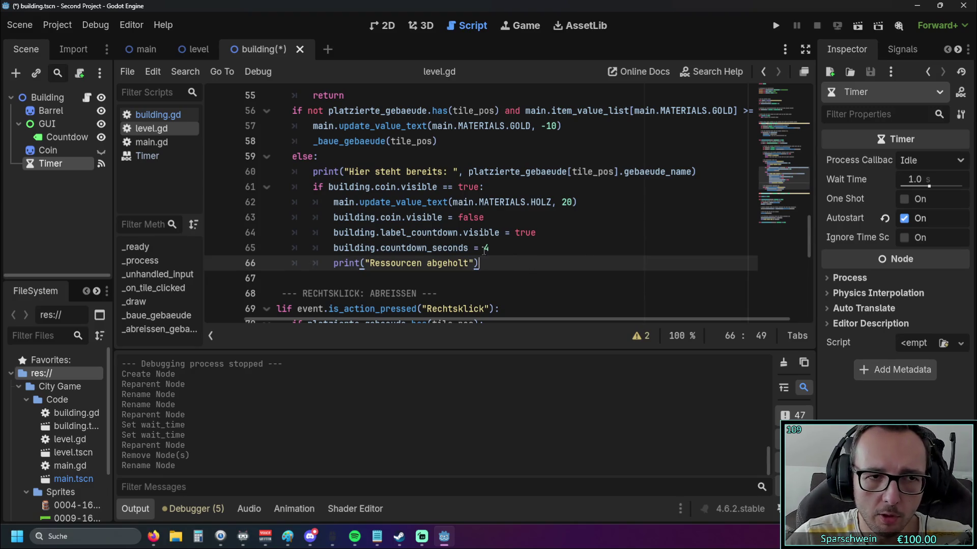
# Step: Go back to building.gd with the caret at the end of line 27
pyautogui.click(192, 49)
pyautogui.click(265, 49)
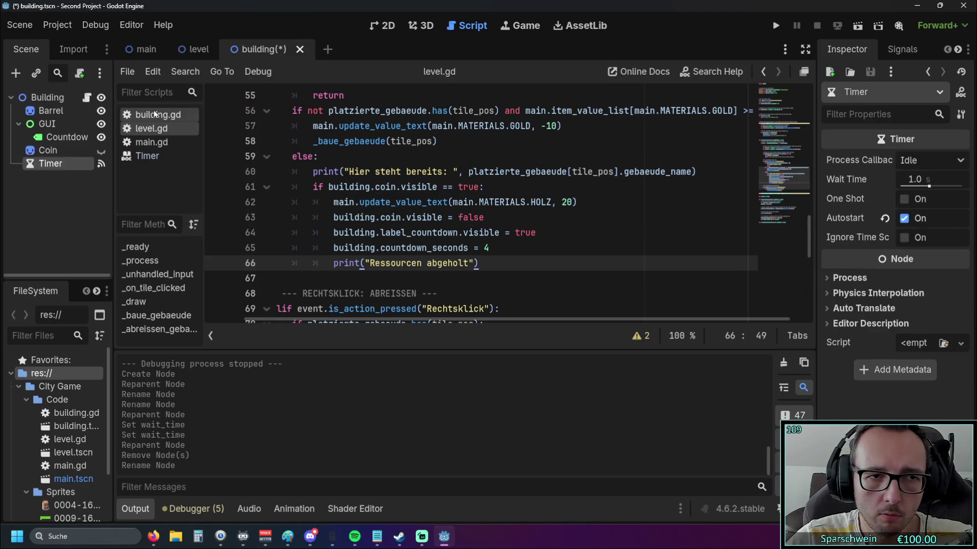
pyautogui.click(155, 115)
pyautogui.scroll(4, 379, 224)
pyautogui.scroll(-7, 387, 221)
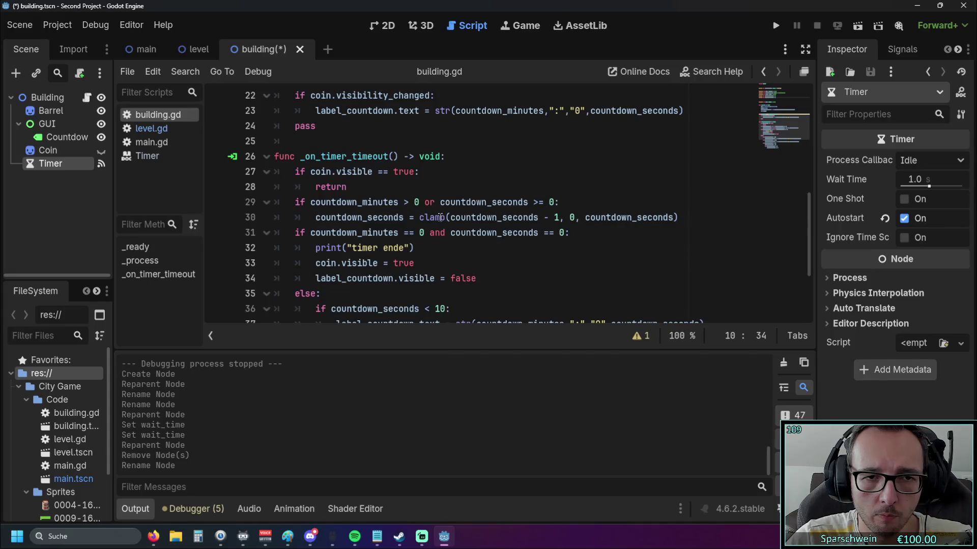
pyautogui.click(426, 175)
# Step: Insert timer.stop() before the return in the coin-visible block of _on_timer_timeout
pyautogui.press('Return')
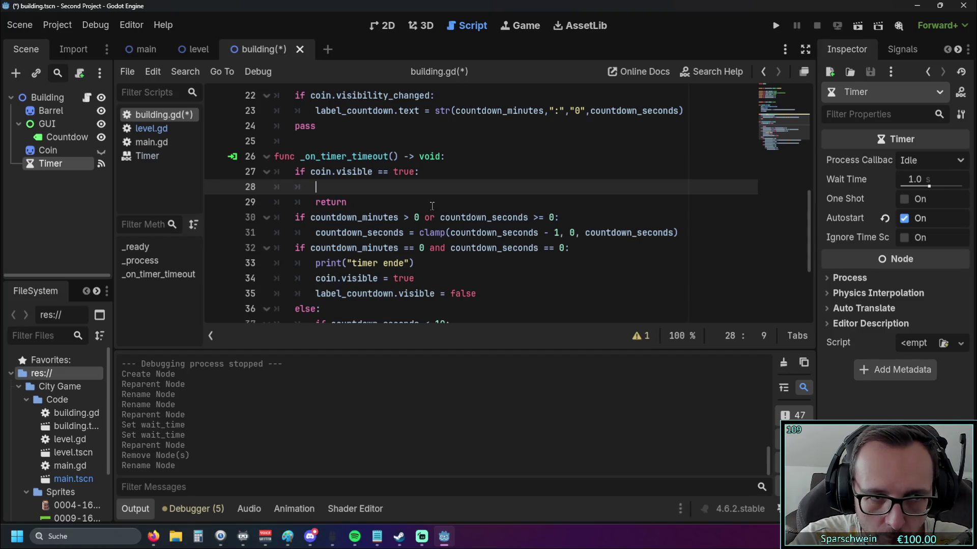
pyautogui.write('timer')
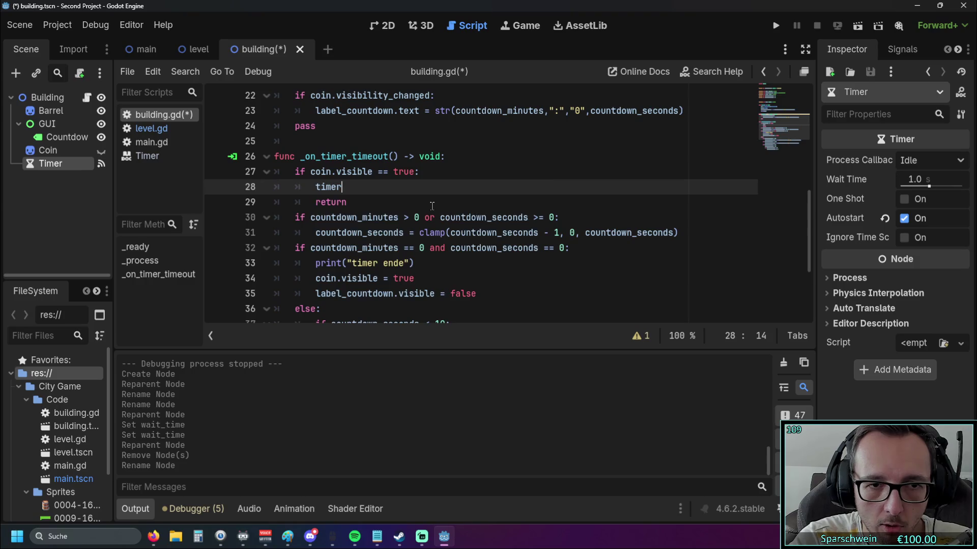
pyautogui.write('.stop()')
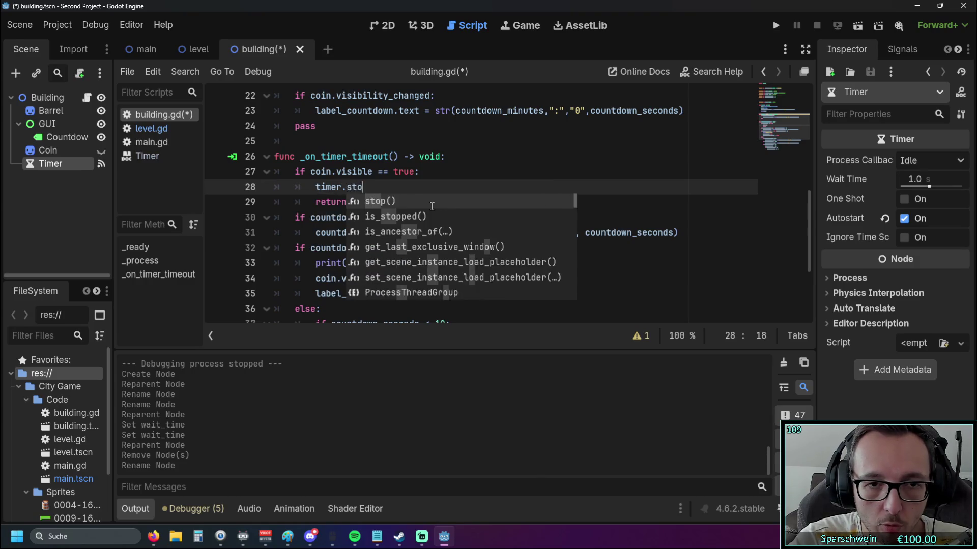
pyautogui.click(432, 206)
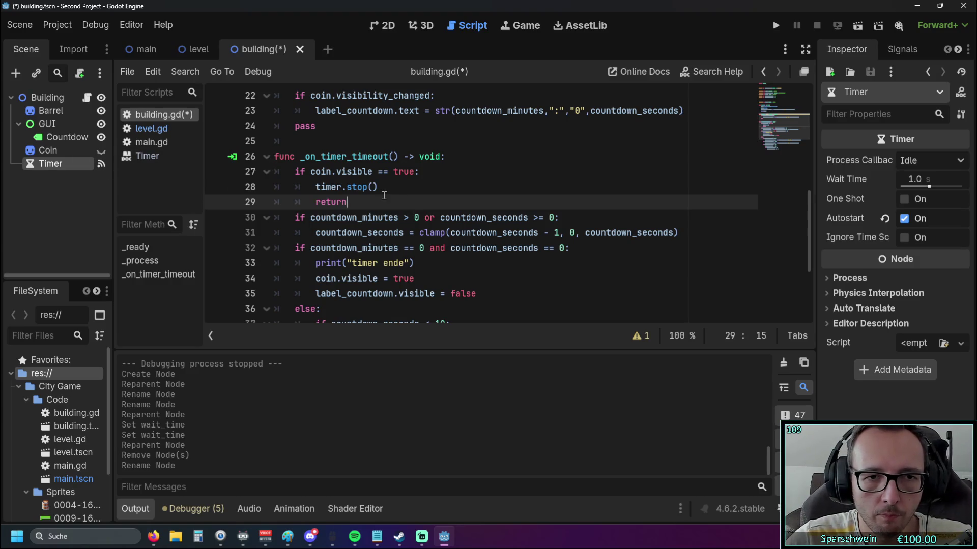
# Step: Bring level.gd back up in the script editor
pyautogui.click(196, 49)
pyautogui.click(264, 49)
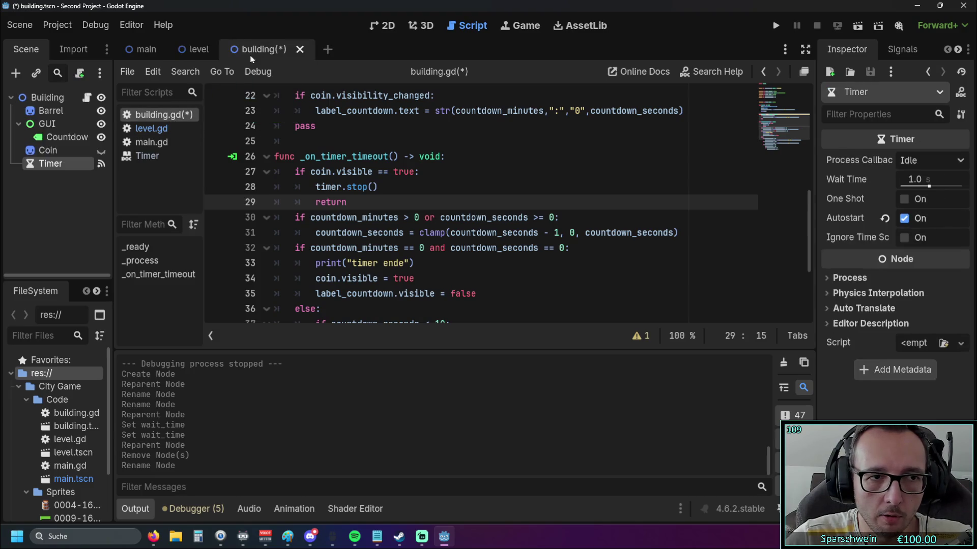
pyautogui.click(151, 128)
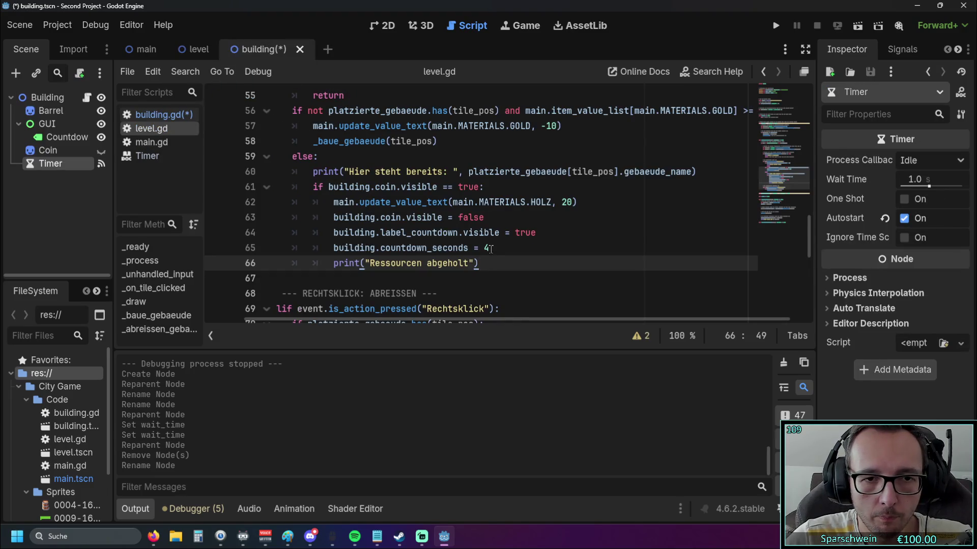
# Step: Replace countdown_seconds = 4 on line 65 of level.gd with timer.start(), then run with F5
pyautogui.moveTo(491, 248)
pyautogui.mouseDown()
pyautogui.moveTo(369, 248)
pyautogui.moveTo(380, 249)
pyautogui.mouseUp()
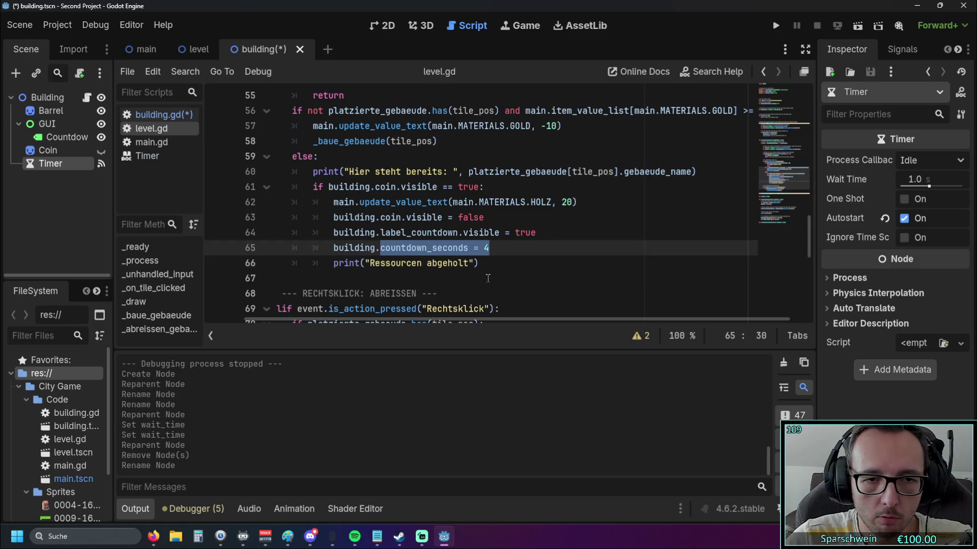
pyautogui.write('timer')
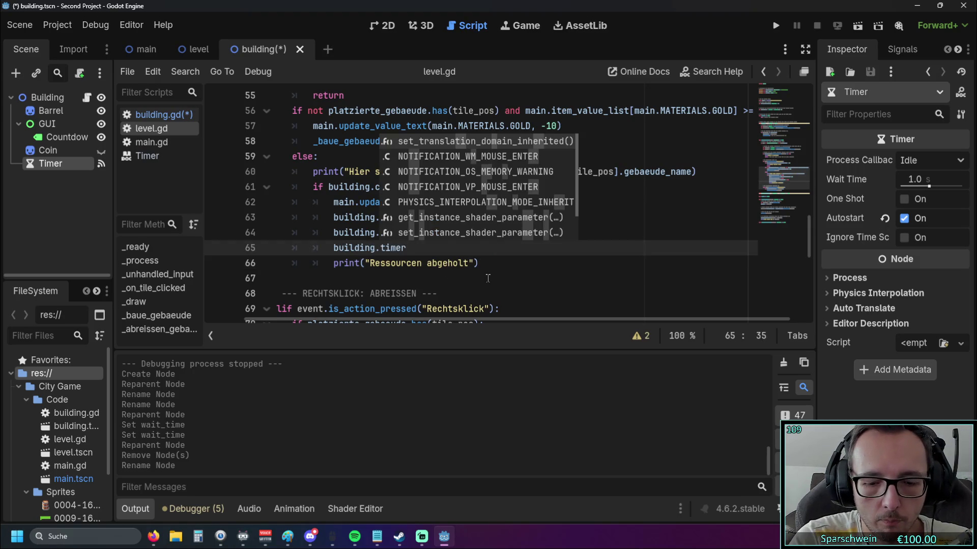
pyautogui.write('.st')
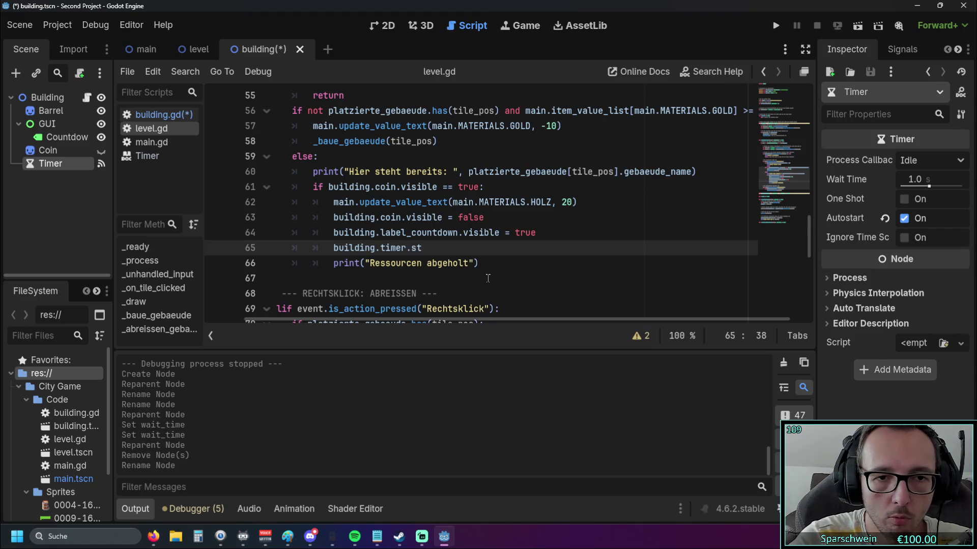
pyautogui.write('art()')
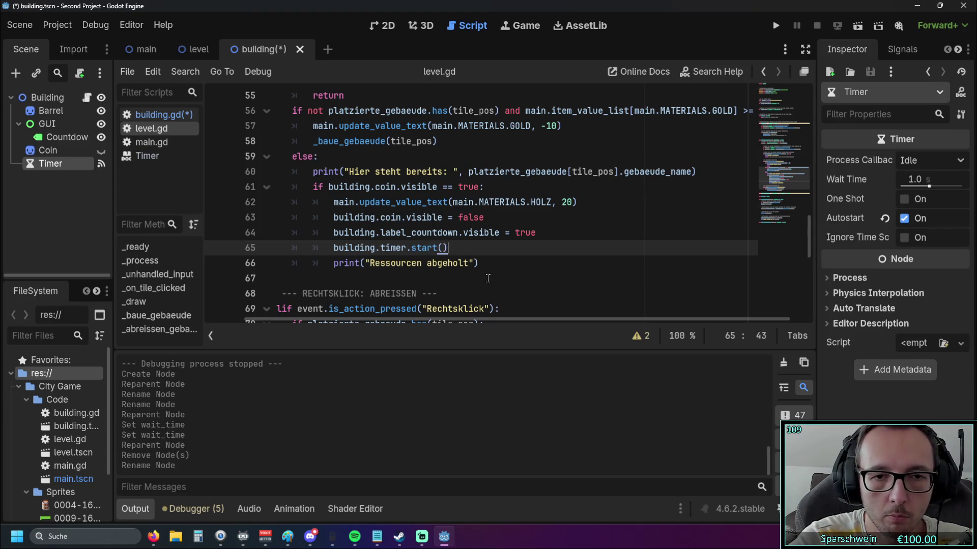
pyautogui.click(488, 279)
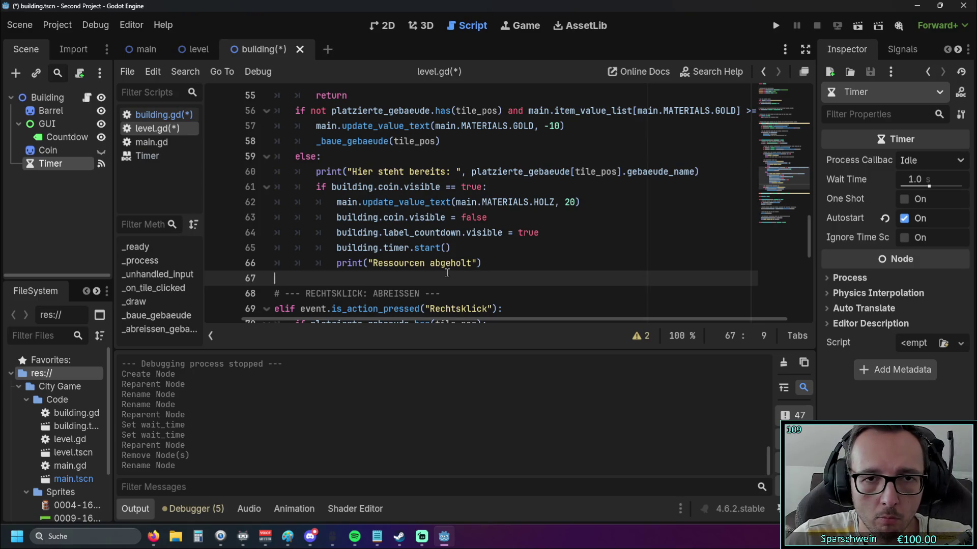
pyautogui.press('F5')
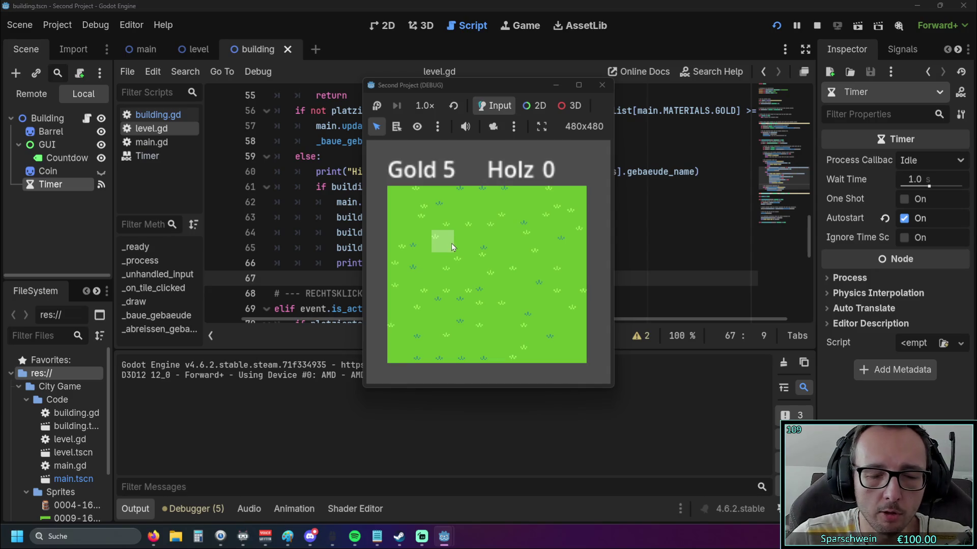
# Step: Build a barrel and harvest its coin repeatedly, reaching Gold 75 and Holz 120, then close the game
pyautogui.click(444, 239)
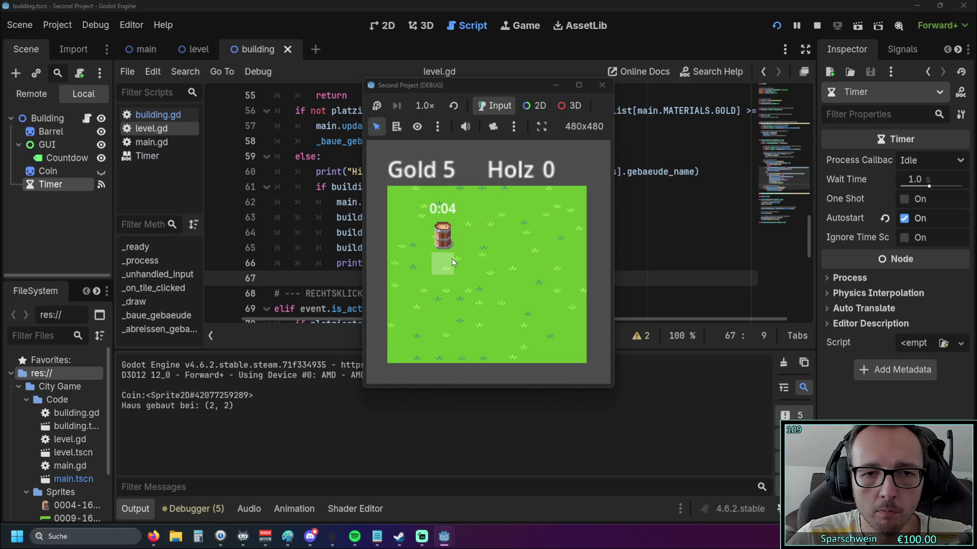
pyautogui.click(442, 242)
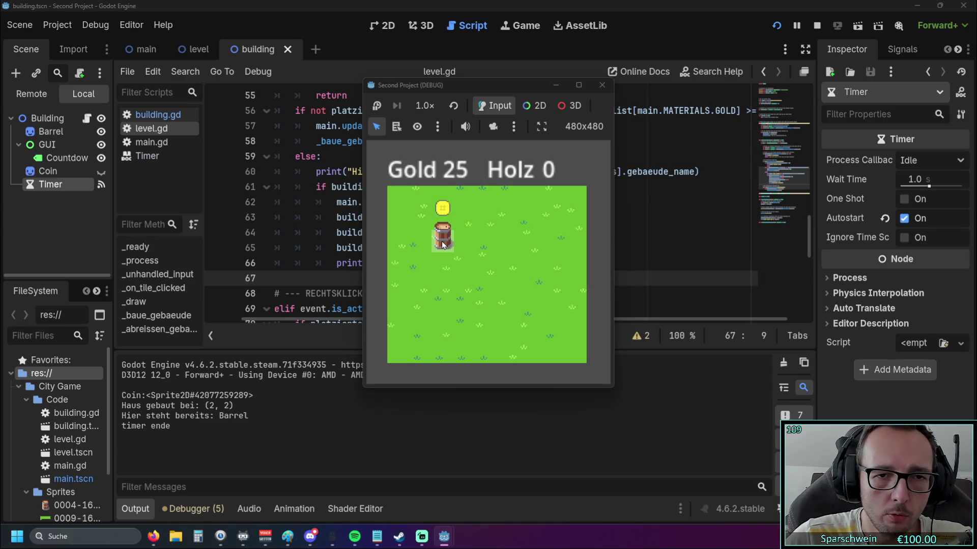
pyautogui.click(443, 244)
pyautogui.click(442, 245)
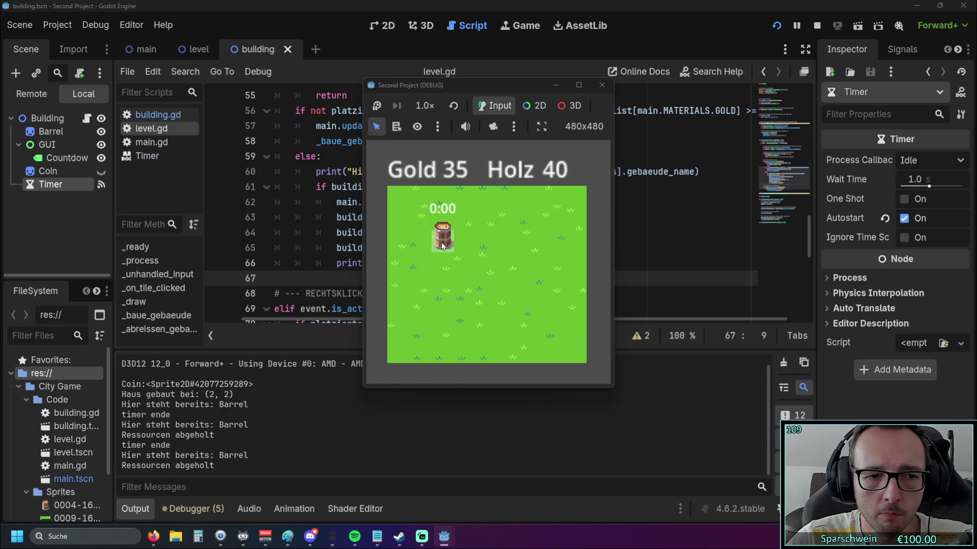
pyautogui.click(442, 246)
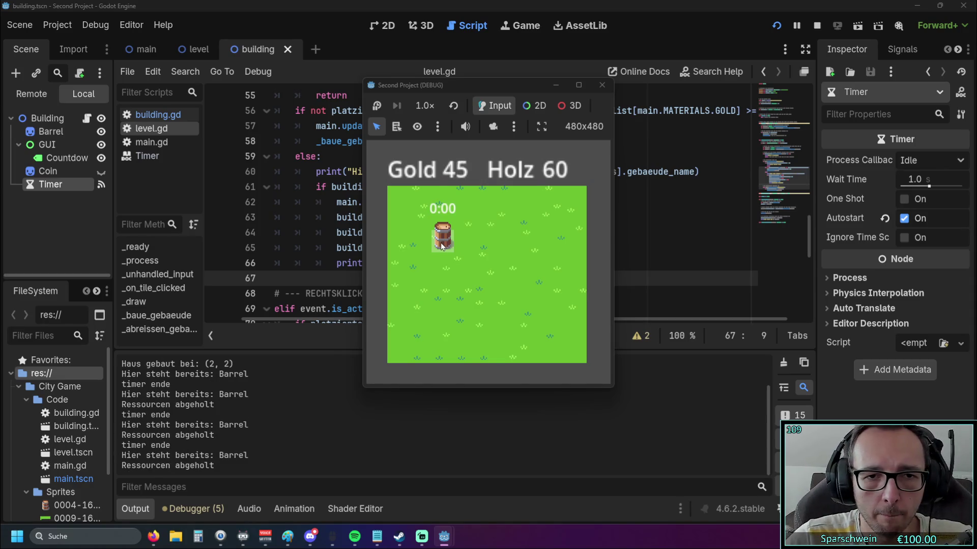
pyautogui.click(441, 245)
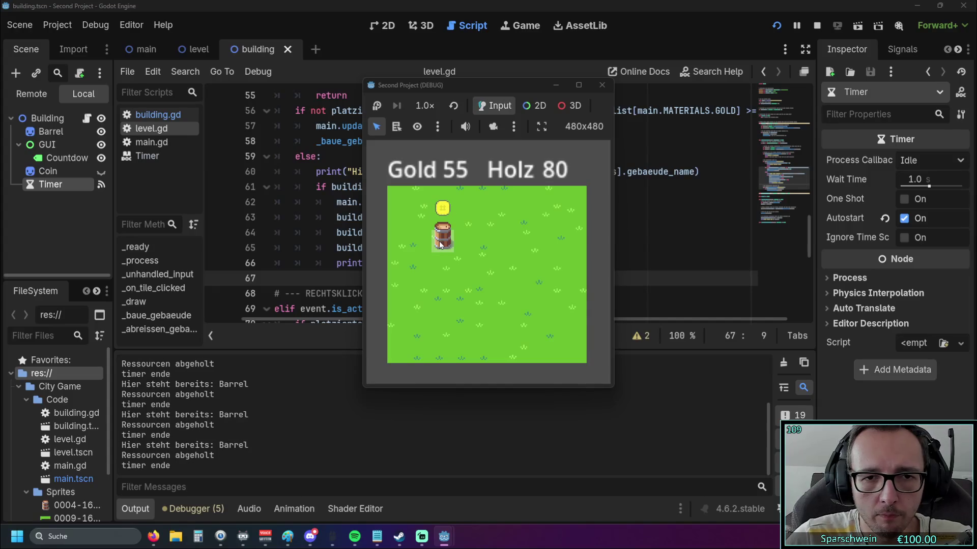
pyautogui.click(441, 245)
pyautogui.click(440, 244)
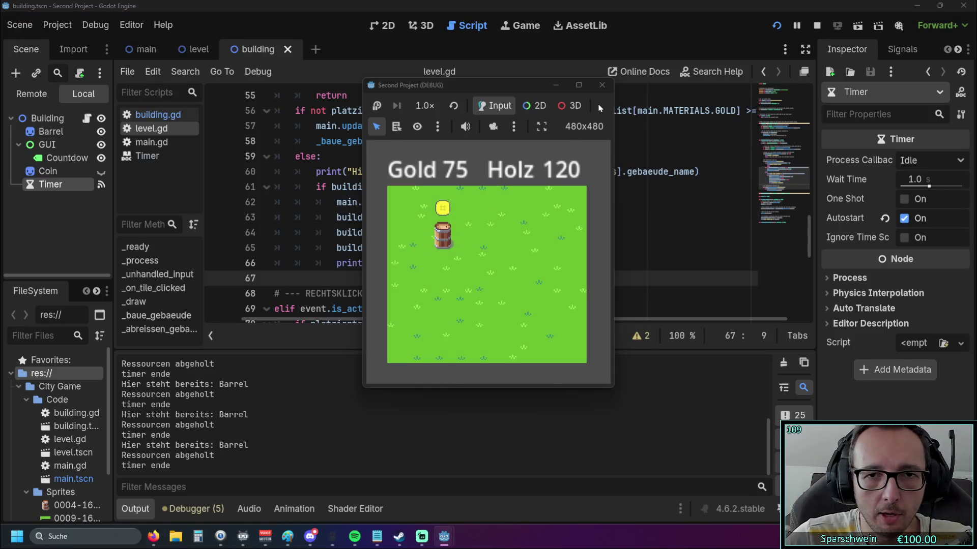
pyautogui.click(602, 85)
pyautogui.scroll(-2, 505, 193)
pyautogui.scroll(10, 504, 194)
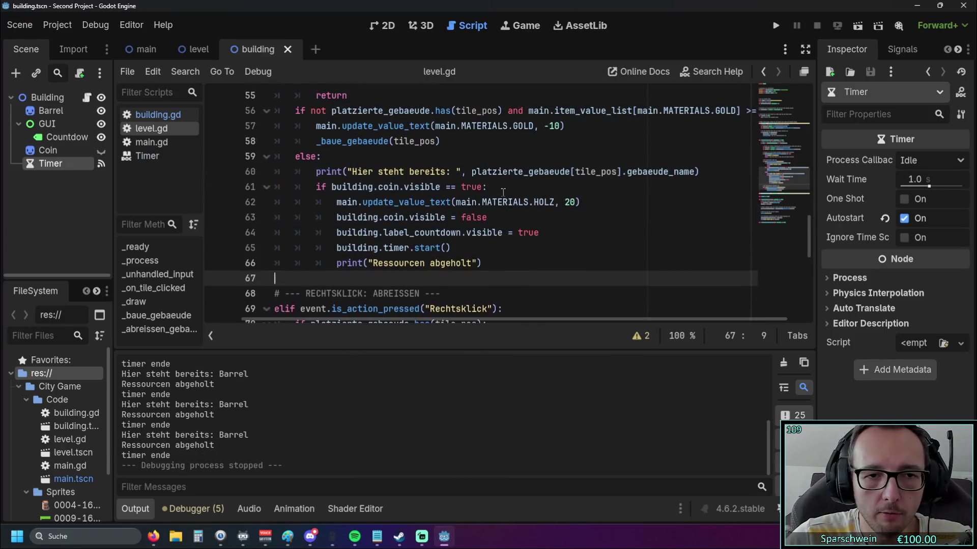
# Step: Paste countdown_seconds = 4 on a new line after timer.stop() in building.gd
pyautogui.scroll(6, 502, 190)
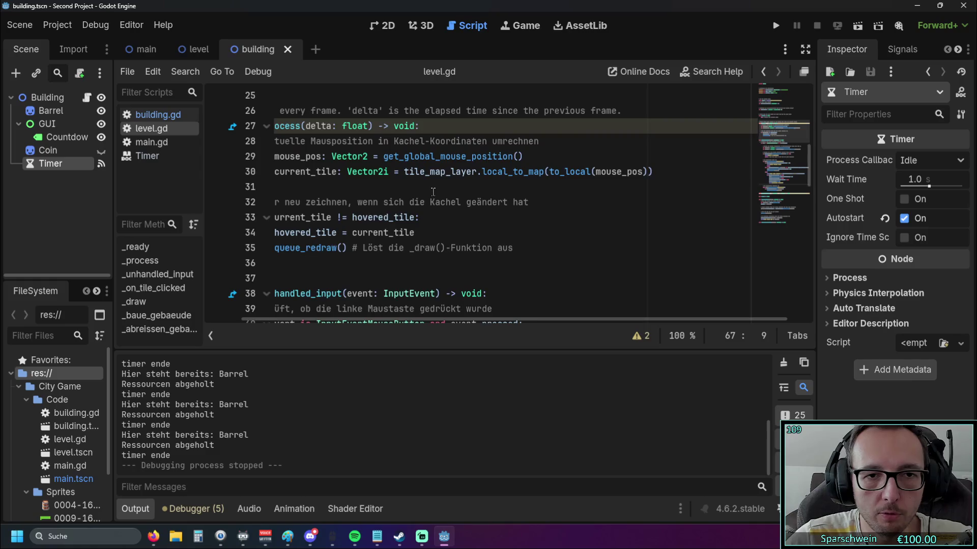
pyautogui.scroll(-10, 501, 190)
pyautogui.click(159, 115)
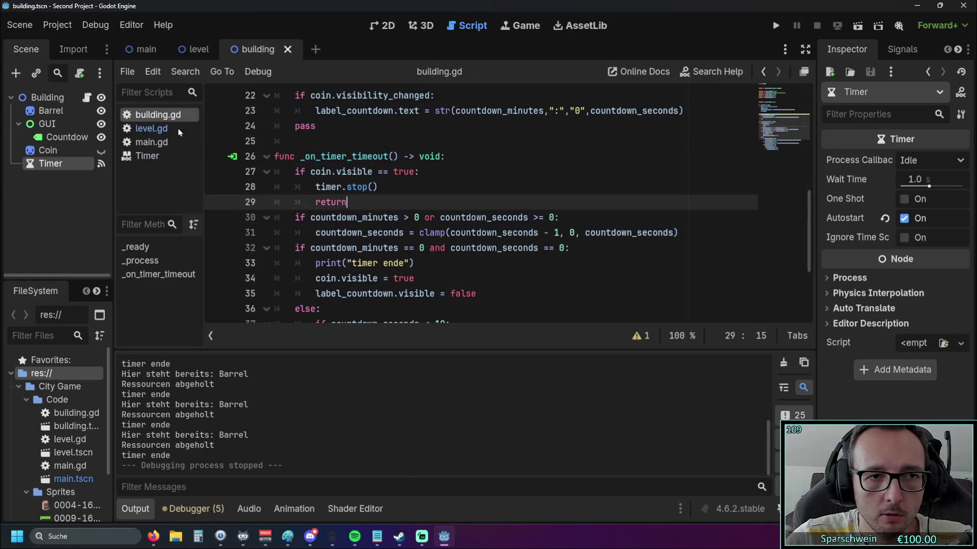
pyautogui.click(387, 186)
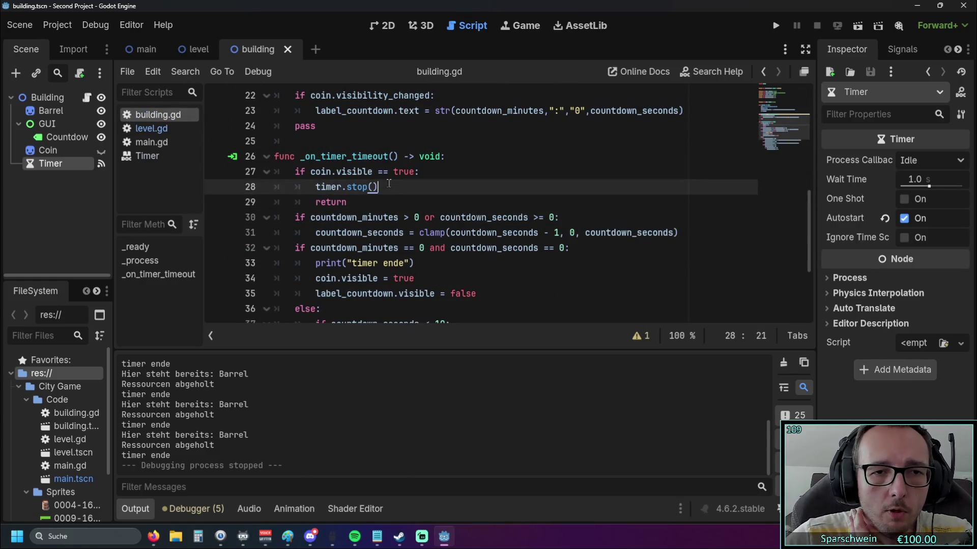
pyautogui.scroll(6, 409, 208)
pyautogui.scroll(1, 413, 211)
pyautogui.moveTo(445, 218); pyautogui.dragTo(336, 218)
pyautogui.hotkey('ctrl', 'c')
pyautogui.scroll(-10, 346, 208)
pyautogui.scroll(2, 388, 143)
pyautogui.click(388, 144)
pyautogui.press('Return')
pyautogui.hotkey('ctrl', 'v')
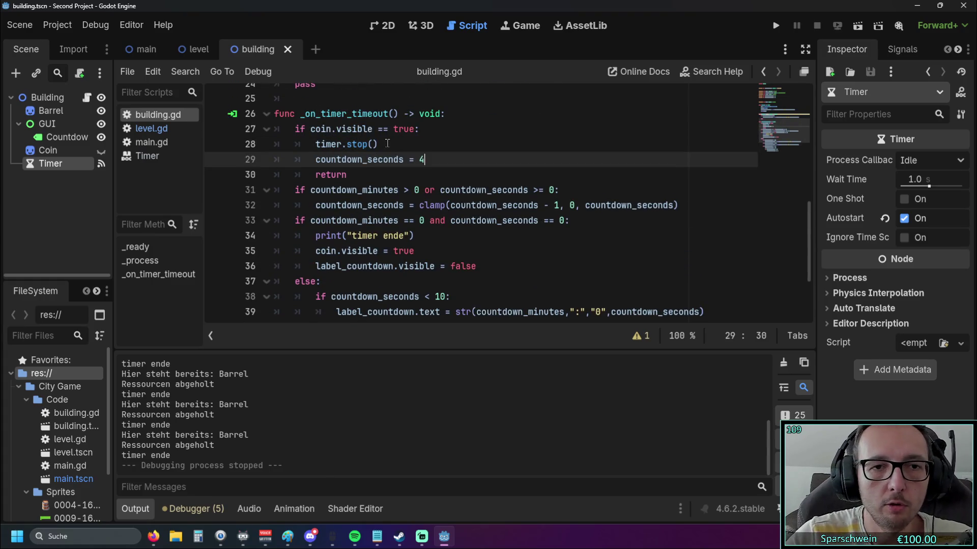
# Step: Scroll through building.gd to check the edited timeout handler and variable declarations
pyautogui.scroll(2, 406, 237)
pyautogui.press('Left')
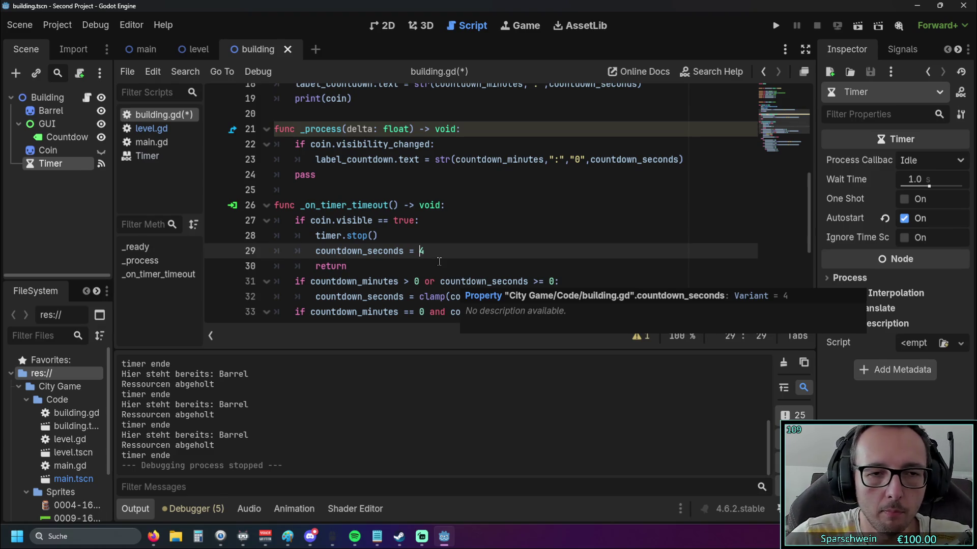
pyautogui.scroll(5, 416, 238)
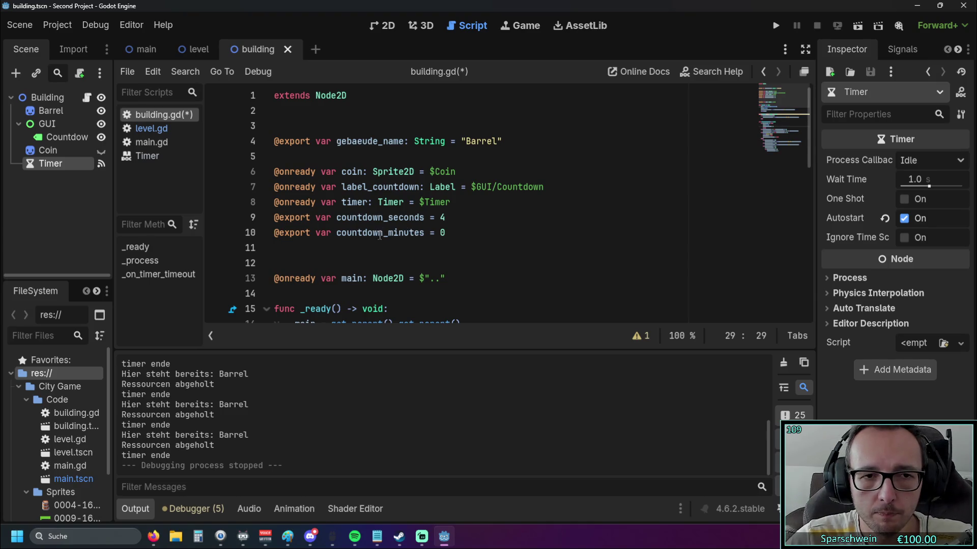
pyautogui.scroll(-5, 389, 234)
pyautogui.scroll(-2, 389, 234)
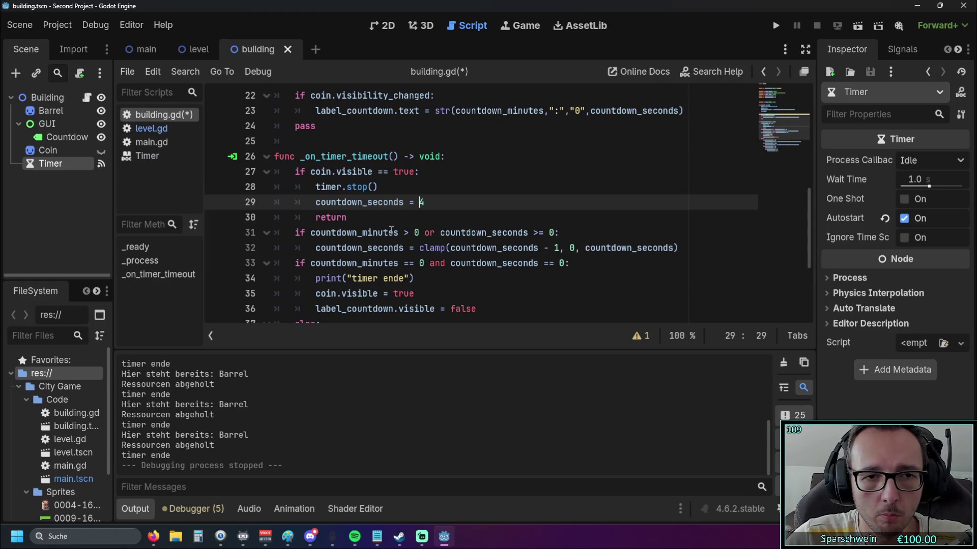
pyautogui.moveTo(391, 231)
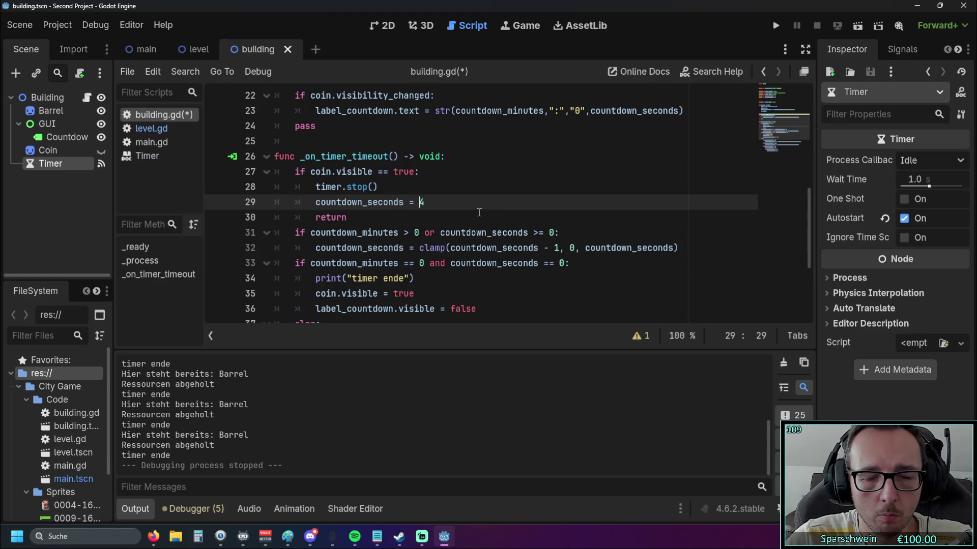
pyautogui.scroll(6, 452, 224)
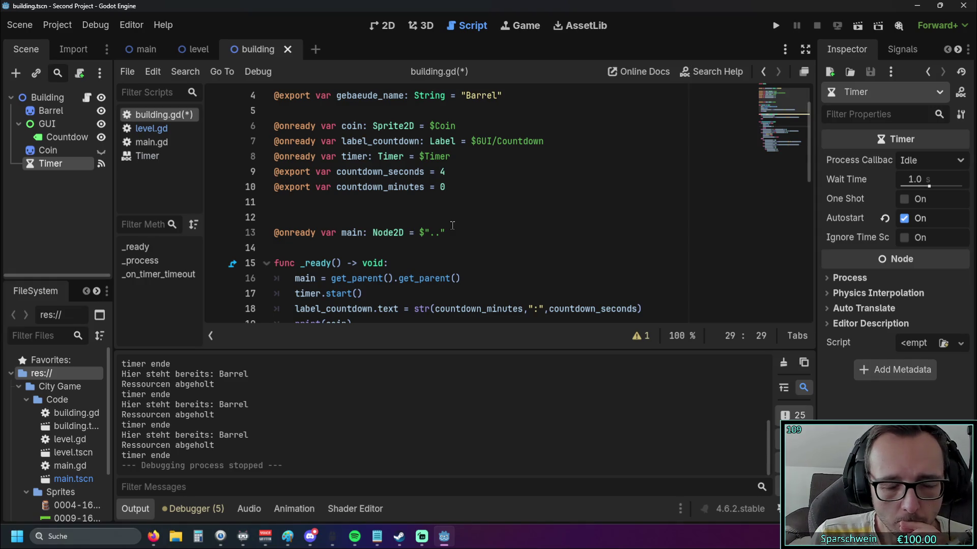
pyautogui.scroll(-2, 452, 225)
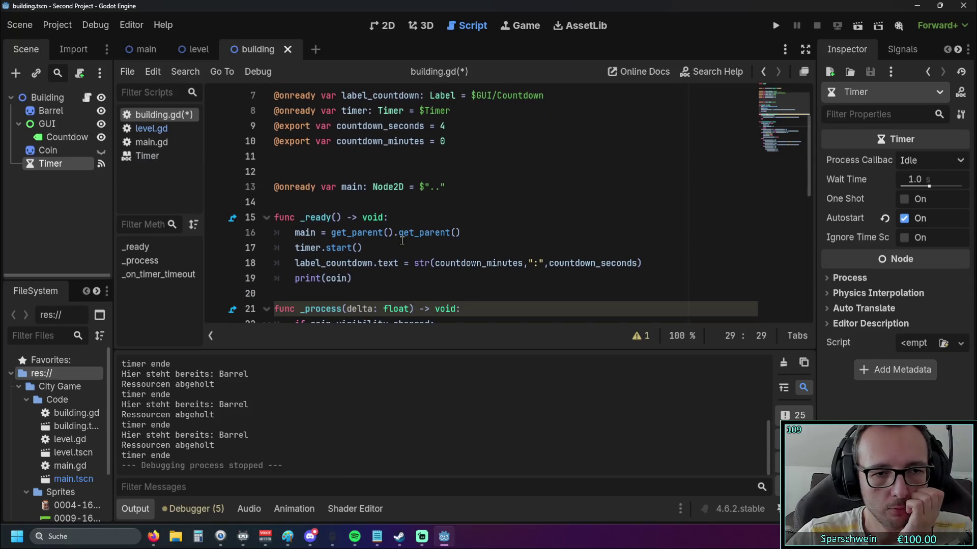
pyautogui.scroll(2, 387, 244)
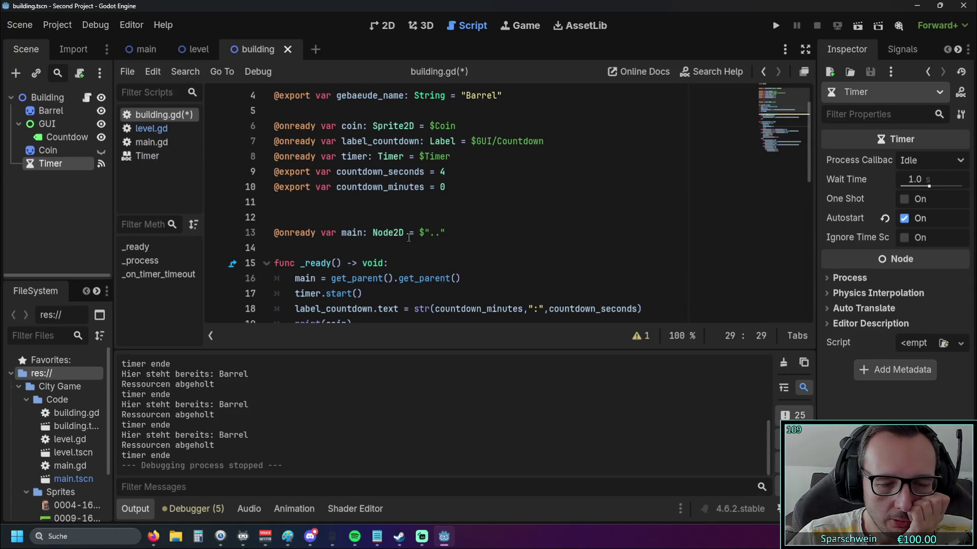
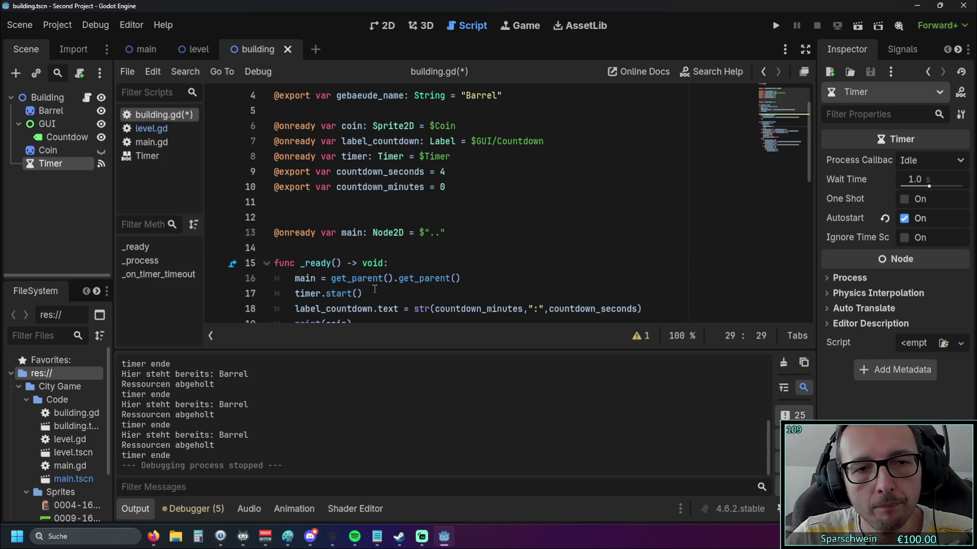
# Step: Add a 'var countdown_seconds =' line below timer.start() in _ready
pyautogui.scroll(-1, 372, 286)
pyautogui.click(370, 247)
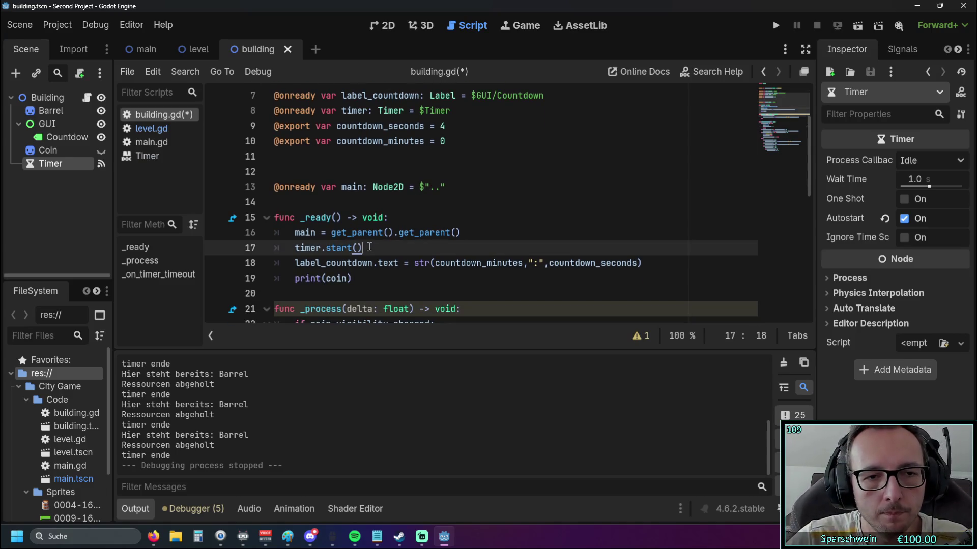
pyautogui.press('Return')
pyautogui.scroll(1, 369, 247)
pyautogui.moveTo(316, 172); pyautogui.dragTo(425, 172)
pyautogui.hotkey('ctrl', 'c')
pyautogui.scroll(-2, 365, 254)
pyautogui.click(379, 217)
pyautogui.hotkey('ctrl', 'v')
pyautogui.scroll(1, 413, 262)
pyautogui.write('=')
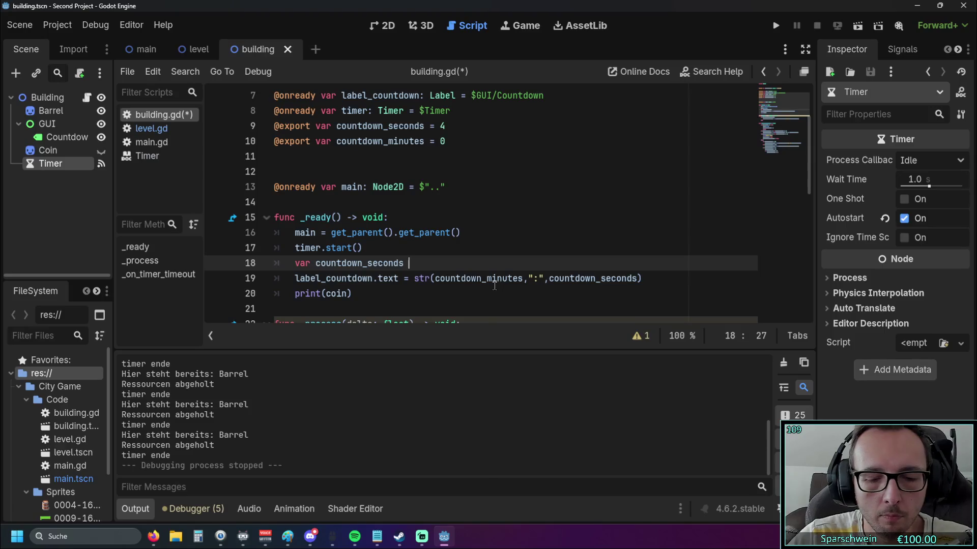
pyautogui.click(345, 189)
pyautogui.scroll(1, 356, 186)
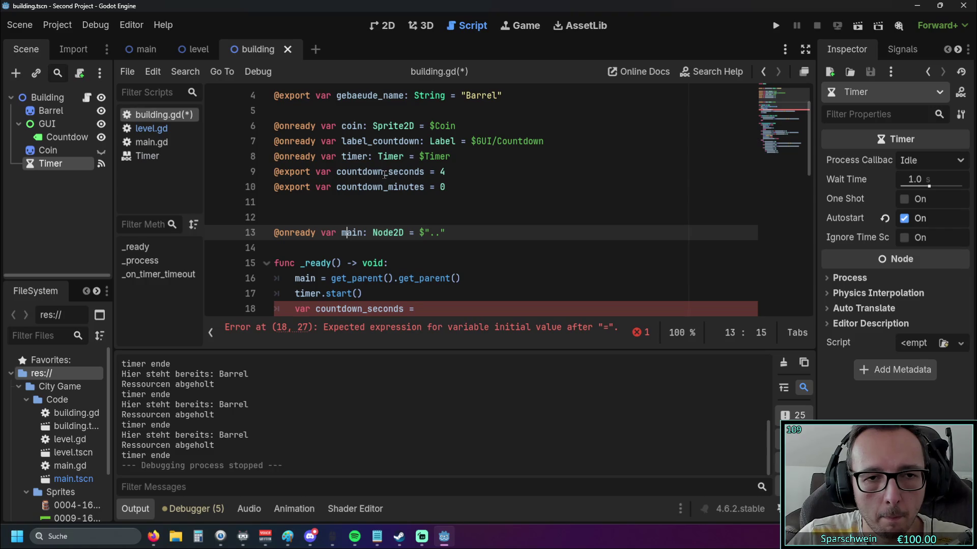
# Step: Rename the exported variables to countdown_seconds_export and countdown_minutes_export
pyautogui.doubleClick(383, 173)
pyautogui.click(378, 188)
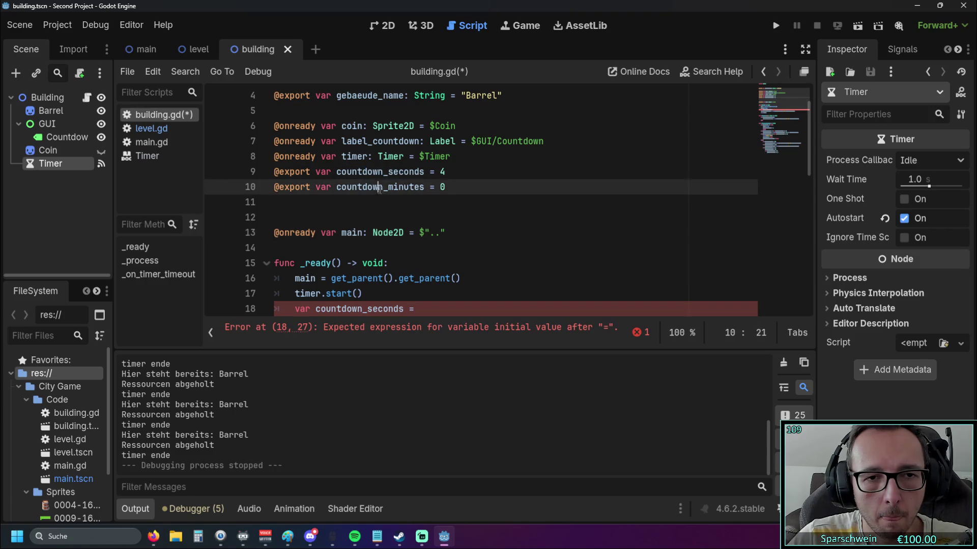
pyautogui.click(423, 173)
pyautogui.click(337, 173)
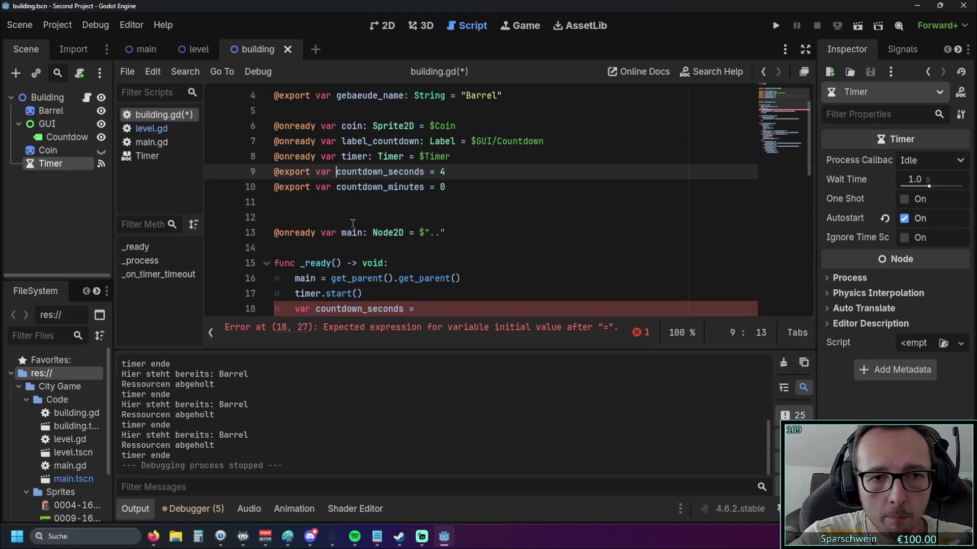
pyautogui.click(423, 173)
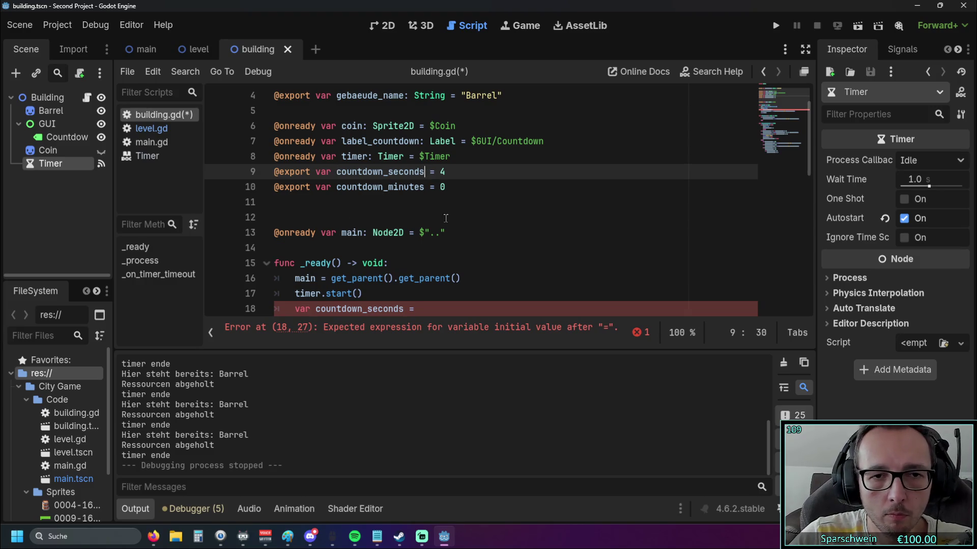
pyautogui.write('_export')
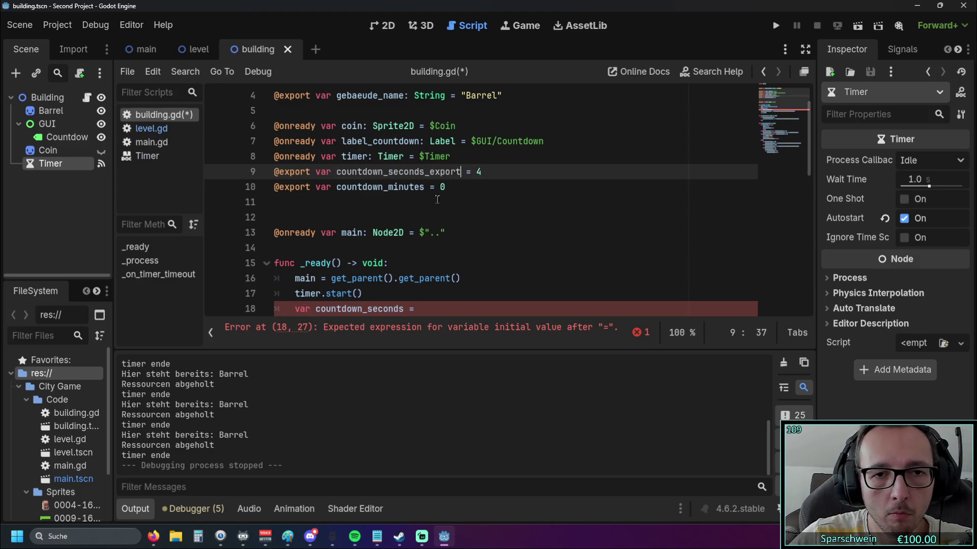
pyautogui.click(428, 186)
pyautogui.press('Left')
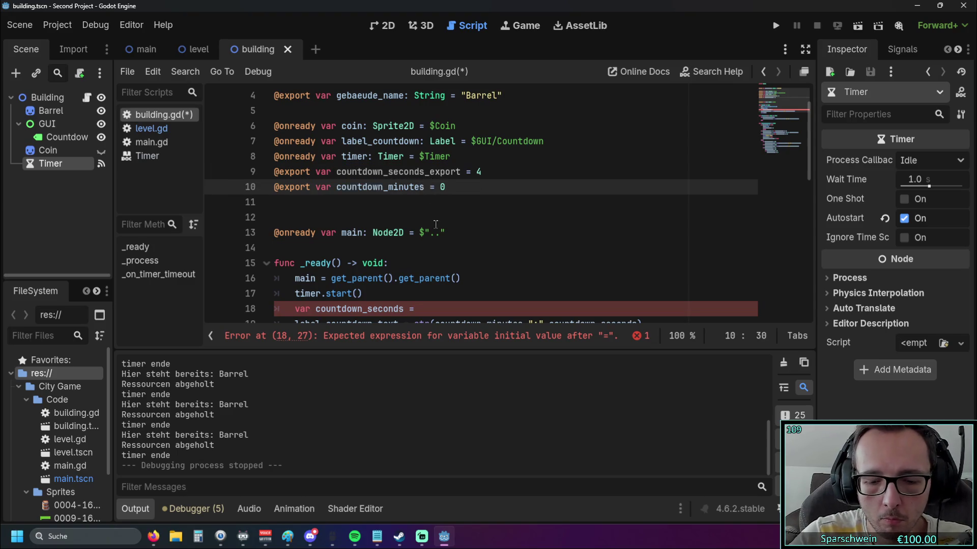
pyautogui.write('_export')
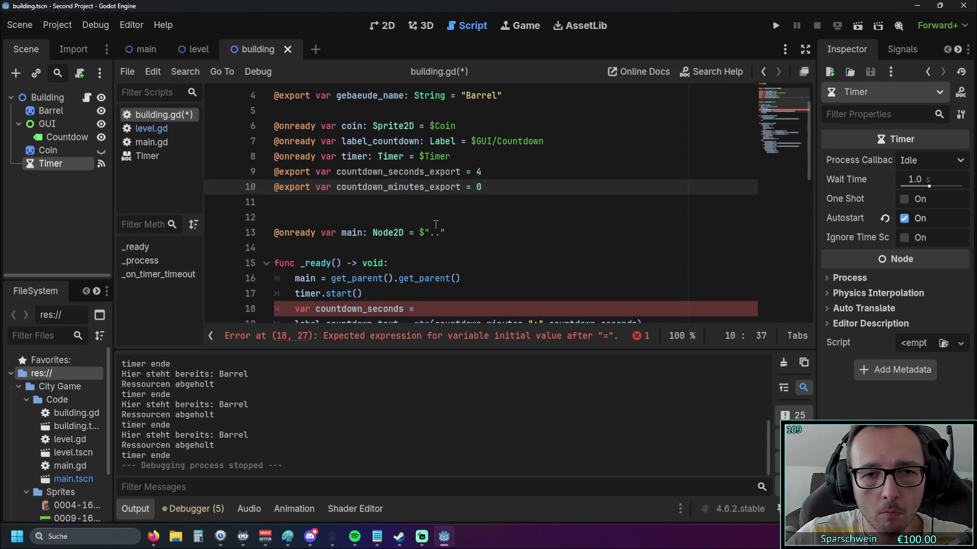
# Step: Paste the countdown_seconds_export declaration after the = on line 18
pyautogui.click(455, 228)
pyautogui.scroll(-1, 473, 234)
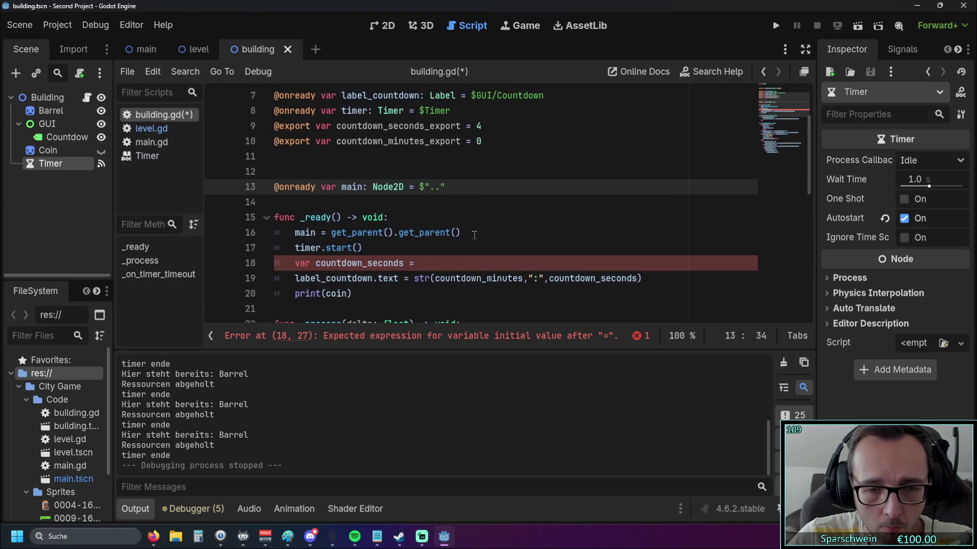
pyautogui.click(473, 263)
pyautogui.moveTo(336, 126); pyautogui.dragTo(481, 125)
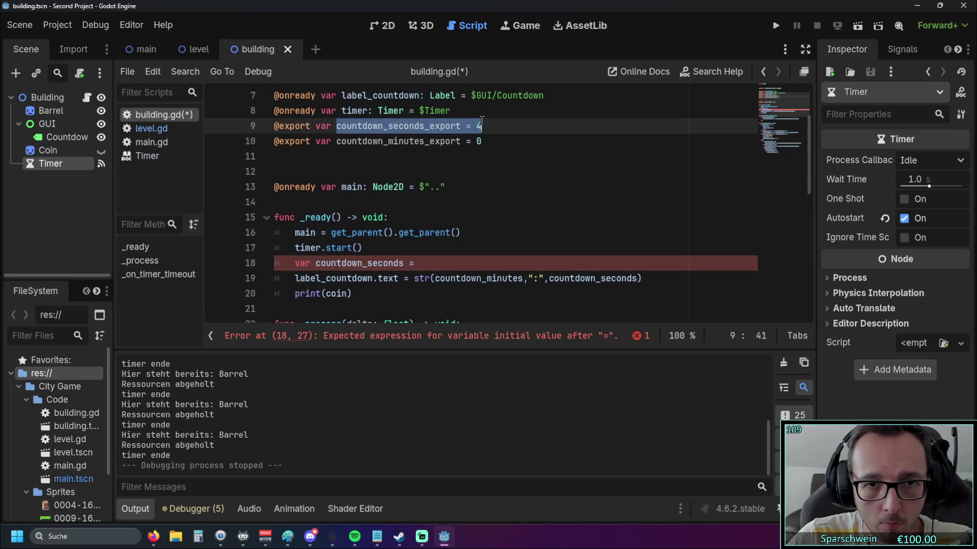
pyautogui.hotkey('ctrl', 'c')
pyautogui.click(461, 263)
pyautogui.hotkey('ctrl', 'v')
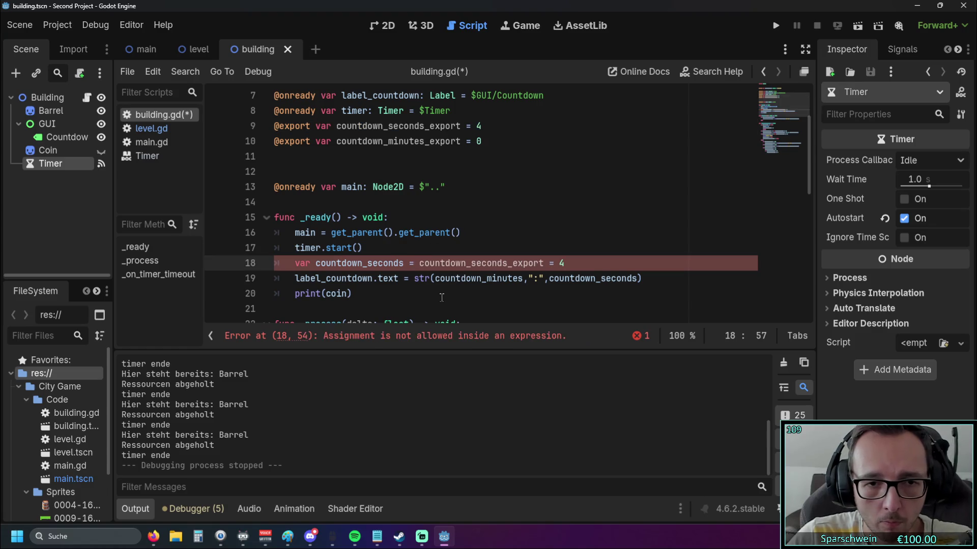
# Step: Trim line 18 to 'var countdown_seconds = countdown_seconds_export'
pyautogui.click(442, 297)
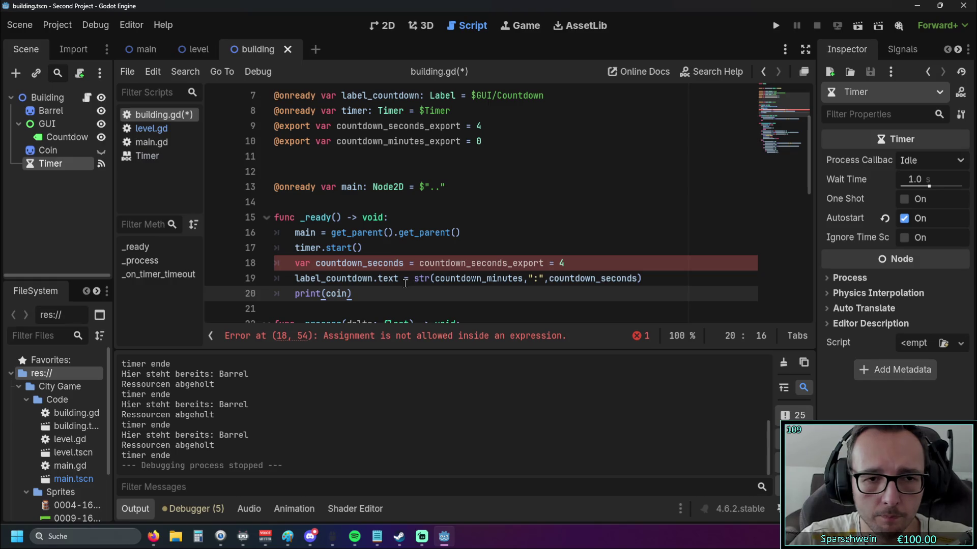
pyautogui.click(554, 263)
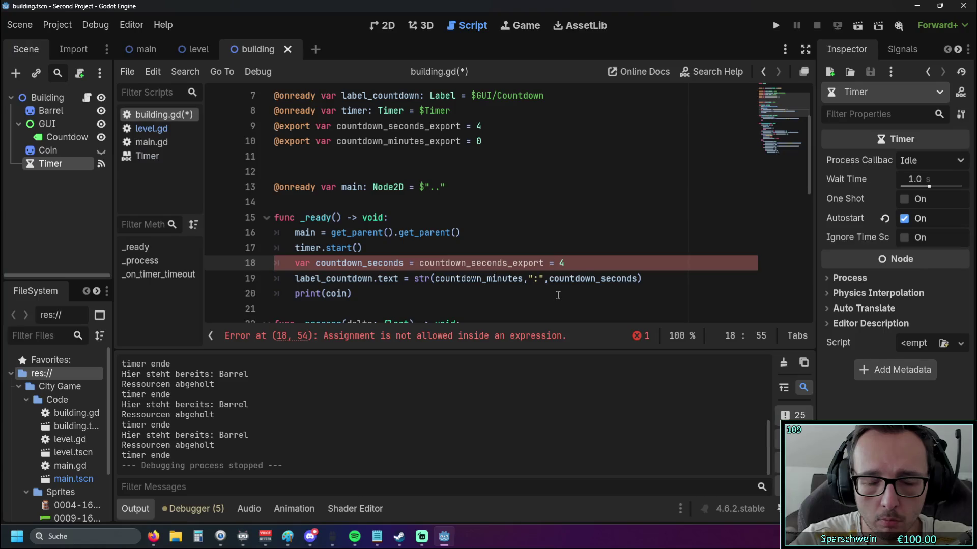
pyautogui.press('Delete')
pyautogui.press('BackSpace')
pyautogui.press('BackSpace')
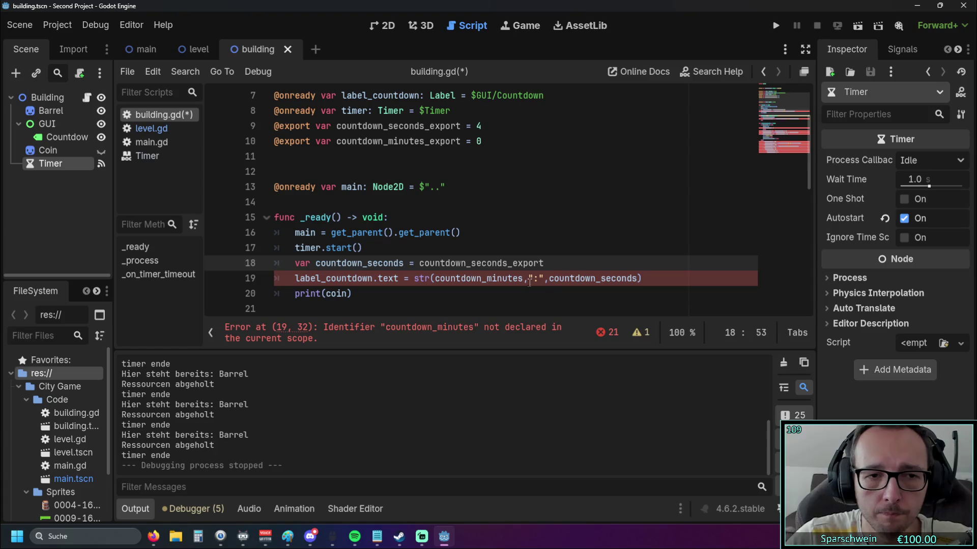
pyautogui.click(530, 244)
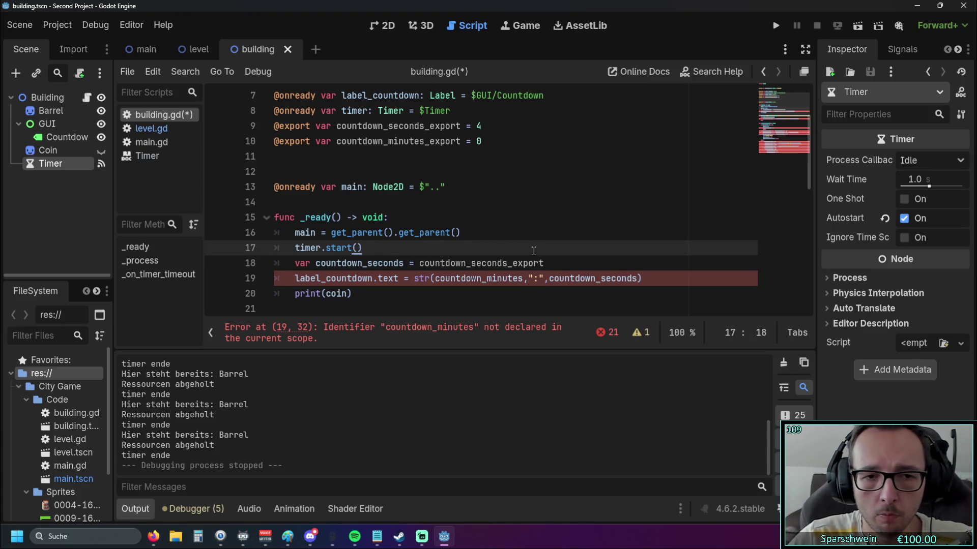
pyautogui.scroll(1, 522, 253)
pyautogui.scroll(-1, 519, 252)
# Step: Add 'var countdown_minutes = countdown_minutes_export' on line 19 using autocomplete
pyautogui.click(551, 264)
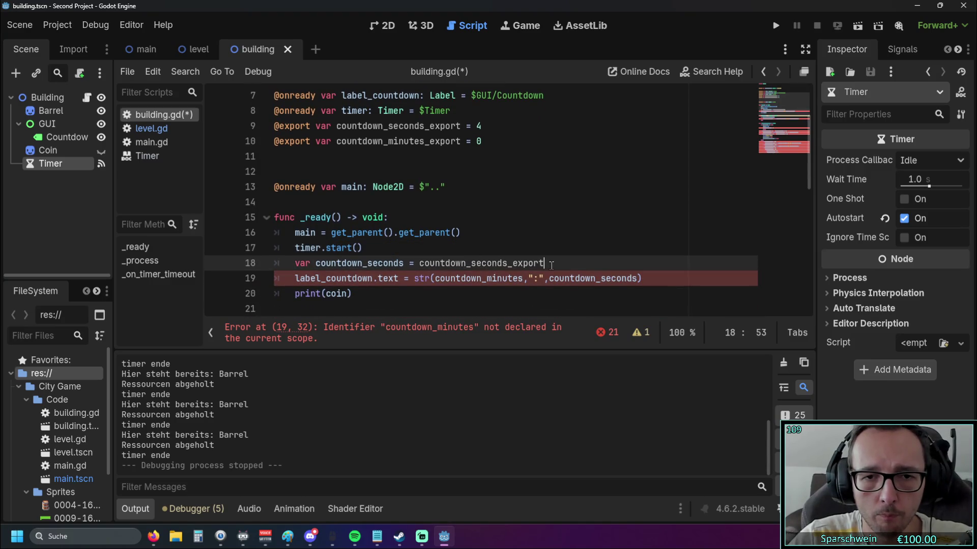
pyautogui.press('Return')
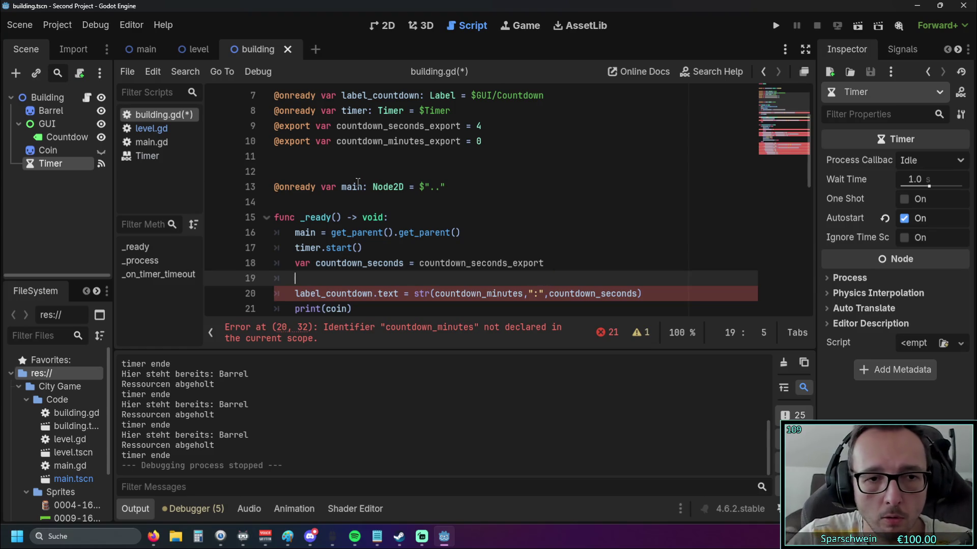
pyautogui.write('var cou')
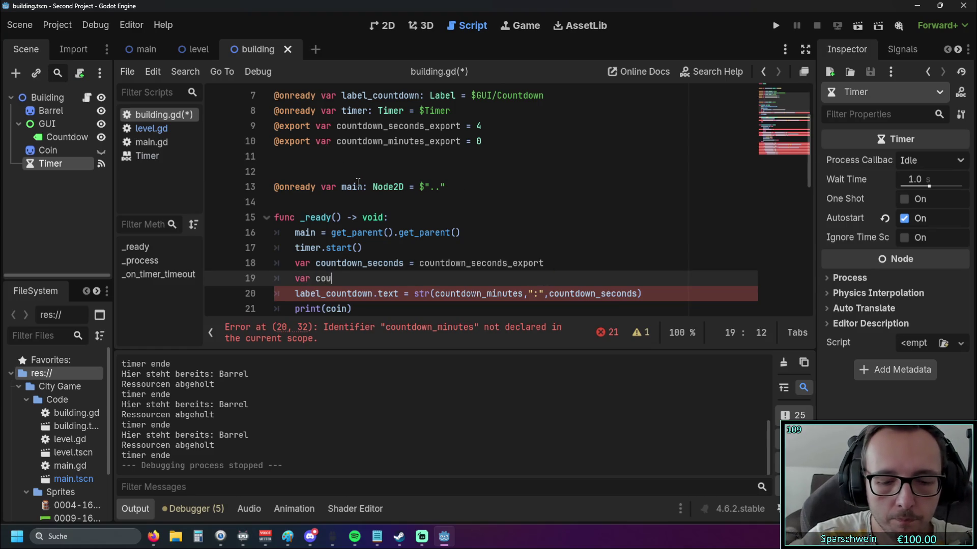
pyautogui.write('ntdown_m')
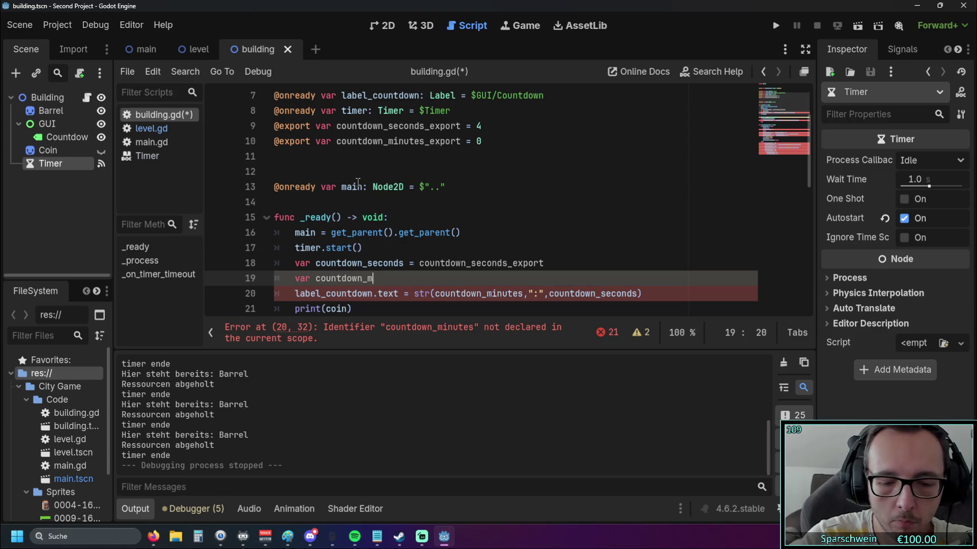
pyautogui.write('inutes = ')
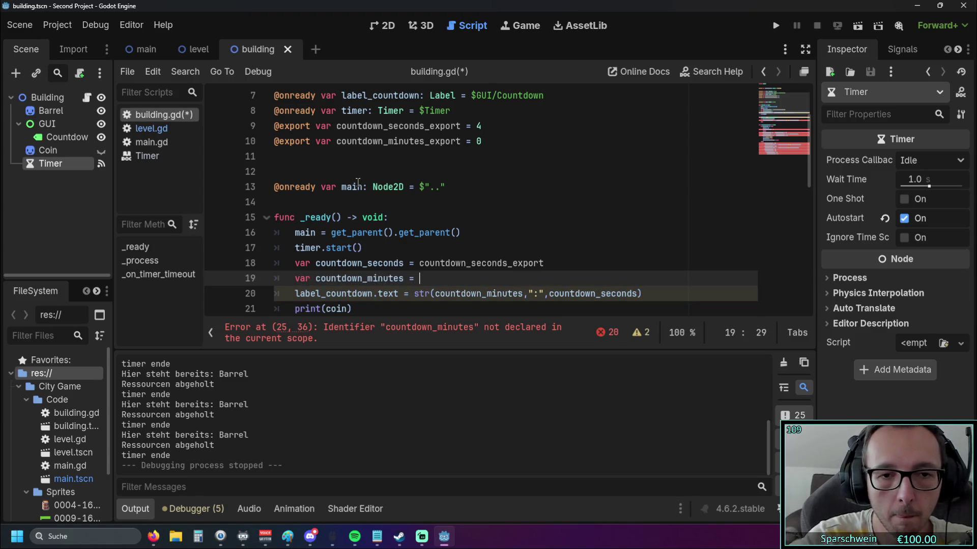
pyautogui.write('count')
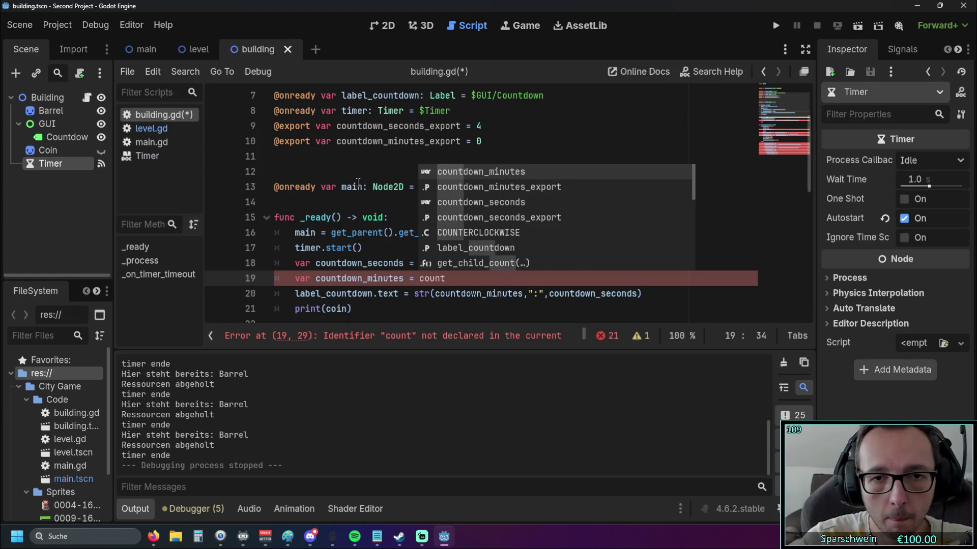
pyautogui.press('Down')
pyautogui.press('Return')
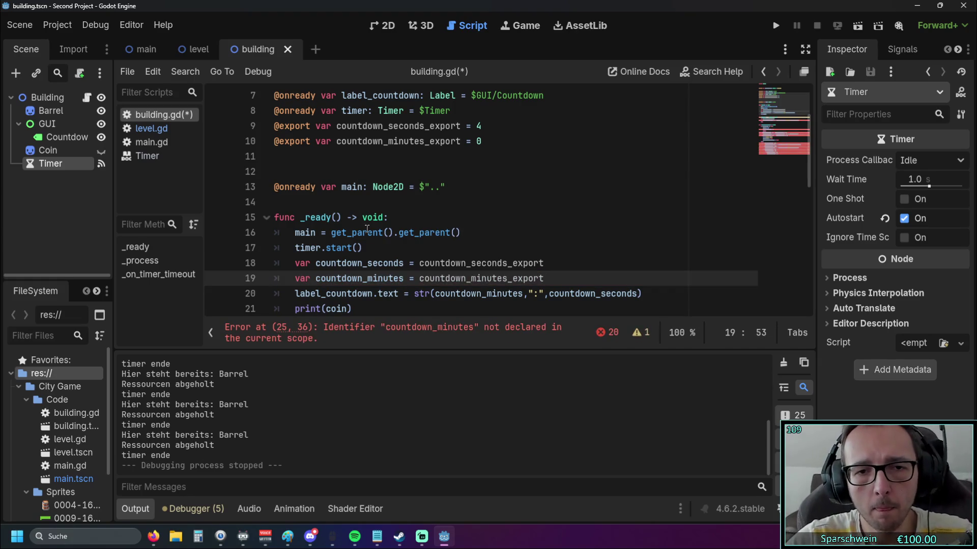
pyautogui.click(365, 247)
pyautogui.scroll(1, 525, 252)
pyautogui.scroll(-1, 502, 227)
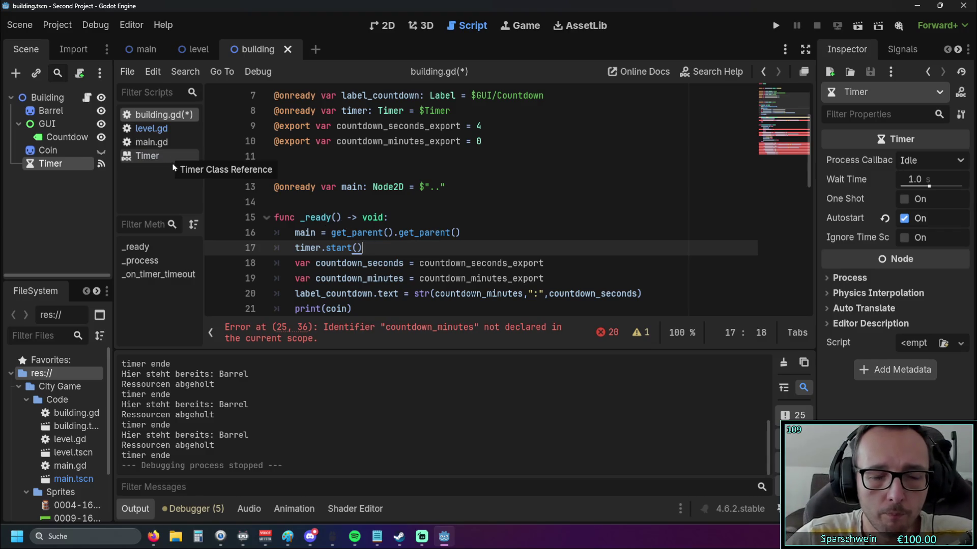
# Step: Look over building.gd, then return to level.gd's resource-collection code
pyautogui.click(164, 129)
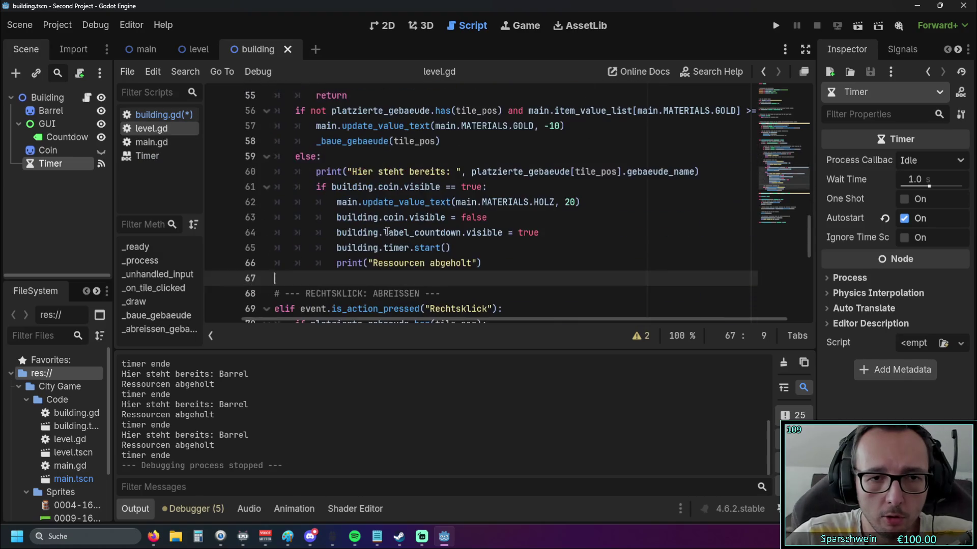
pyautogui.scroll(-1, 386, 232)
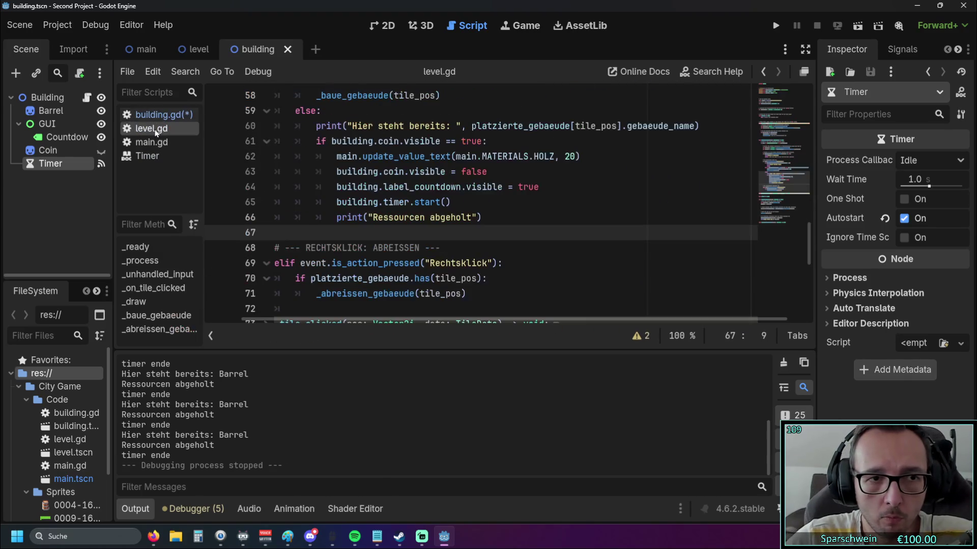
pyautogui.click(155, 115)
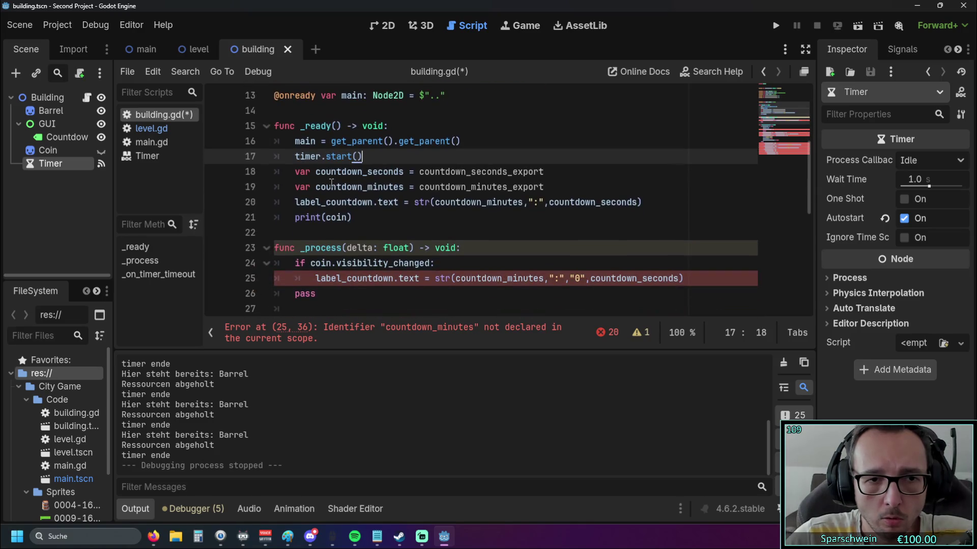
pyautogui.click(378, 296)
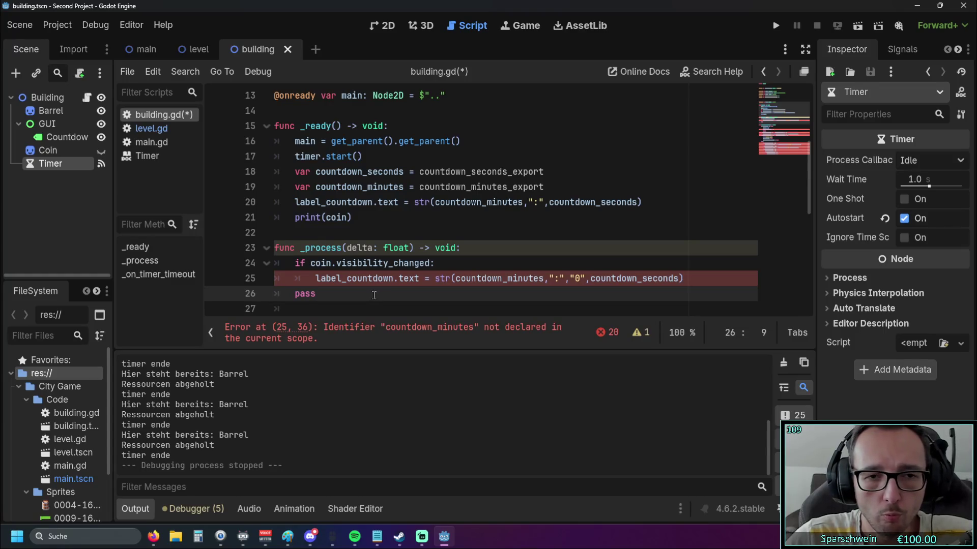
pyautogui.click(151, 128)
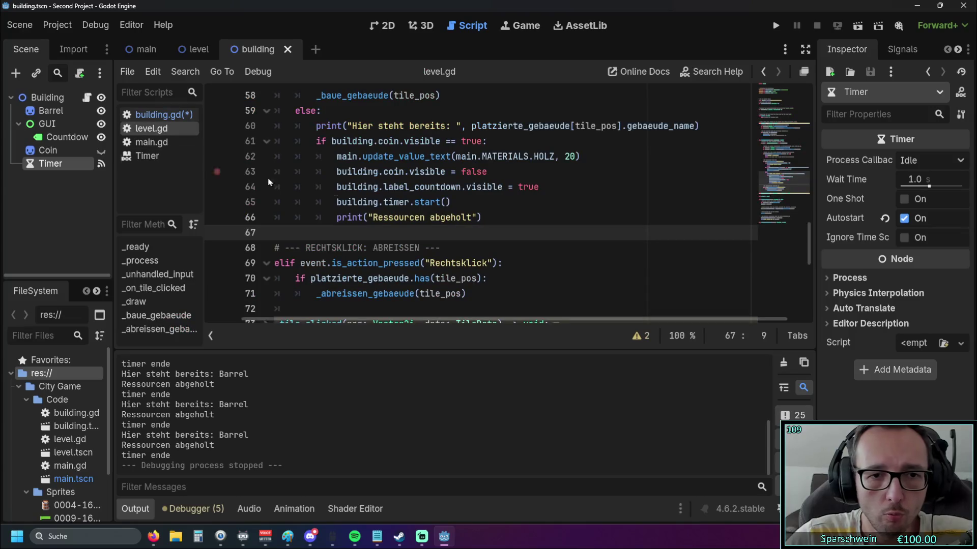
pyautogui.scroll(1, 436, 224)
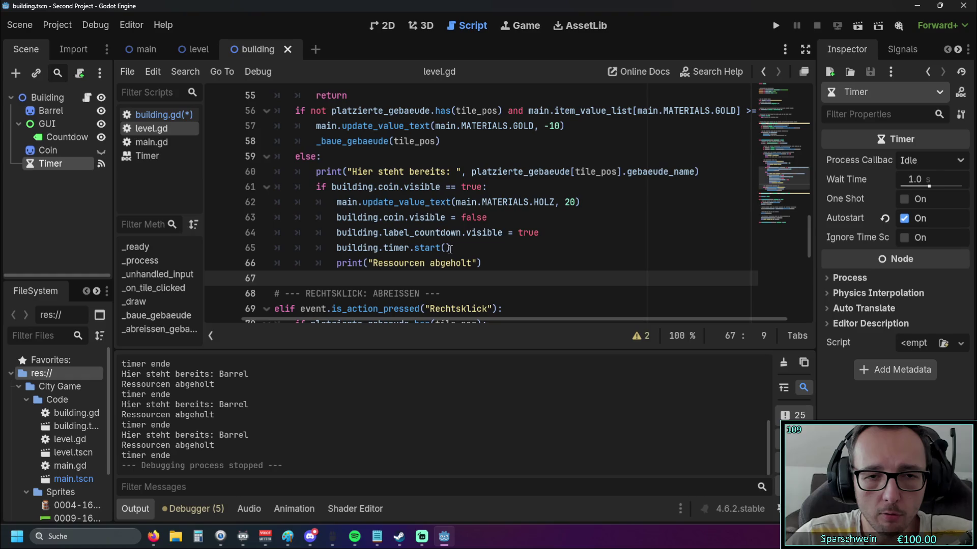
# Step: Replace timer.start() on line 65 with _ready() and run the project
pyautogui.moveTo(451, 248); pyautogui.dragTo(384, 249)
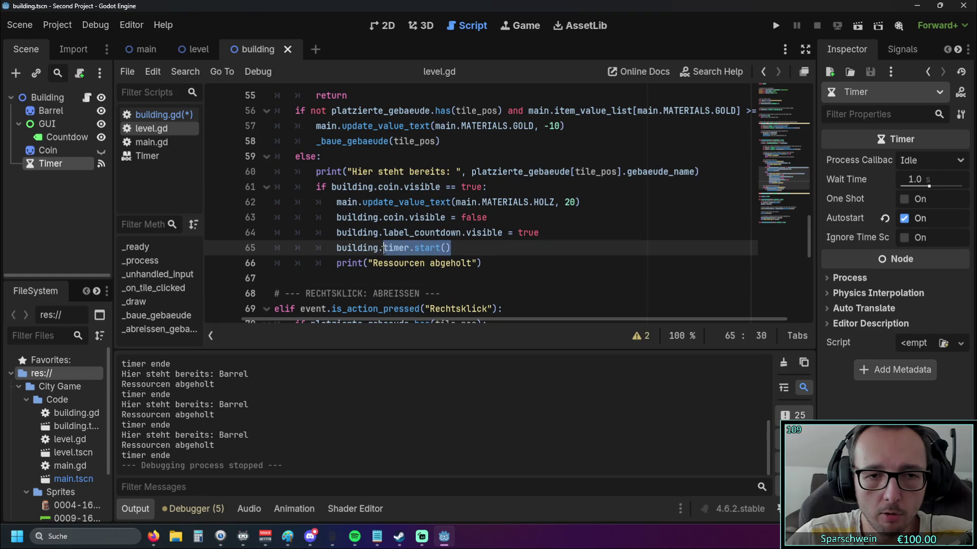
pyautogui.write('_rady()')
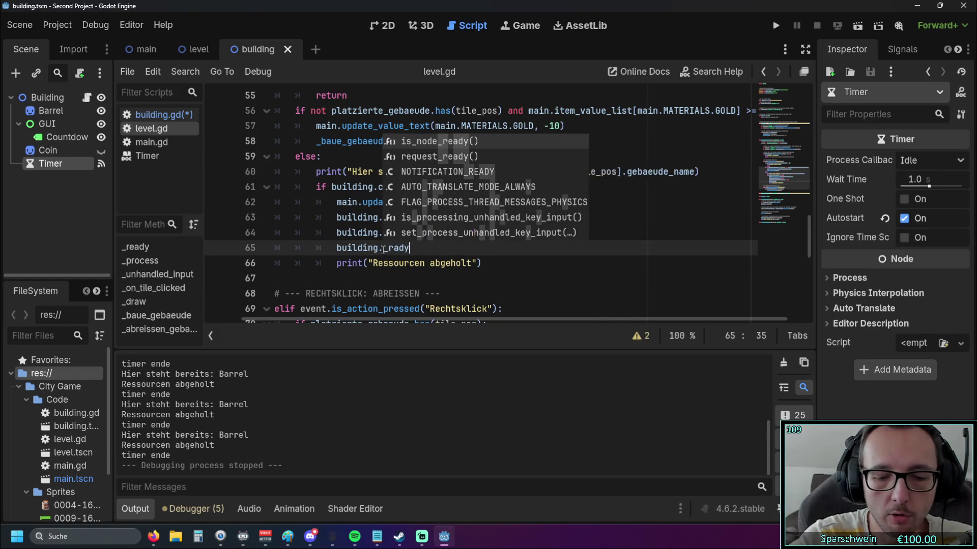
pyautogui.click(400, 249)
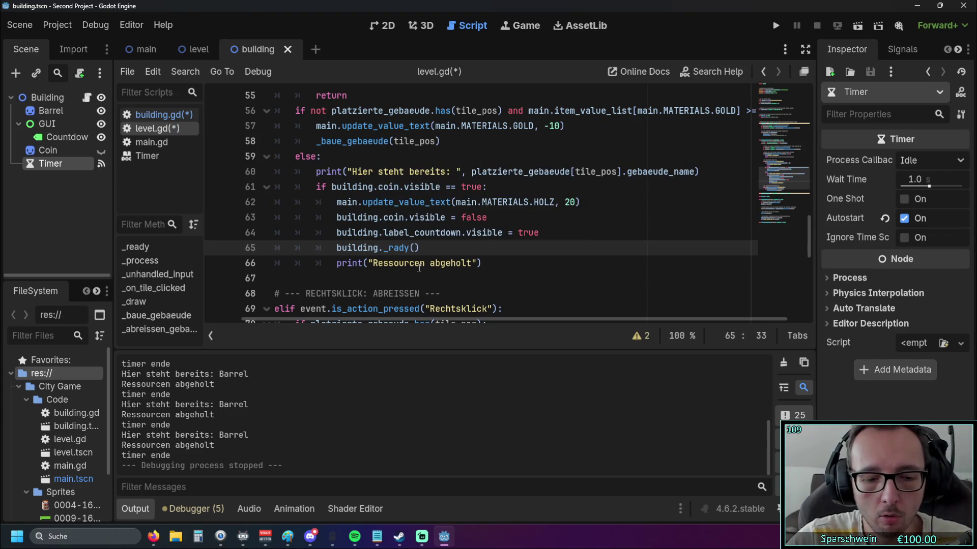
pyautogui.write('e')
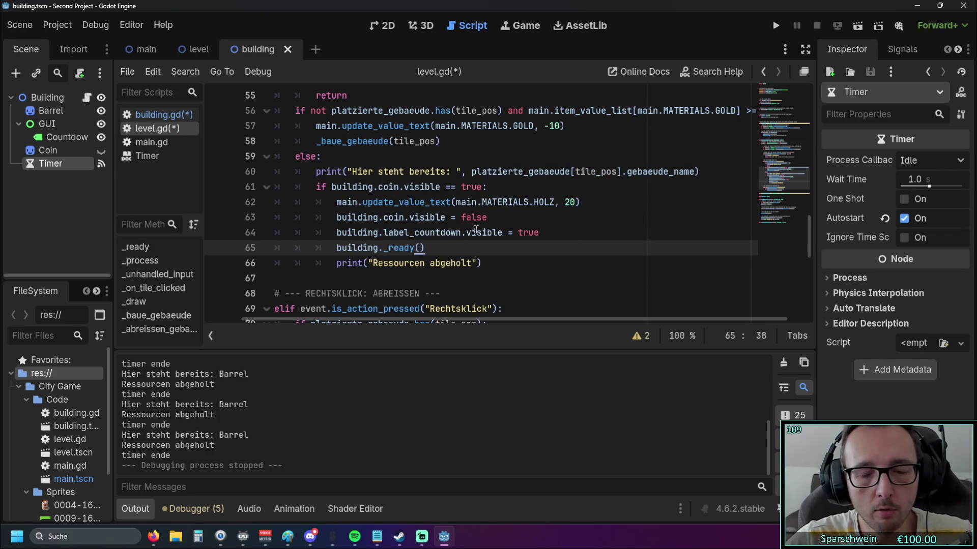
pyautogui.click(564, 231)
pyautogui.click(775, 26)
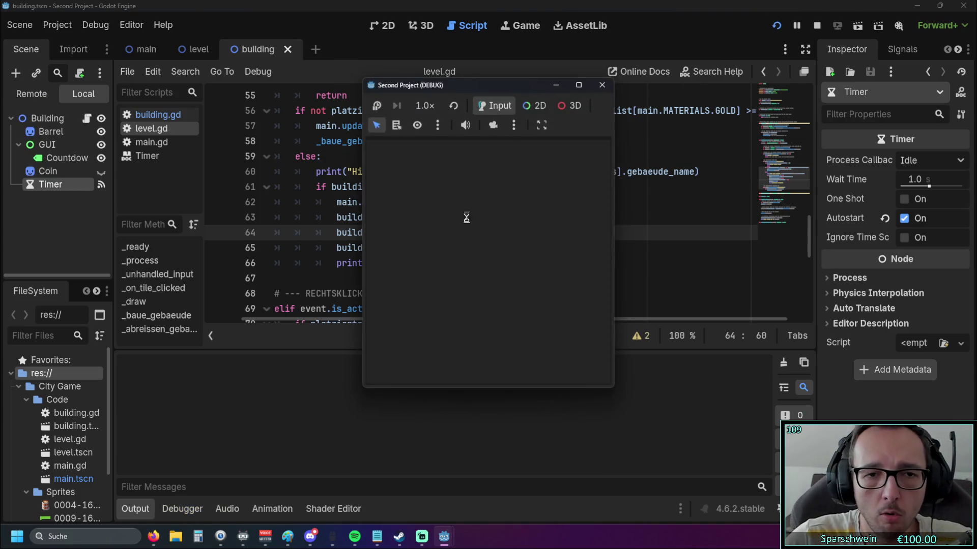
# Step: Trace the parser error to countdown_minutes at line 25, which is declared only inside _ready
pyautogui.scroll(-3, 439, 244)
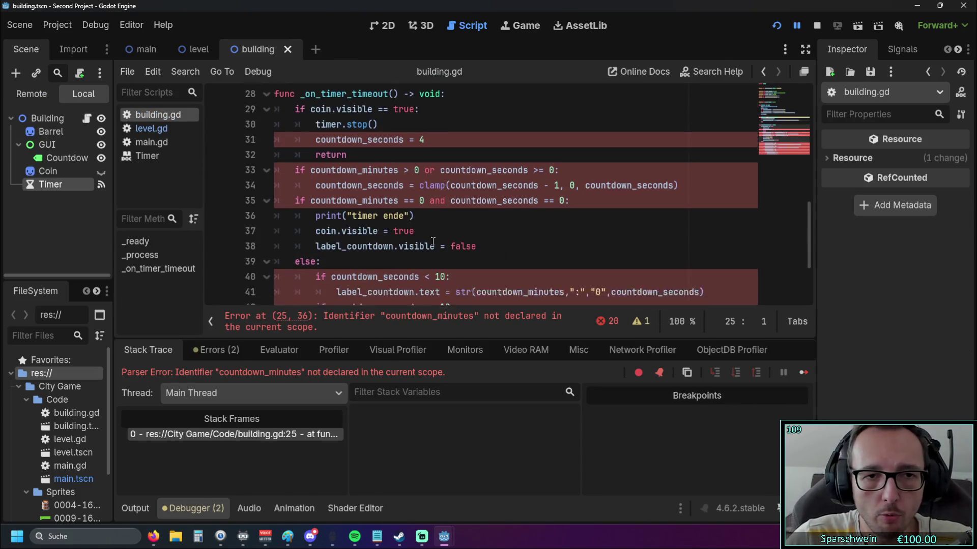
pyautogui.scroll(3, 438, 244)
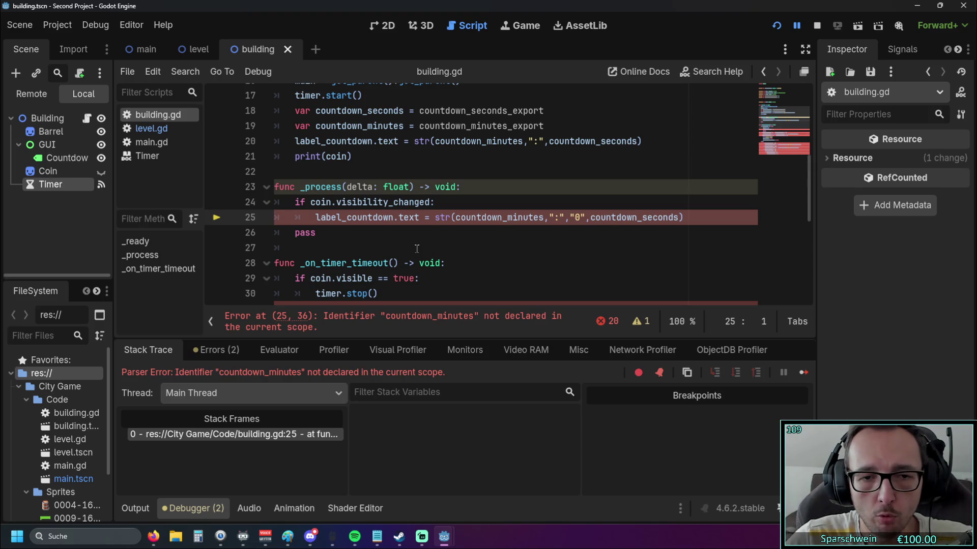
pyautogui.scroll(1, 417, 249)
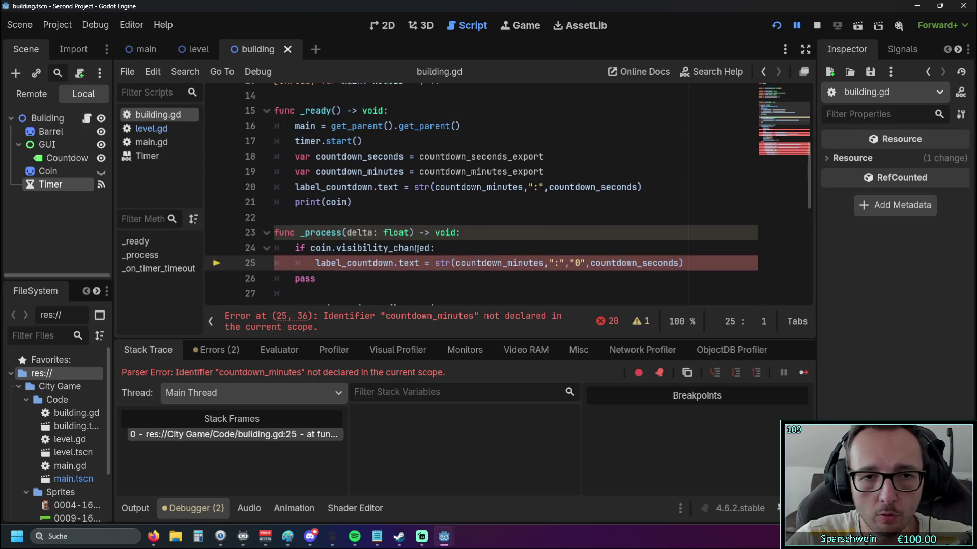
pyautogui.click(407, 279)
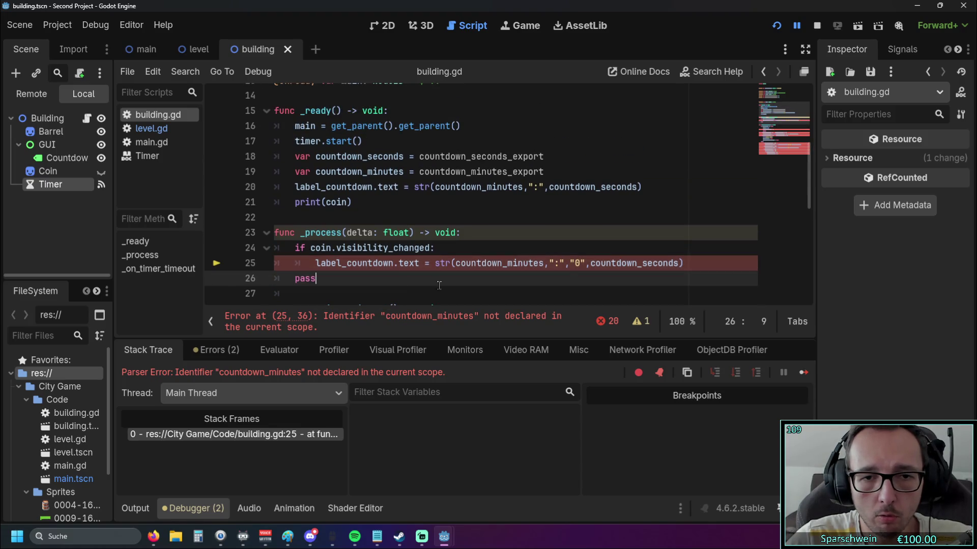
pyautogui.doubleClick(457, 264)
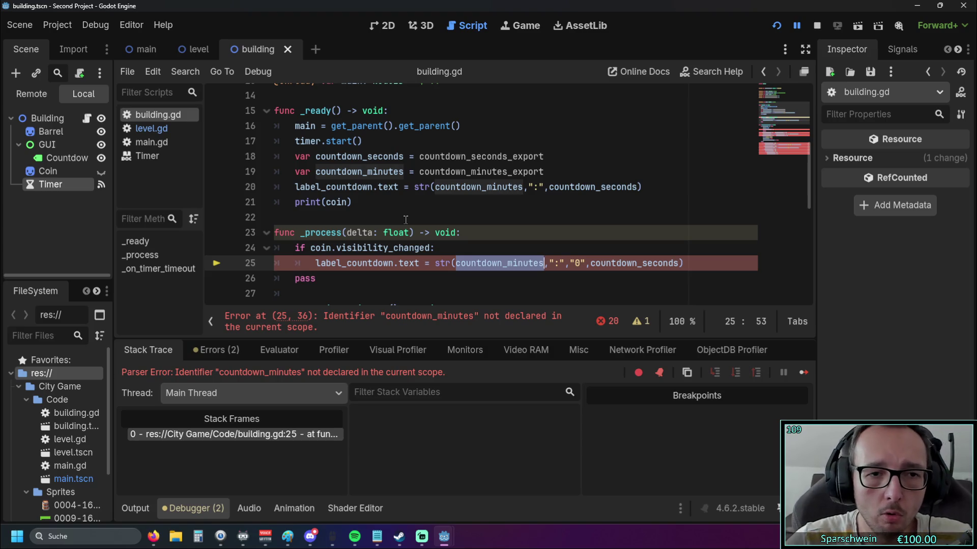
pyautogui.scroll(-4, 405, 219)
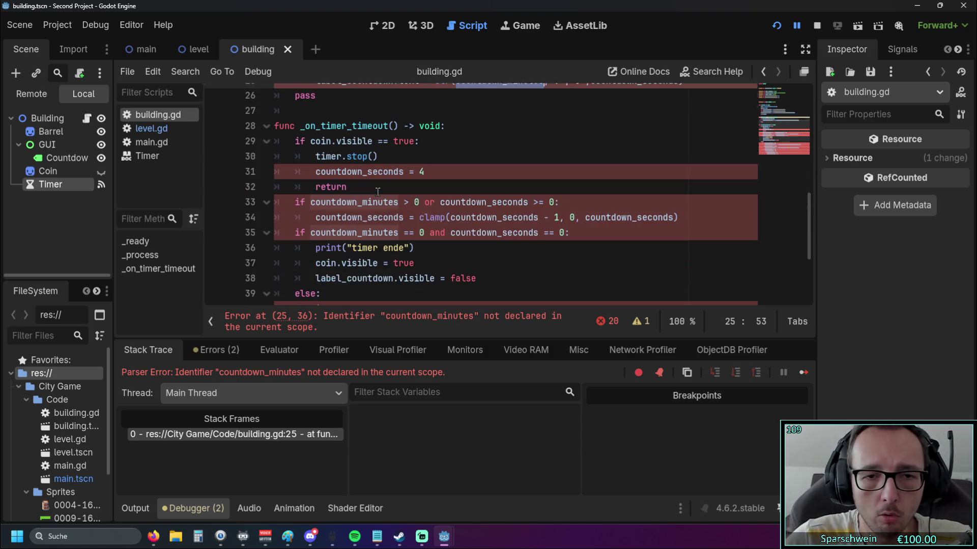
pyautogui.scroll(4, 450, 213)
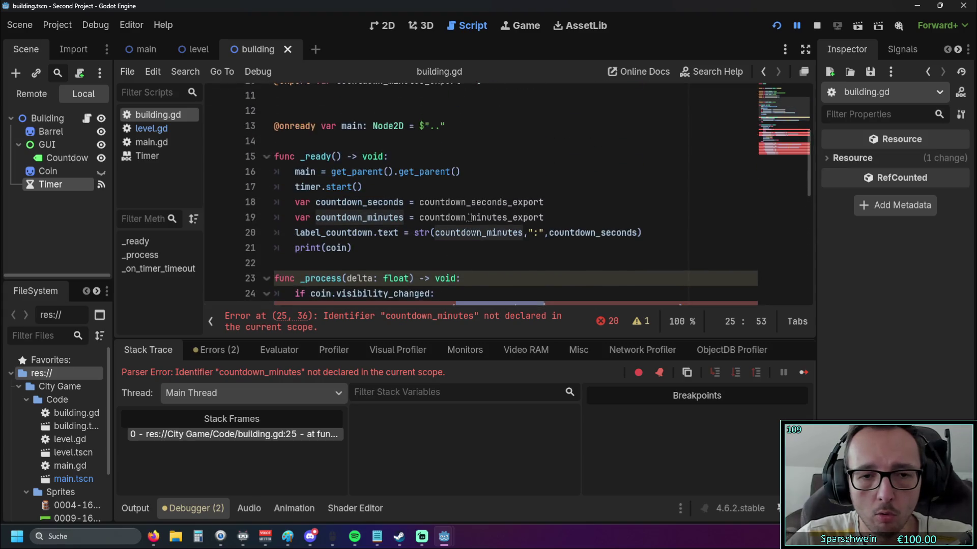
pyautogui.click(465, 214)
pyautogui.scroll(2, 463, 212)
pyautogui.scroll(-2, 462, 214)
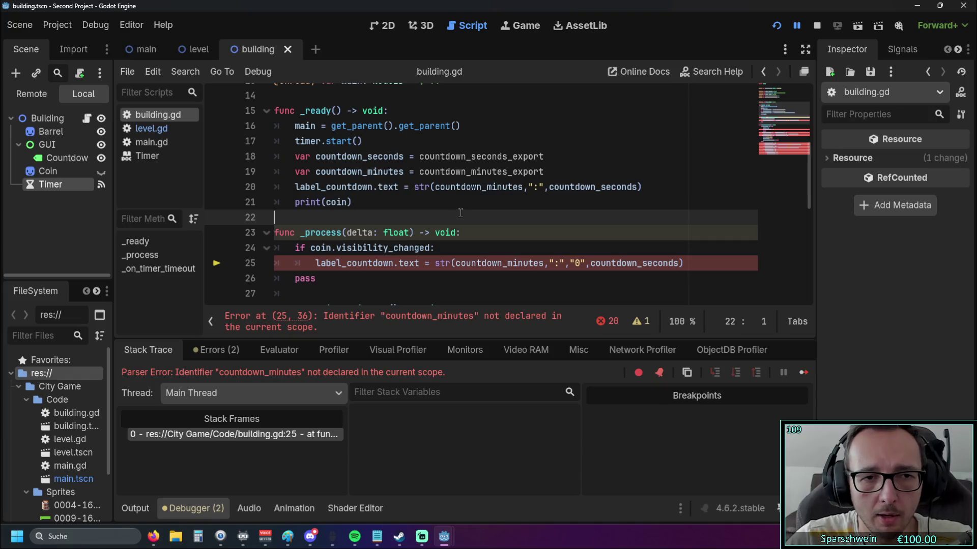
pyautogui.scroll(1, 462, 214)
pyautogui.moveTo(549, 217); pyautogui.dragTo(245, 203)
pyautogui.hotkey('ctrl', 'c')
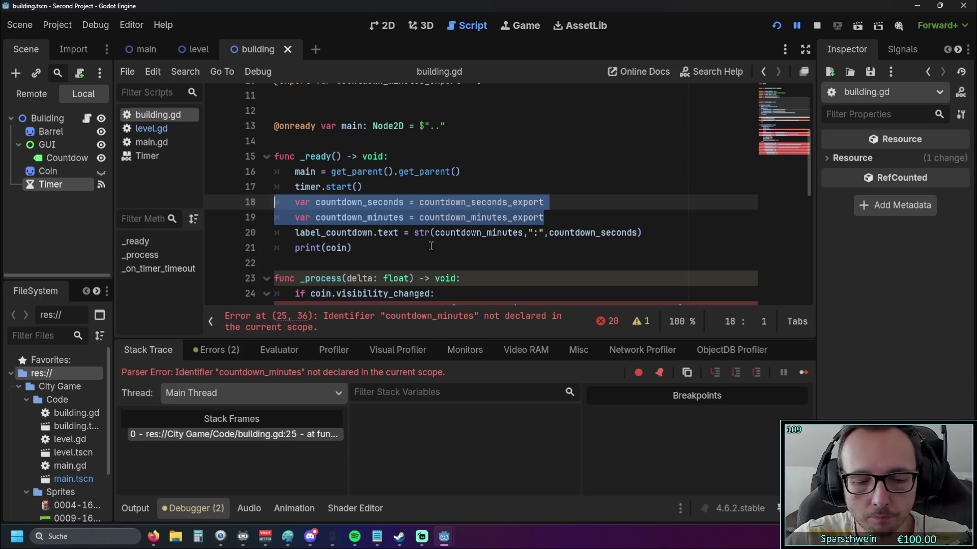
pyautogui.scroll(3, 431, 245)
pyautogui.scroll(-2, 482, 196)
pyautogui.scroll(1, 483, 196)
pyautogui.click(482, 196)
pyautogui.hotkey('ctrl', 'v')
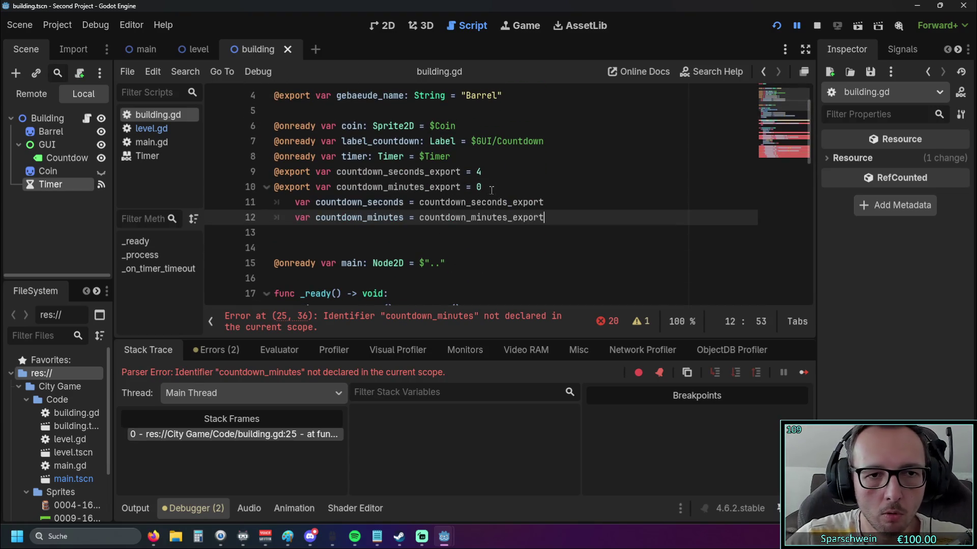
pyautogui.click(296, 203)
pyautogui.press('BackSpace')
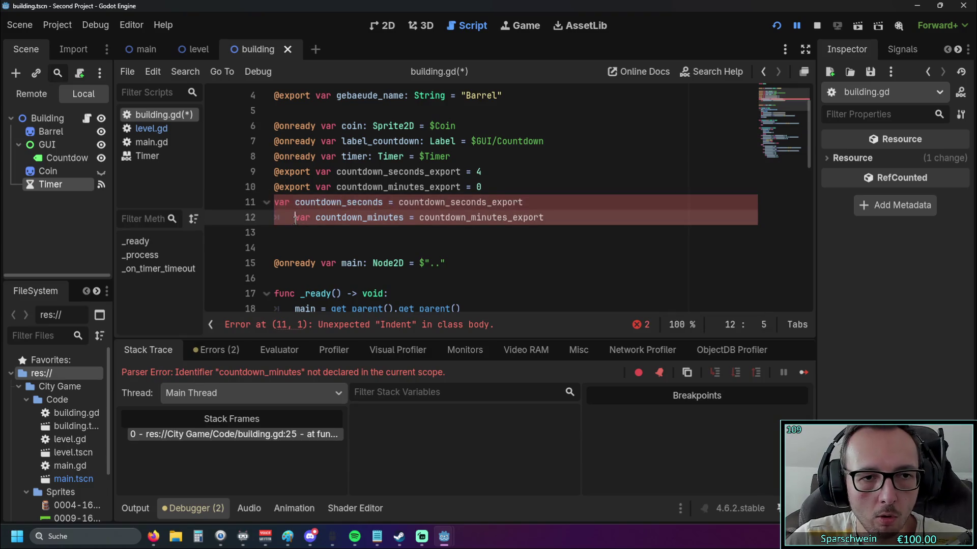
pyautogui.click(297, 218)
pyautogui.press('BackSpace')
pyautogui.click(246, 202)
pyautogui.press('BackSpace')
pyautogui.click(492, 172)
pyautogui.moveTo(524, 233); pyautogui.dragTo(274, 232)
pyautogui.click(280, 217)
pyautogui.press('BackSpace')
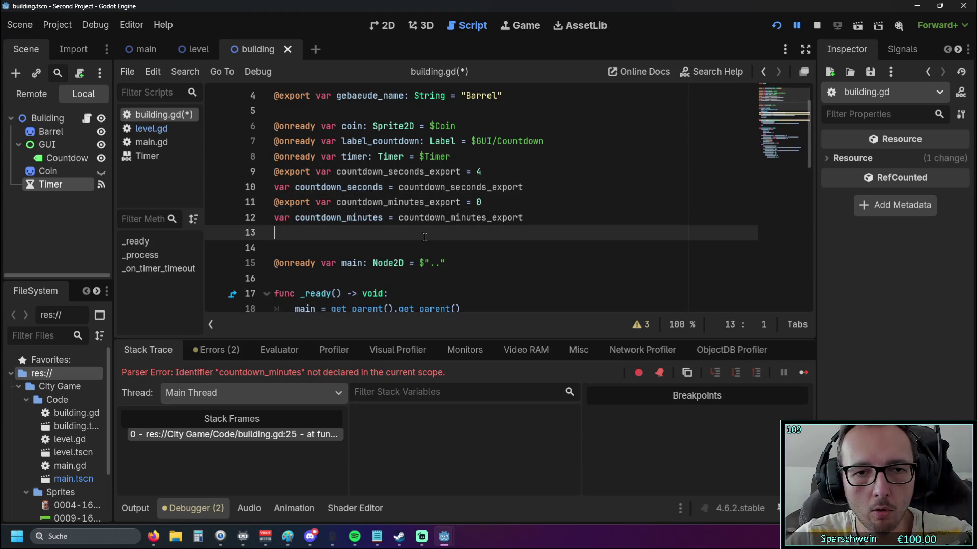
# Step: Drop 'var' from both countdown assignments in _ready and run the game
pyautogui.scroll(-3, 365, 234)
pyautogui.click(365, 234)
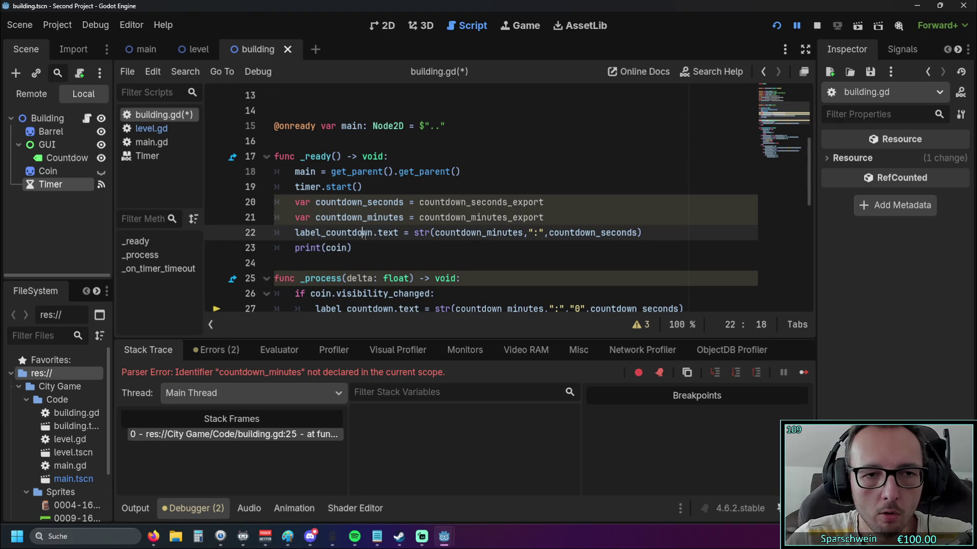
pyautogui.click(315, 203)
pyautogui.press('BackSpace')
pyautogui.press('BackSpace')
pyautogui.press('BackSpace')
pyautogui.click(316, 218)
pyautogui.press('BackSpace')
pyautogui.press('BackSpace')
pyautogui.press('BackSpace')
pyautogui.click(410, 248)
pyautogui.scroll(1, 411, 244)
pyautogui.scroll(-4, 411, 239)
pyautogui.scroll(4, 411, 239)
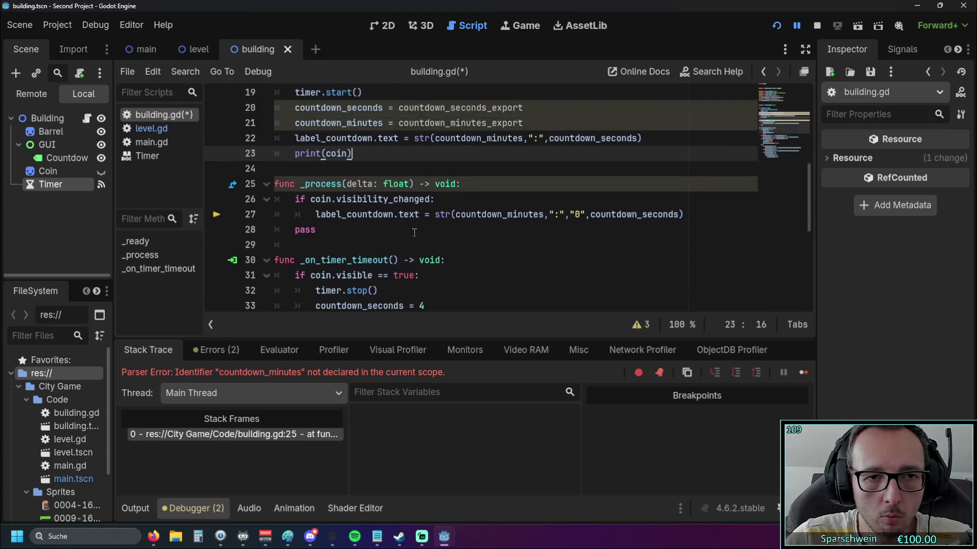
pyautogui.click(776, 26)
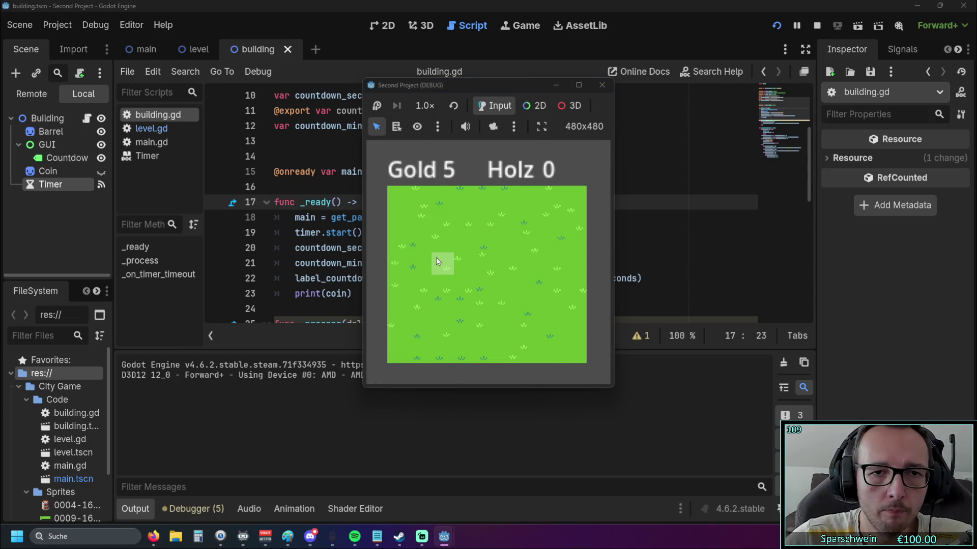
# Step: Build a barrel and collect its coin repeatedly, reaching Gold 115 and Holz 80, then close the game
pyautogui.click(436, 259)
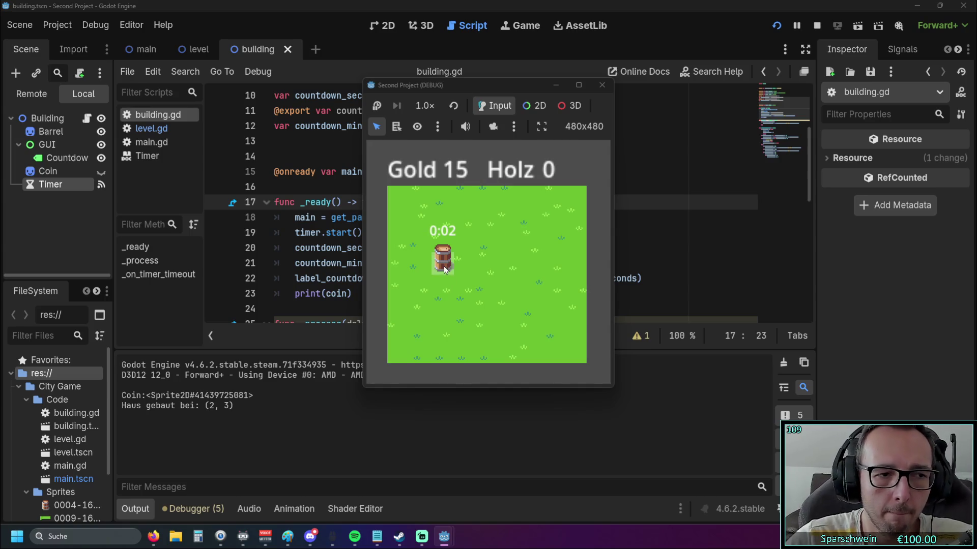
pyautogui.click(443, 266)
pyautogui.click(444, 267)
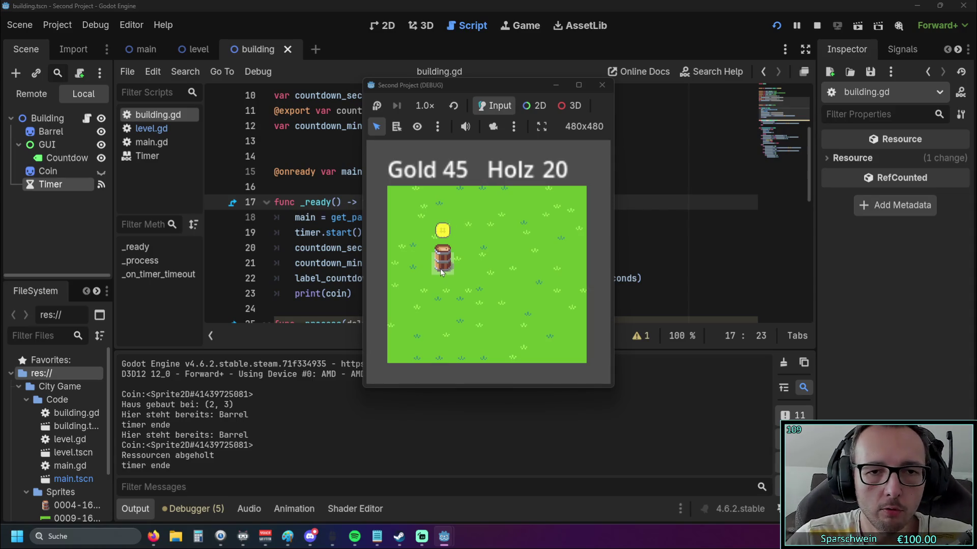
pyautogui.click(440, 268)
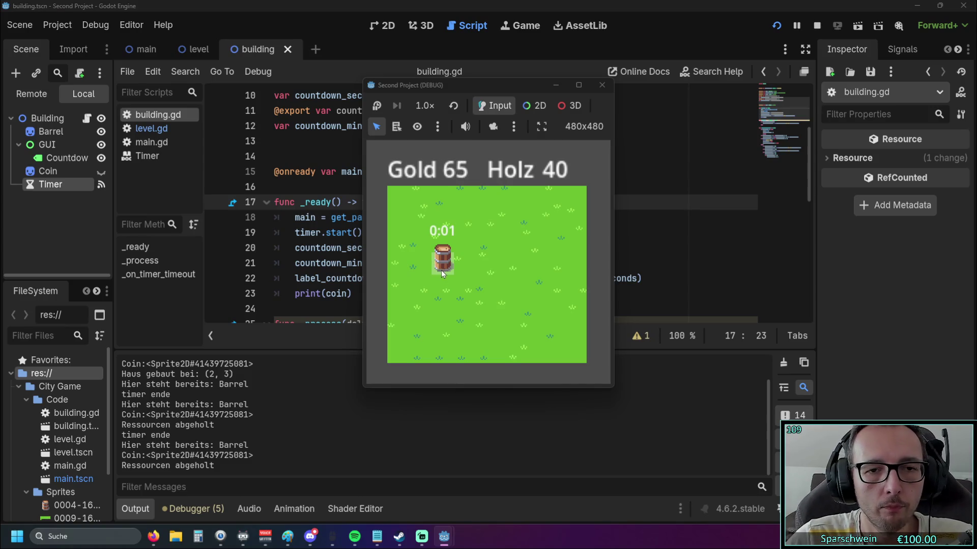
pyautogui.click(441, 270)
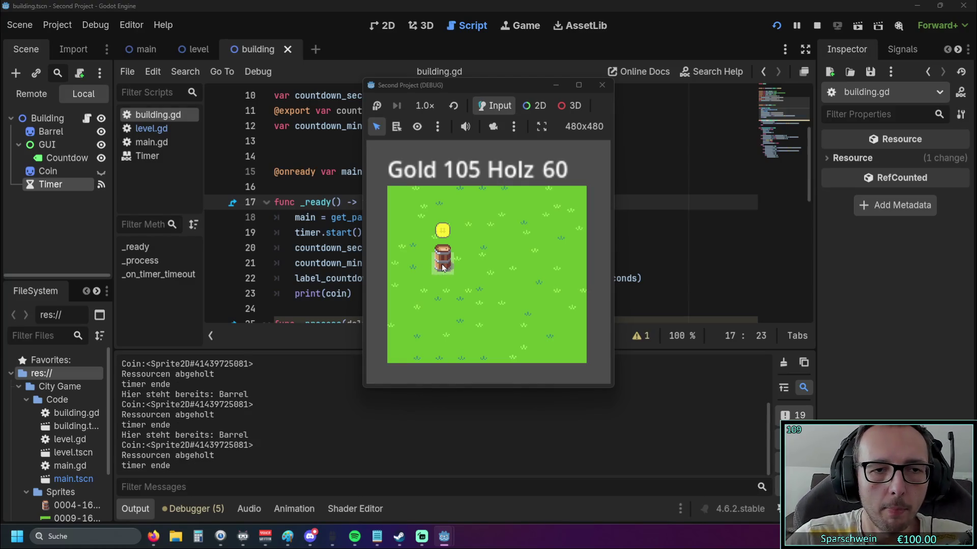
pyautogui.click(443, 264)
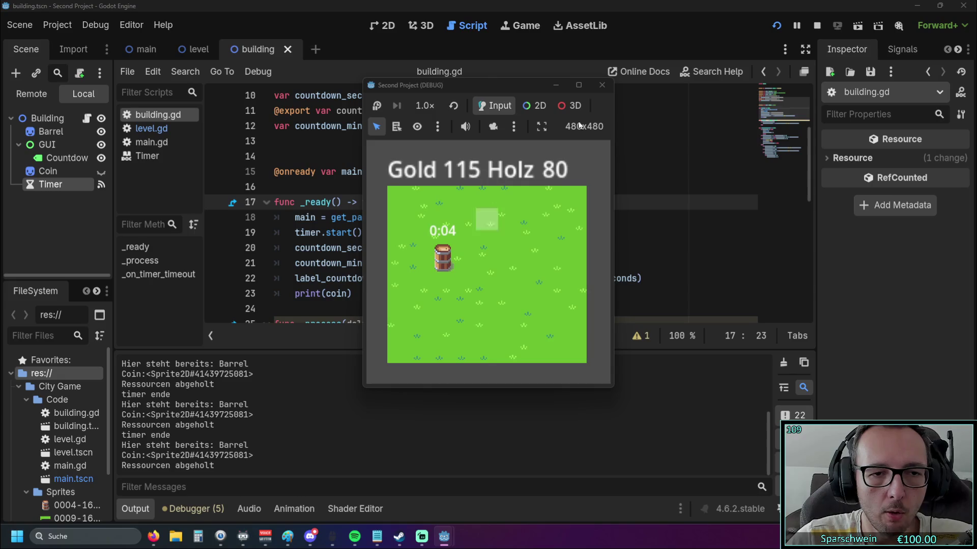
pyautogui.click(602, 85)
pyautogui.tripleClick(447, 294)
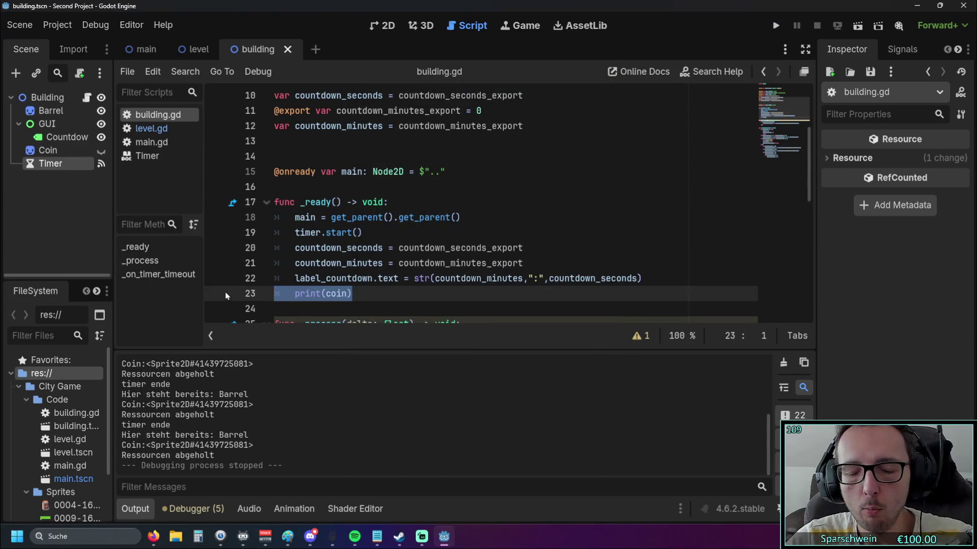
# Step: Remove the print(coin) line, rerun, and harvest a new barrel three times to Gold 65, Holz 40
pyautogui.press('BackSpace')
pyautogui.click(775, 25)
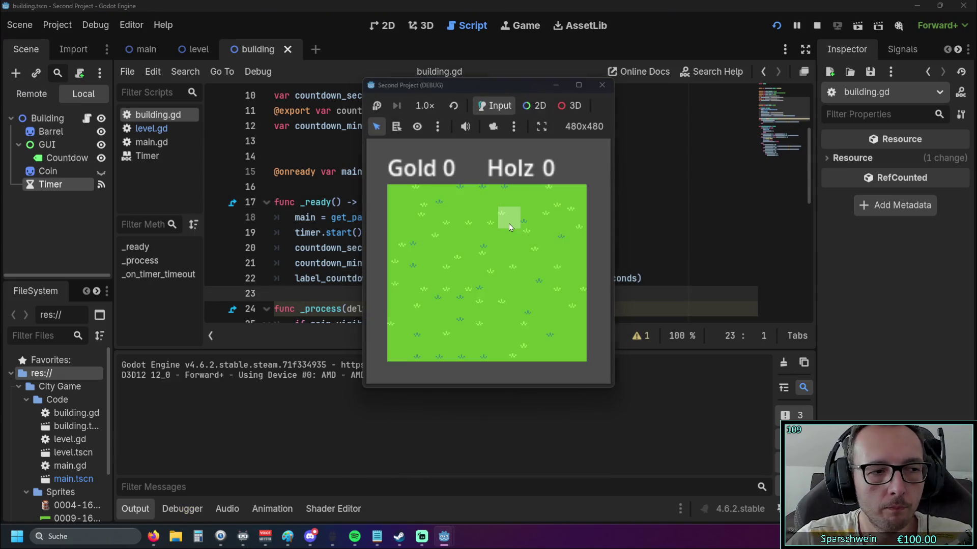
pyautogui.click(466, 257)
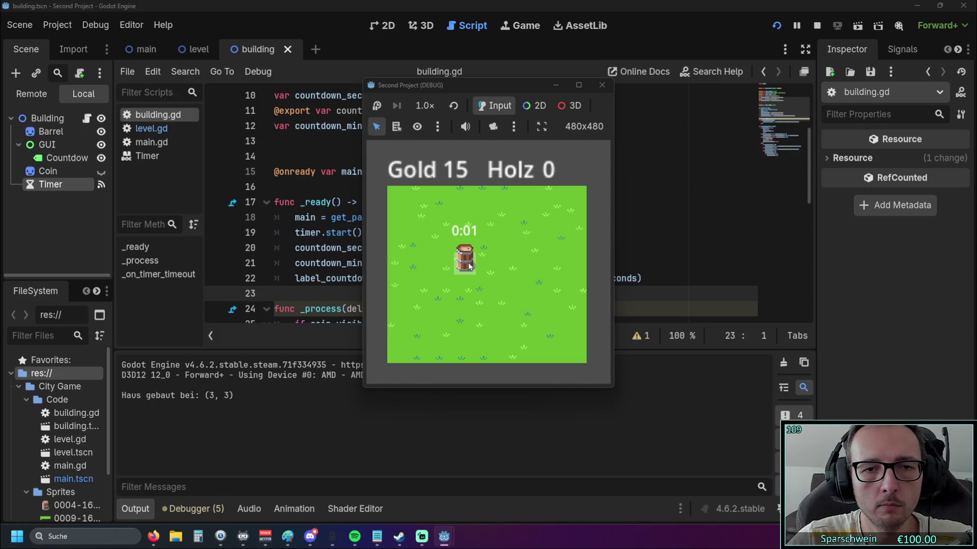
pyautogui.click(469, 265)
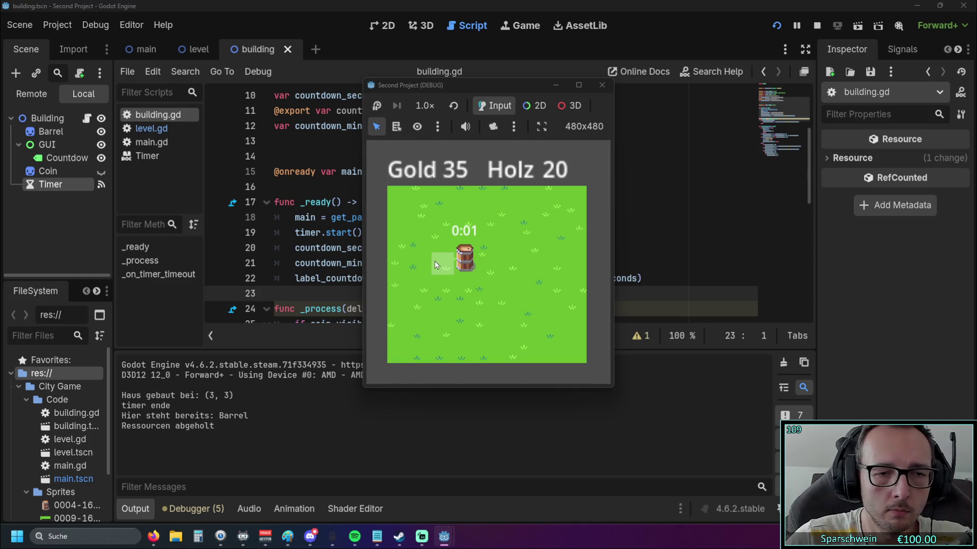
pyautogui.click(465, 267)
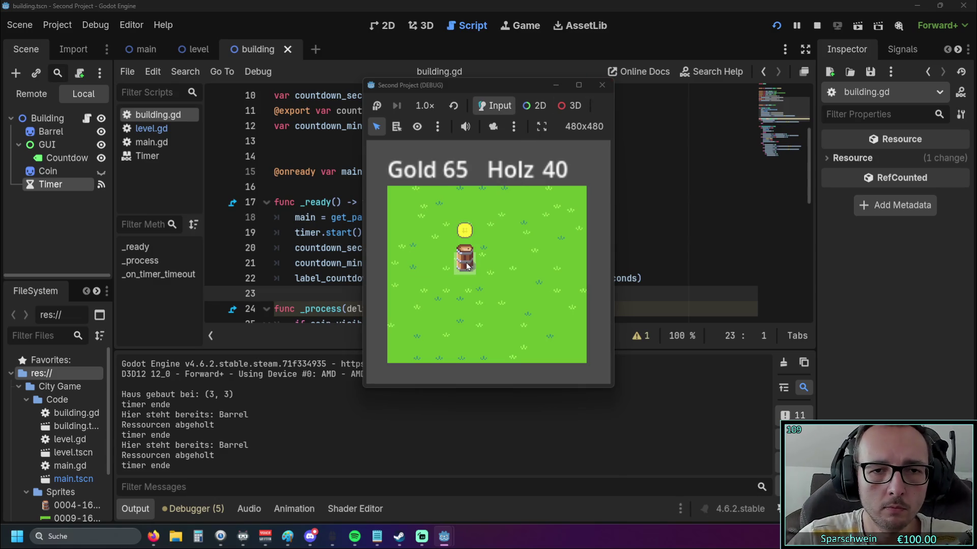
pyautogui.click(467, 266)
pyautogui.click(603, 86)
pyautogui.scroll(-2, 489, 216)
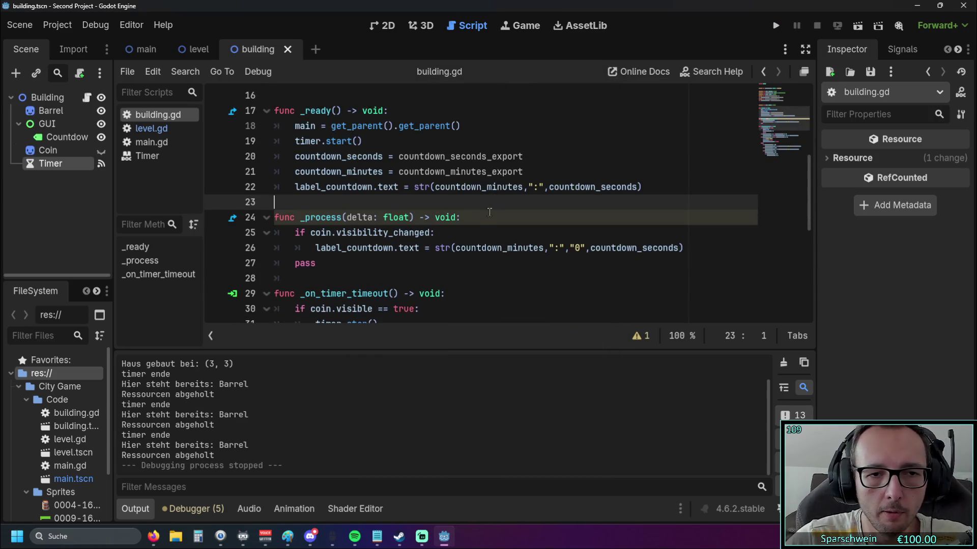
# Step: Delete the coin-visibility check from _process and run the game
pyautogui.moveTo(686, 248); pyautogui.dragTo(218, 235)
pyautogui.press('BackSpace')
pyautogui.press('BackSpace')
pyautogui.click(488, 262)
pyautogui.click(775, 25)
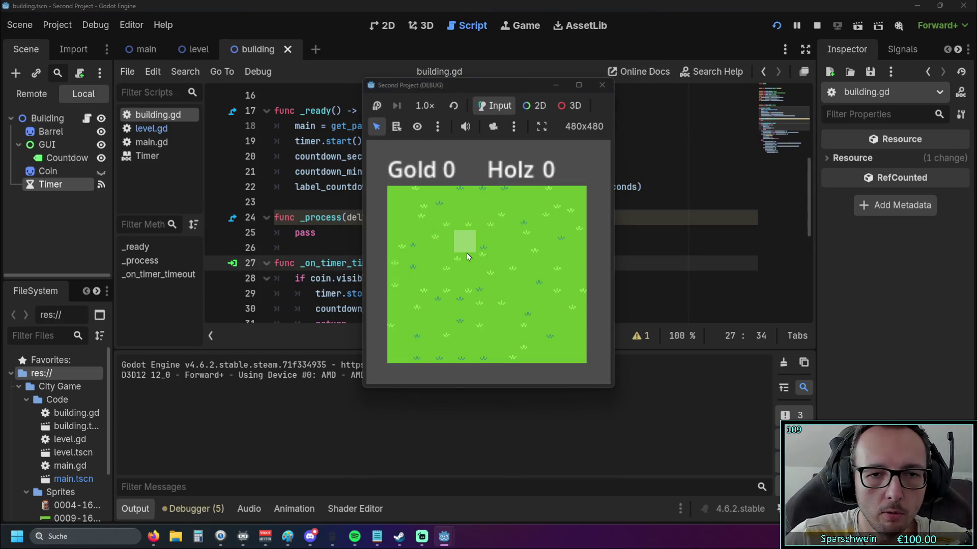
# Step: Build a barrel on grass and collect its resources, reaching Gold 100 and Holz 40
pyautogui.click(465, 252)
pyautogui.click(464, 249)
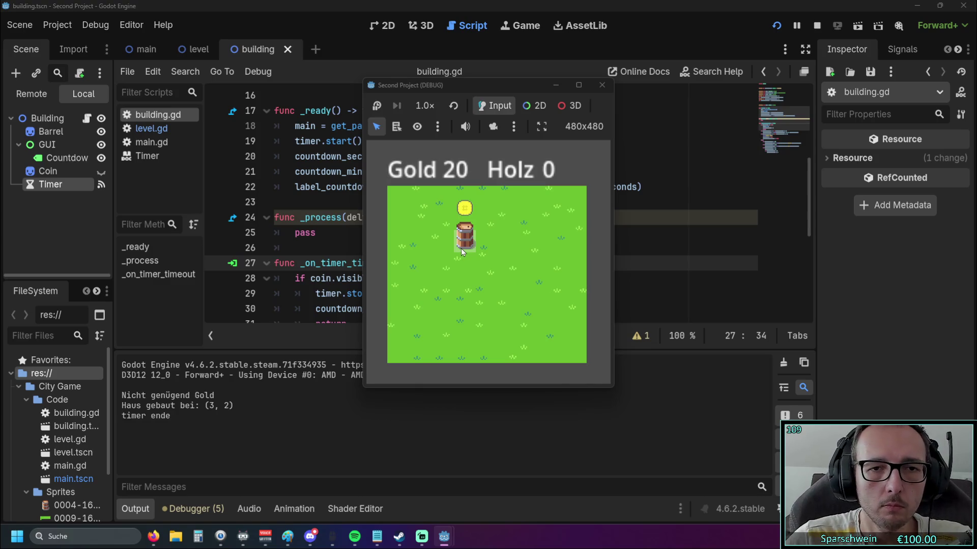
pyautogui.click(464, 245)
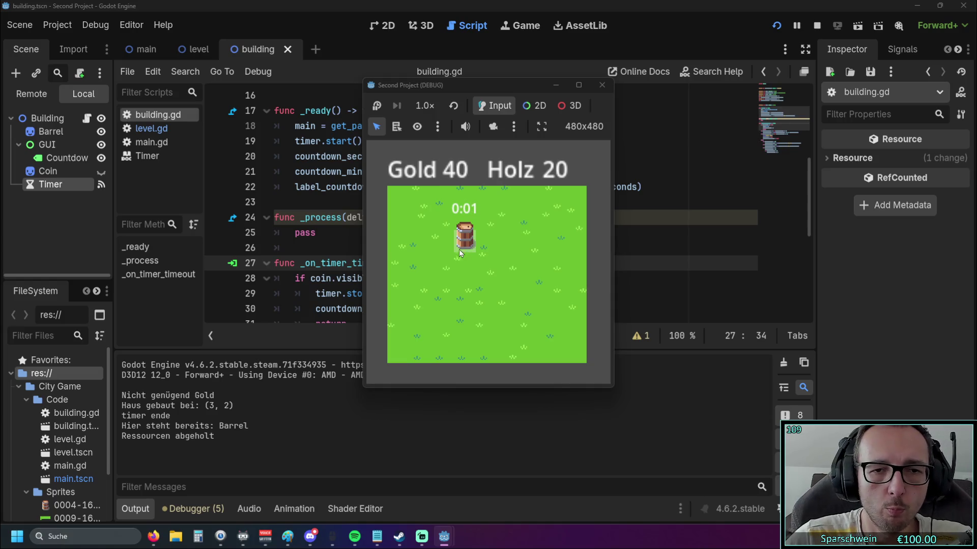
pyautogui.click(463, 247)
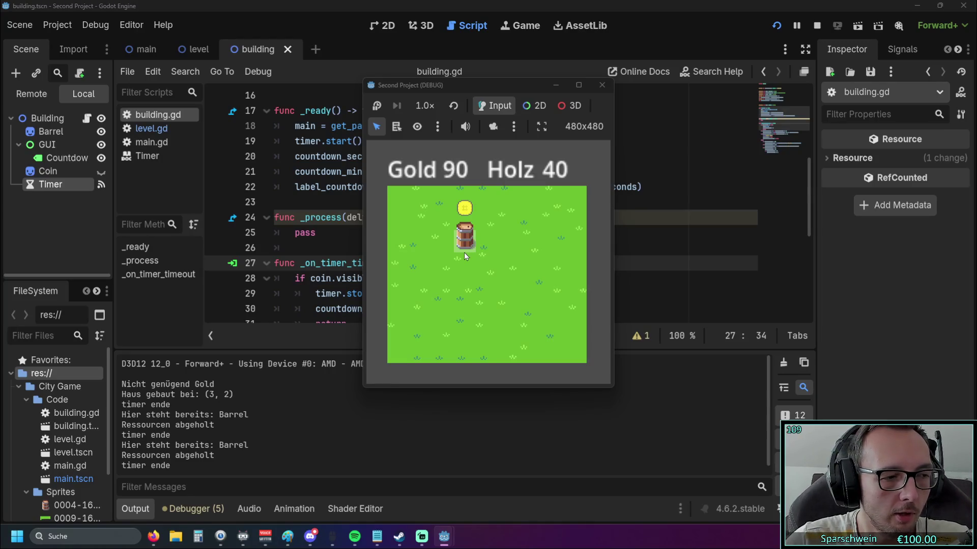
pyautogui.click(602, 85)
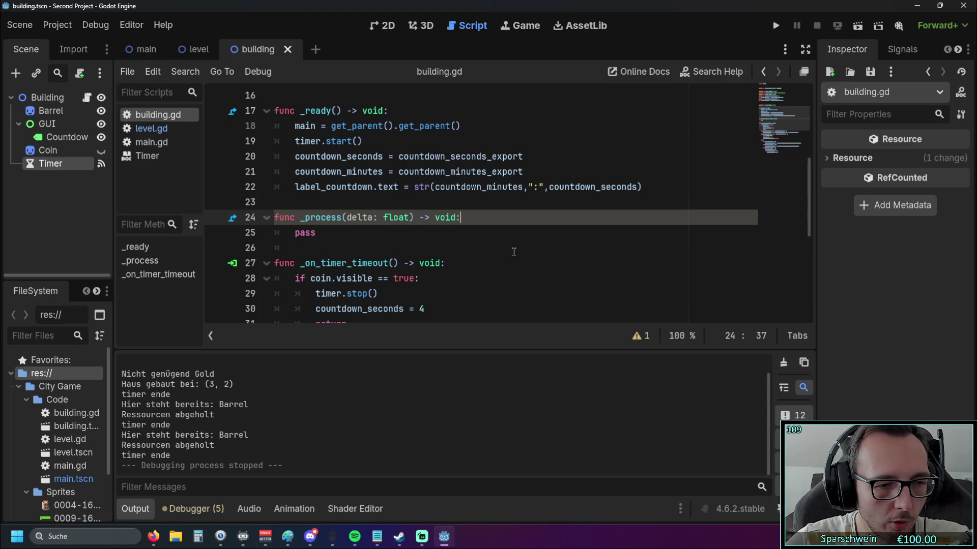
# Step: Review the output log and building.gd, switch to the level scene and back, and start the game
pyautogui.moveTo(199, 443); pyautogui.dragTo(122, 392)
pyautogui.click(299, 418)
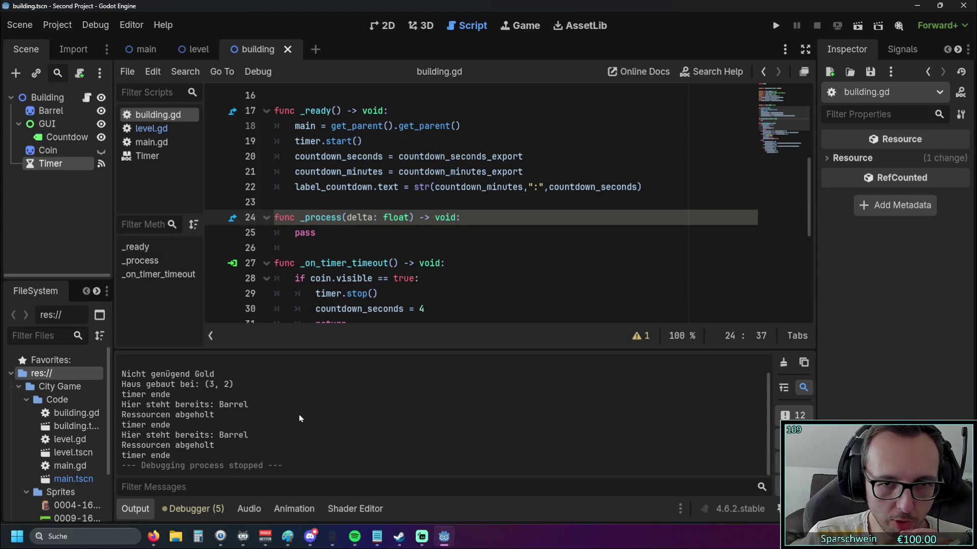
pyautogui.scroll(-3, 430, 248)
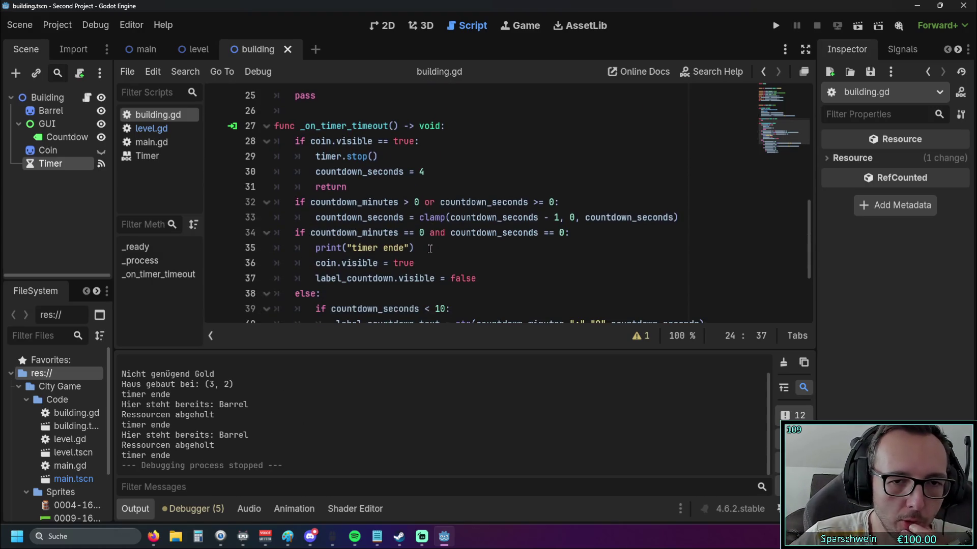
pyautogui.scroll(3, 430, 248)
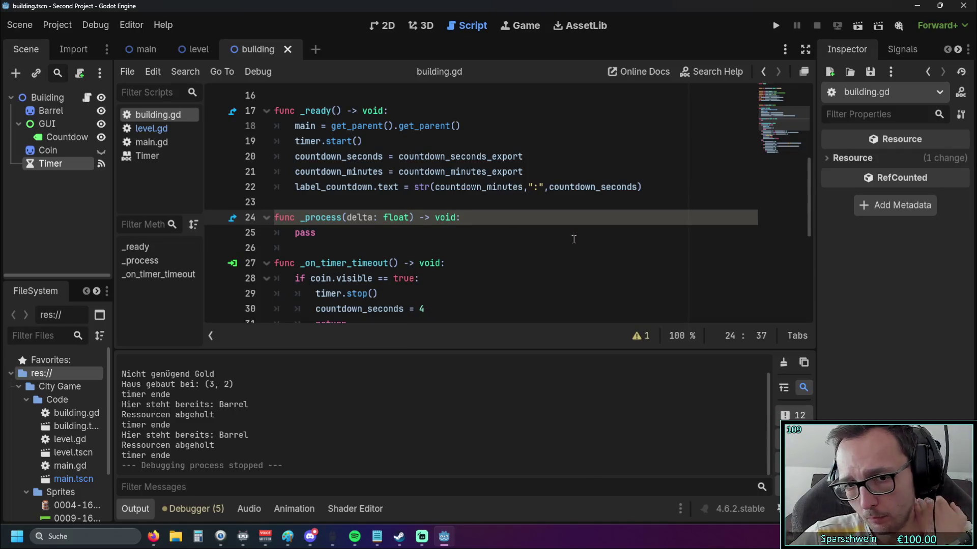
pyautogui.scroll(5, 483, 237)
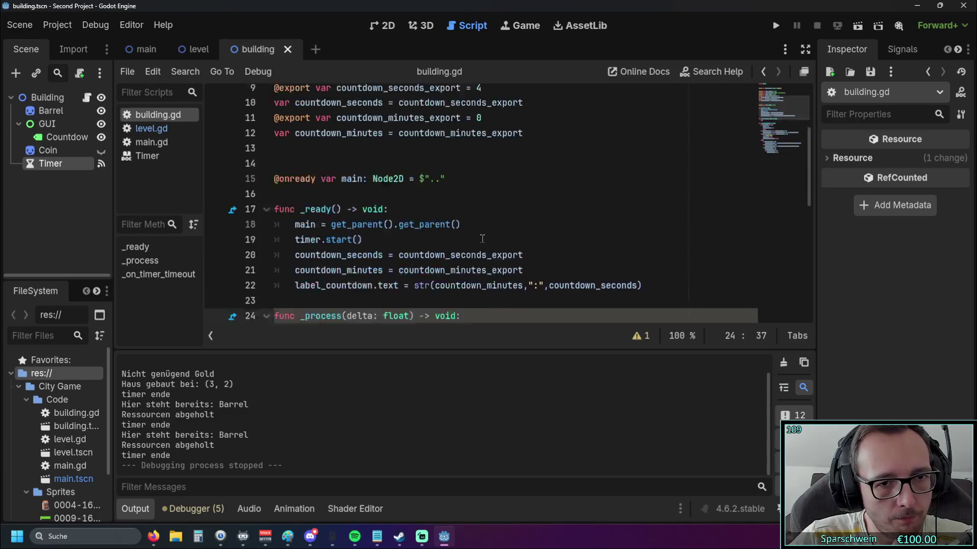
pyautogui.scroll(-6, 482, 239)
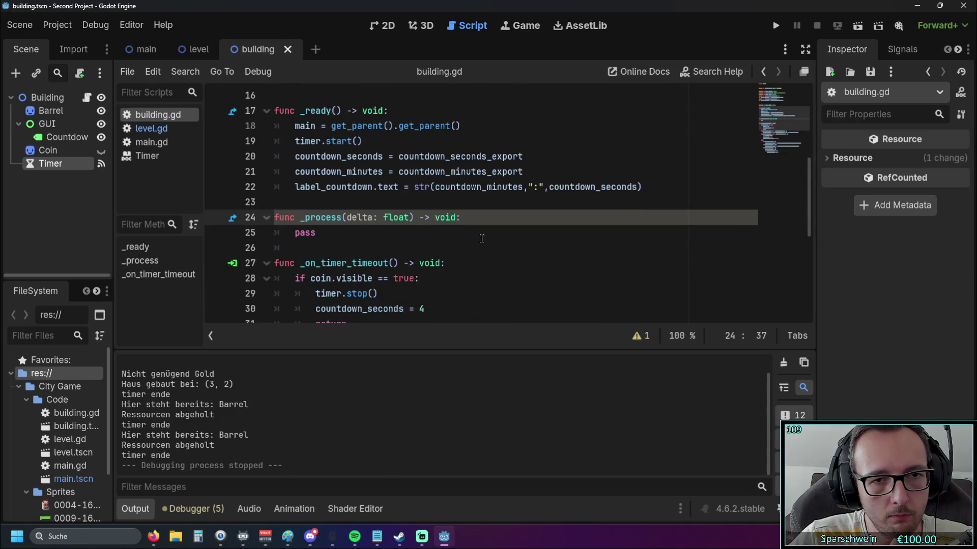
pyautogui.scroll(-1, 482, 239)
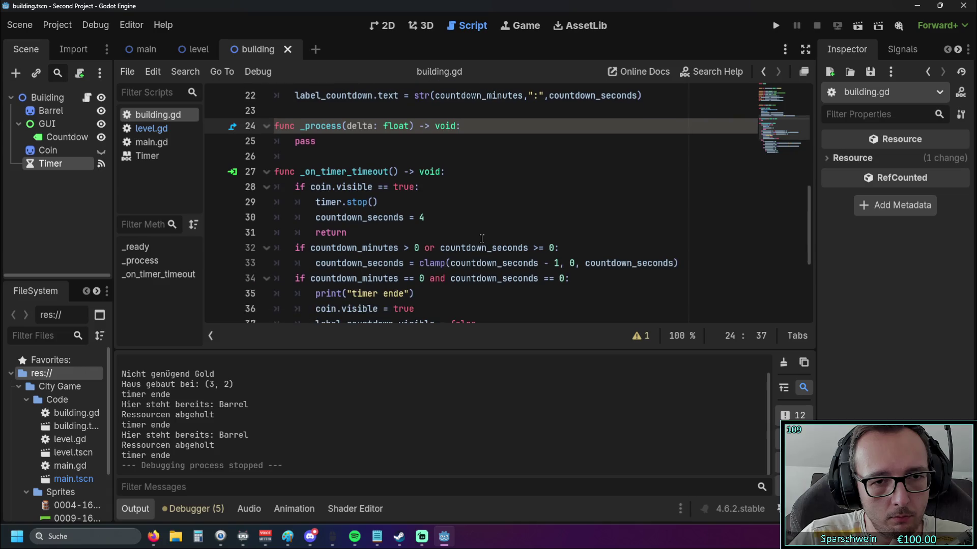
pyautogui.click(193, 51)
pyautogui.click(264, 50)
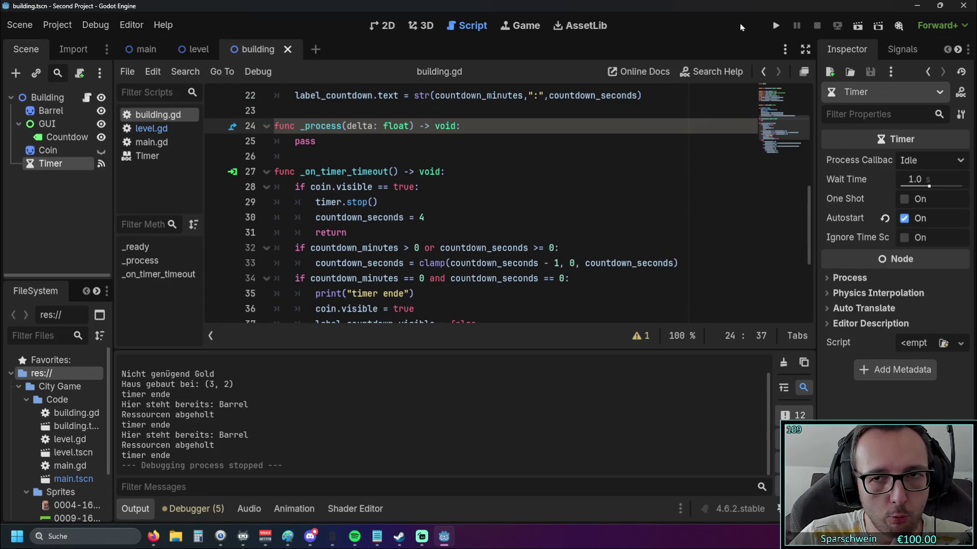
pyautogui.click(775, 25)
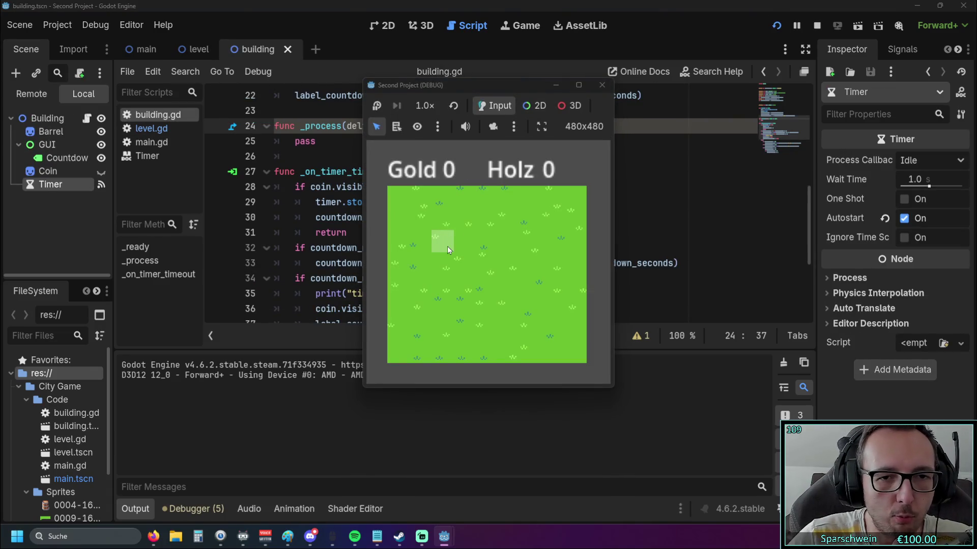
# Step: Build a barrel on grass tile (2, 2), wait for 'timer ende', then close the game
pyautogui.click(443, 245)
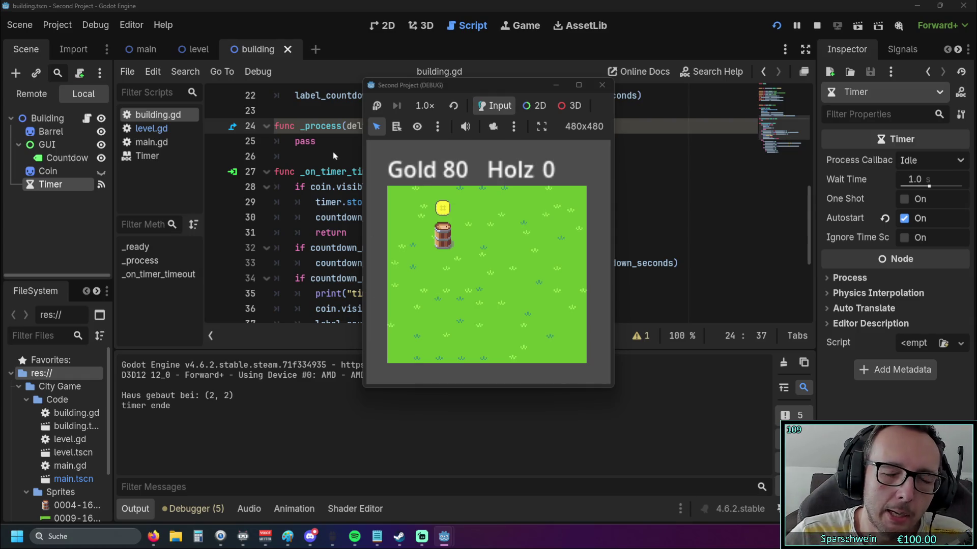
pyautogui.click(602, 85)
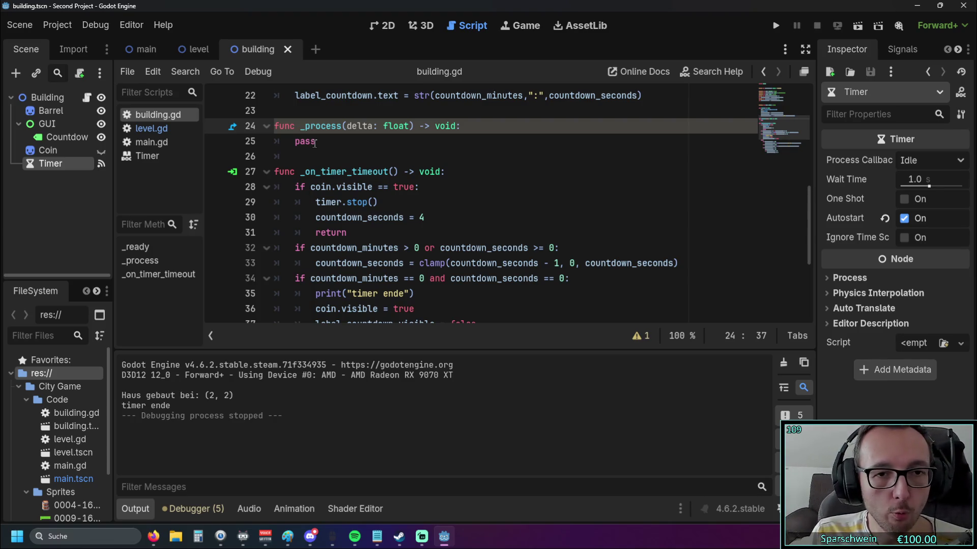
# Step: Replace the countdown_seconds argument on line 22 with a pasted zero-padded f-string
pyautogui.scroll(2, 314, 143)
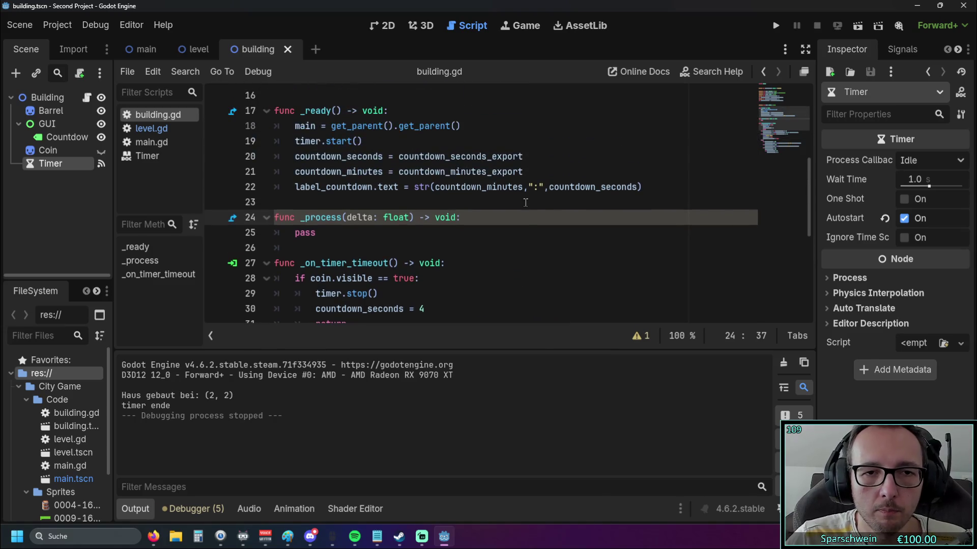
pyautogui.moveTo(295, 188); pyautogui.dragTo(398, 187)
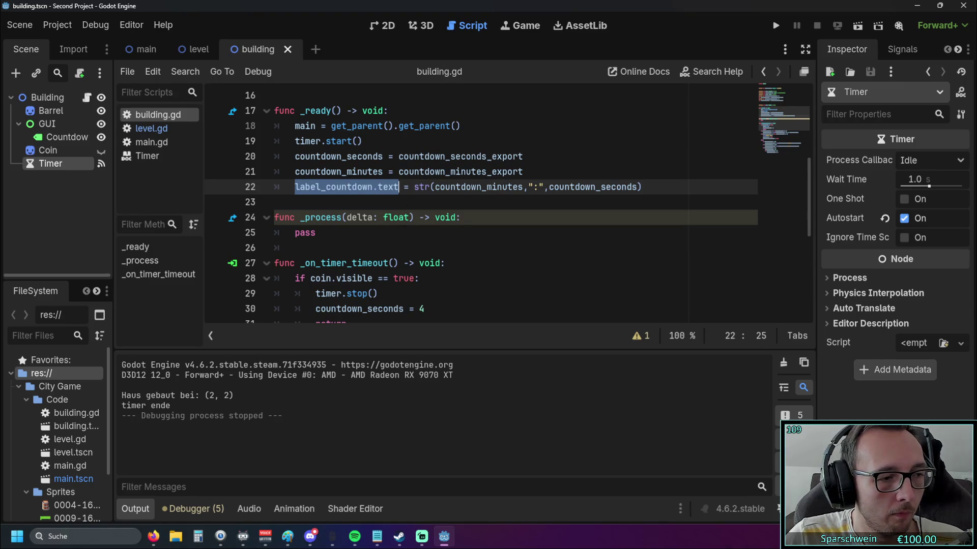
pyautogui.hotkey('alt', 'Tab')
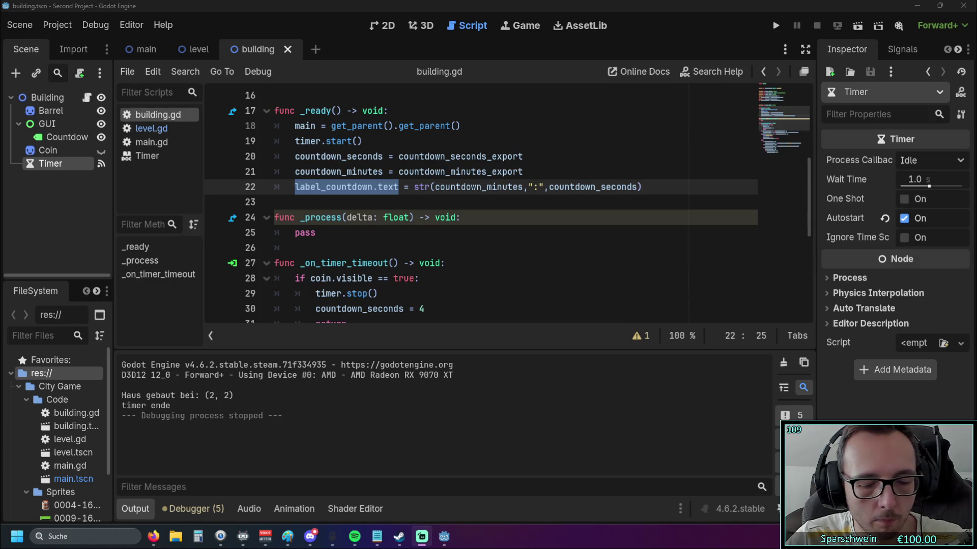
pyautogui.click(305, 232)
pyautogui.click(549, 186)
pyautogui.moveTo(549, 187); pyautogui.dragTo(640, 186)
pyautogui.write('f"{countdown_seconds:0#}"')
pyautogui.click(605, 220)
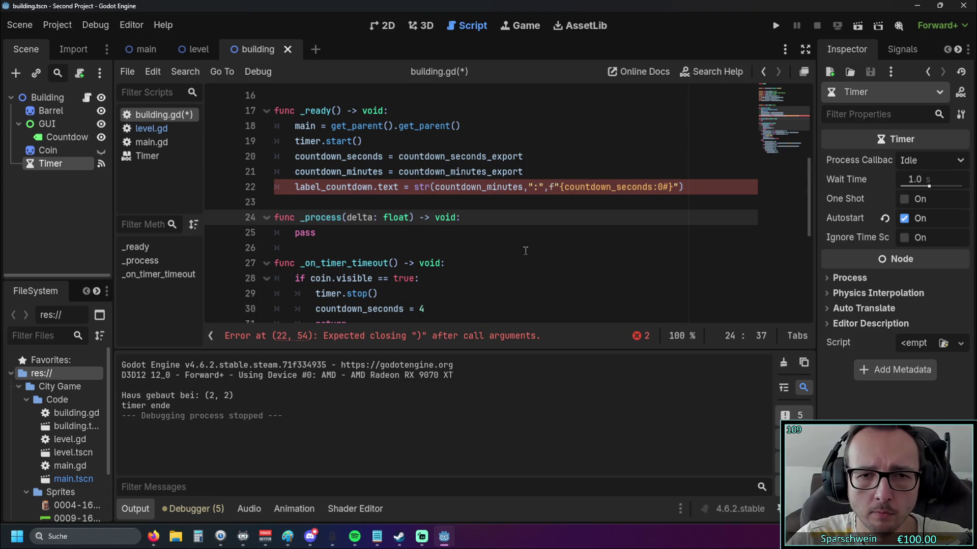
# Step: Try wrapping the f-string on line 22 in parentheses to fix the syntax error
pyautogui.click(555, 191)
pyautogui.write('()')
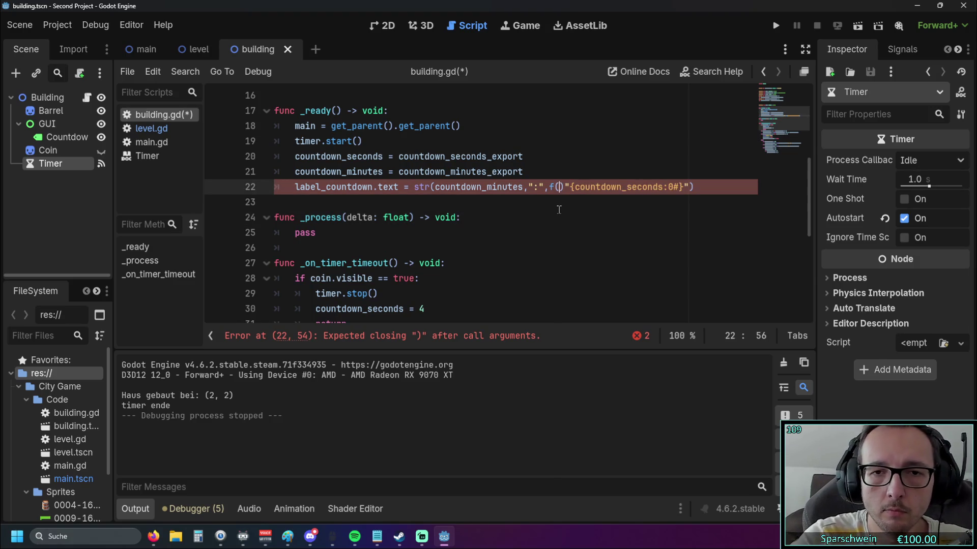
pyautogui.press('Delete')
pyautogui.click(682, 187)
pyautogui.press('End')
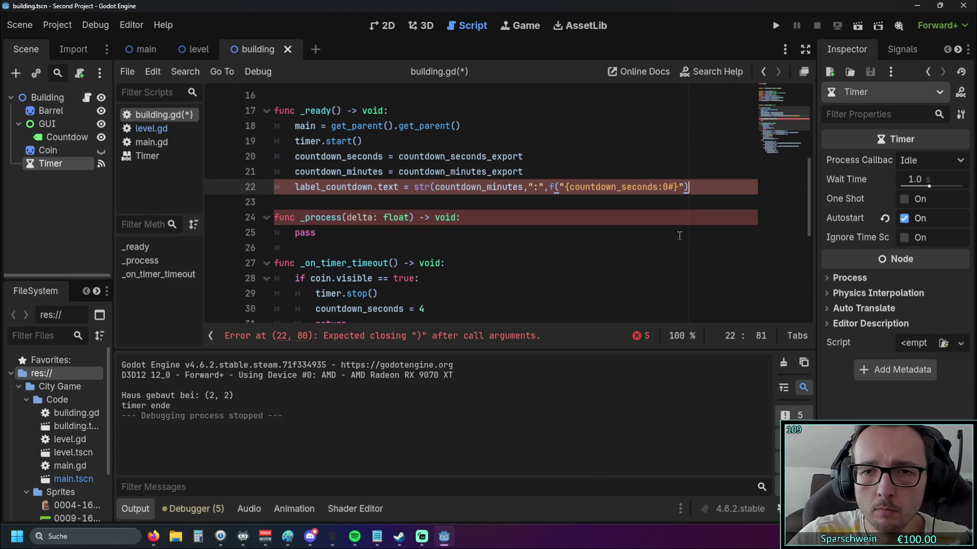
pyautogui.write(')')
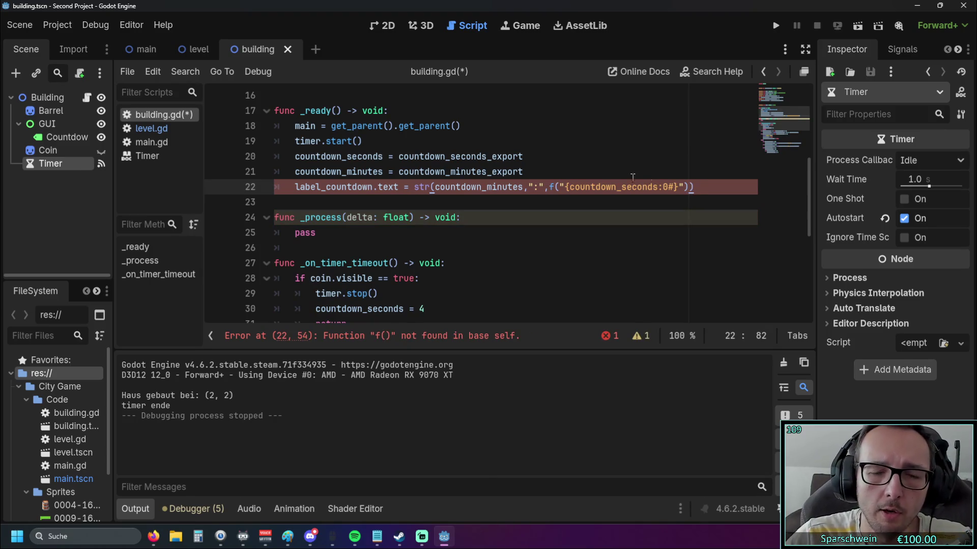
pyautogui.press('Left')
pyautogui.press('BackSpace')
pyautogui.click(559, 187)
pyautogui.press('BackSpace')
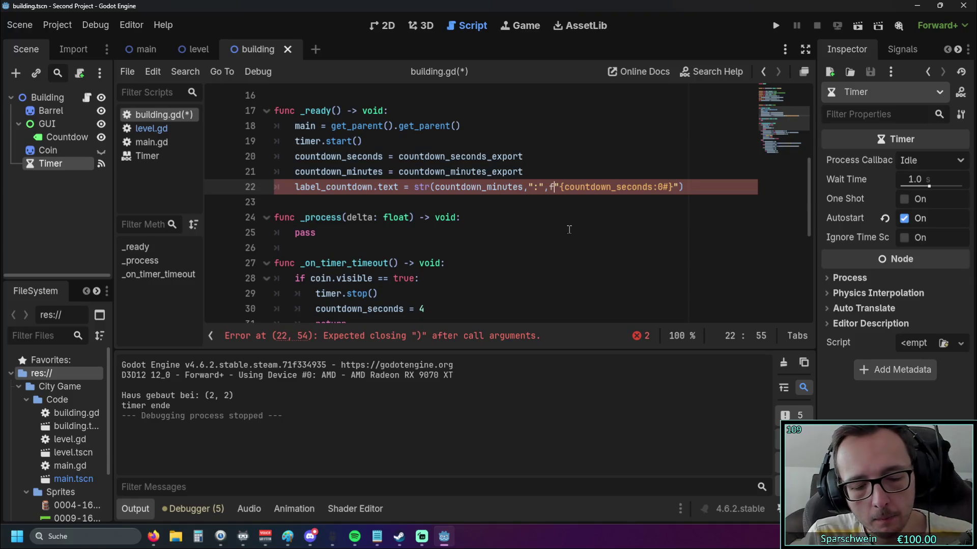
pyautogui.write('(')
pyautogui.press('End')
pyautogui.press('Left')
pyautogui.write(')')
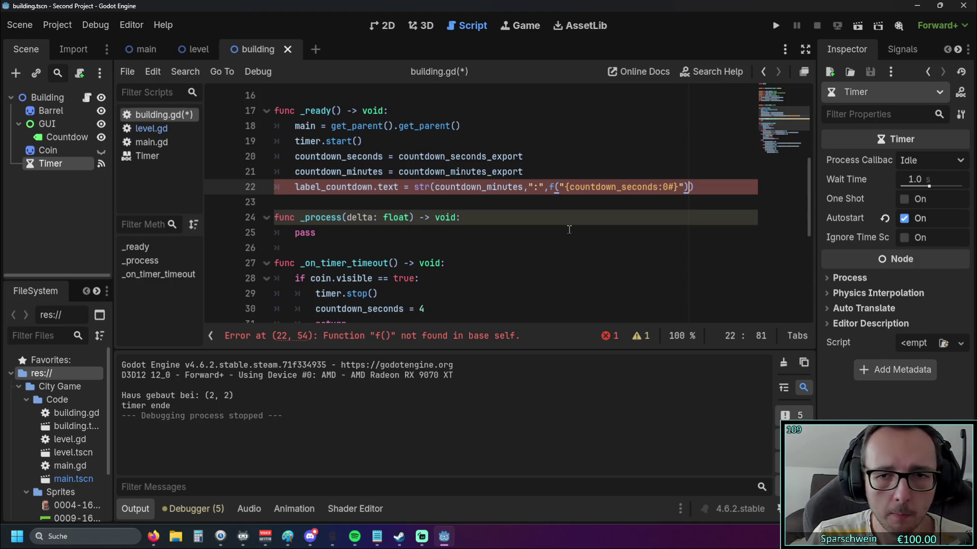
# Step: Strip the f-string quotes, braces and 0 so line 22 reads str(countdown_minutes,":",countdown_seconds)
pyautogui.press('BackSpace')
pyautogui.hotkey('ctrl', 'Left')
pyautogui.hotkey('ctrl', 'Left')
pyautogui.hotkey('ctrl', 'Left')
pyautogui.press('Delete')
pyautogui.press('Delete')
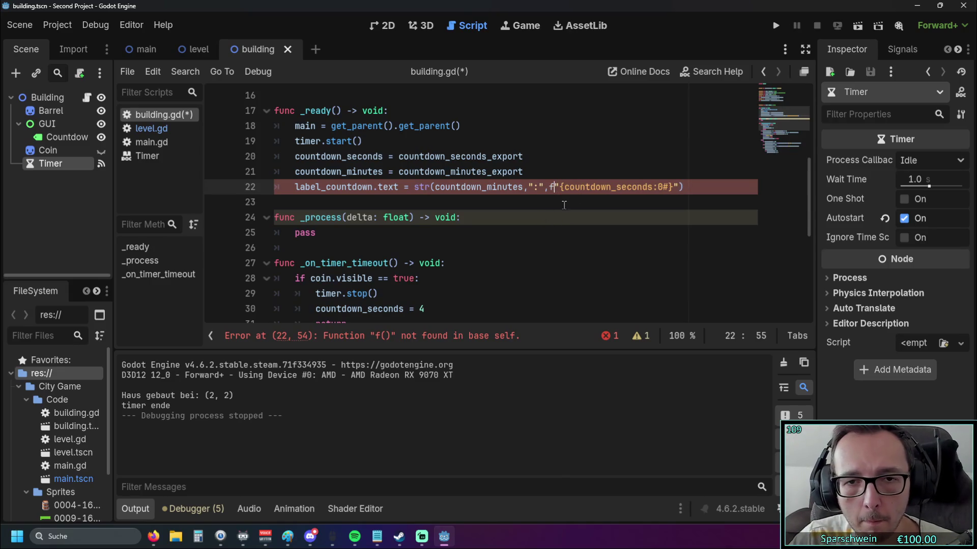
pyautogui.press('Delete')
pyautogui.click(662, 186)
pyautogui.press('Delete')
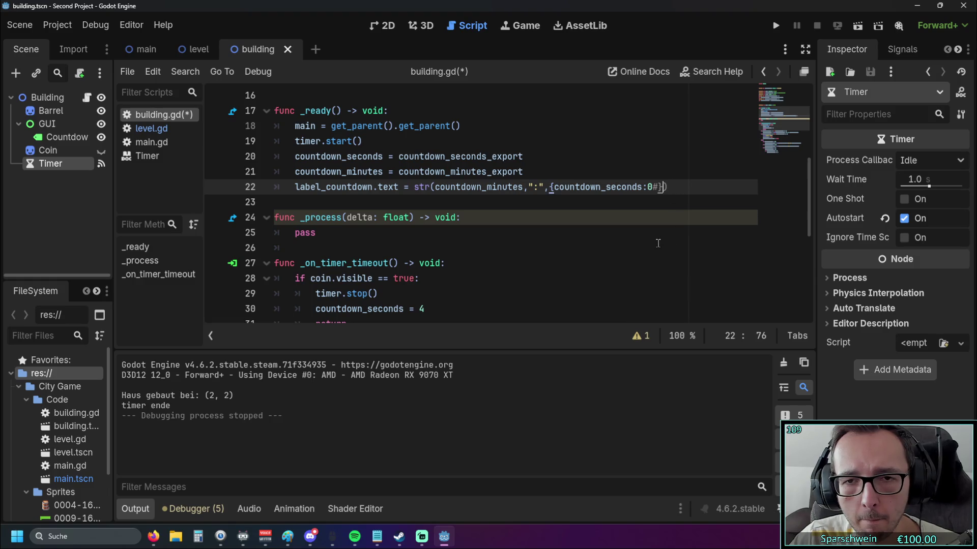
pyautogui.press('BackSpace')
pyautogui.press('BackSpace')
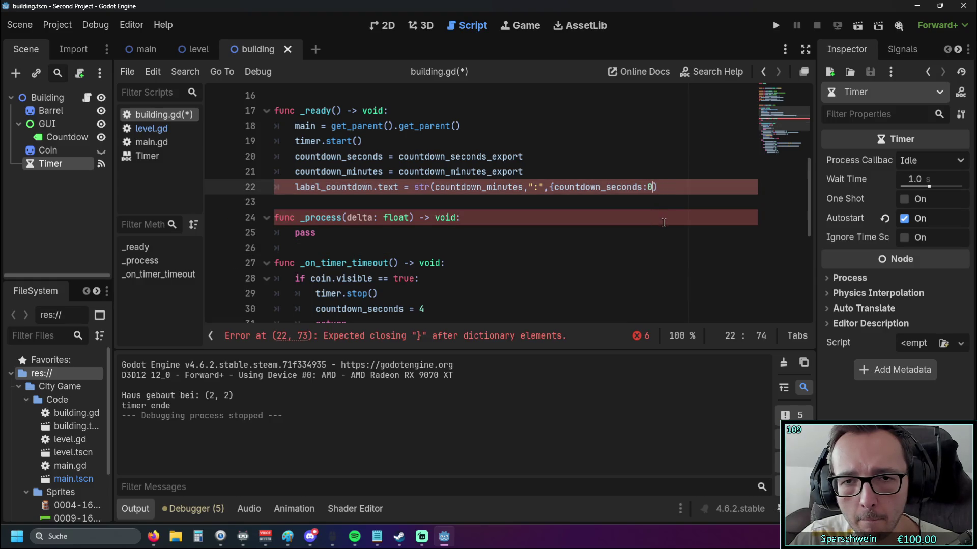
pyautogui.click(553, 187)
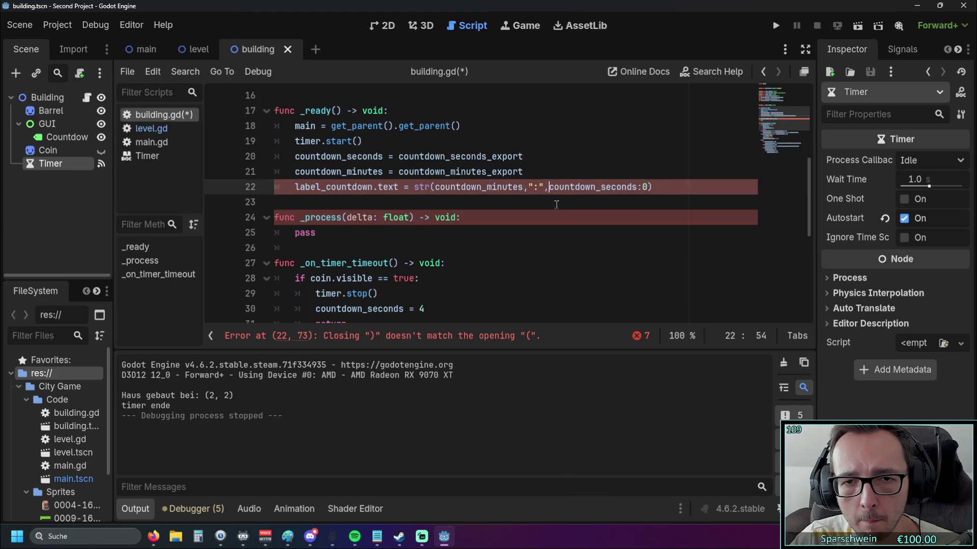
pyautogui.press('BackSpace')
pyautogui.click(645, 186)
pyautogui.press('BackSpace')
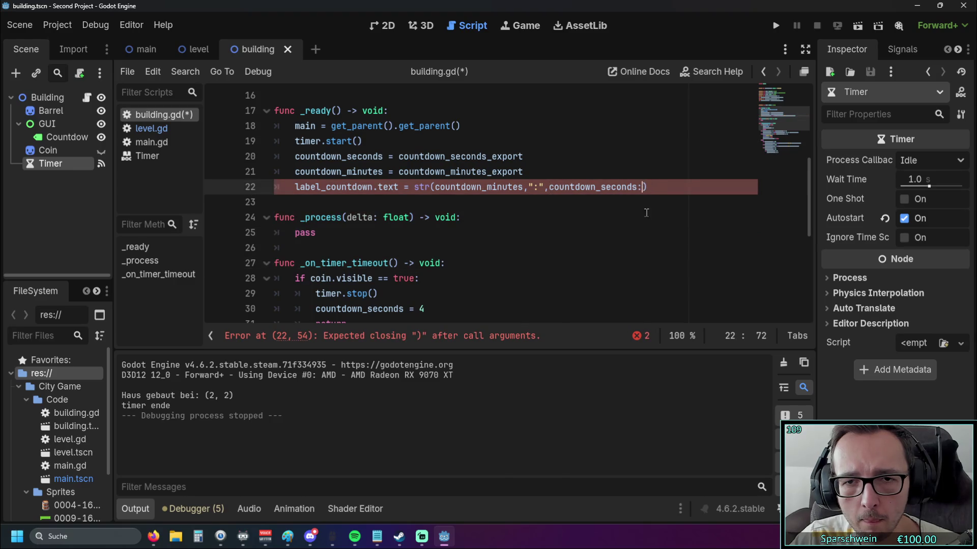
pyautogui.press('BackSpace')
pyautogui.click(627, 243)
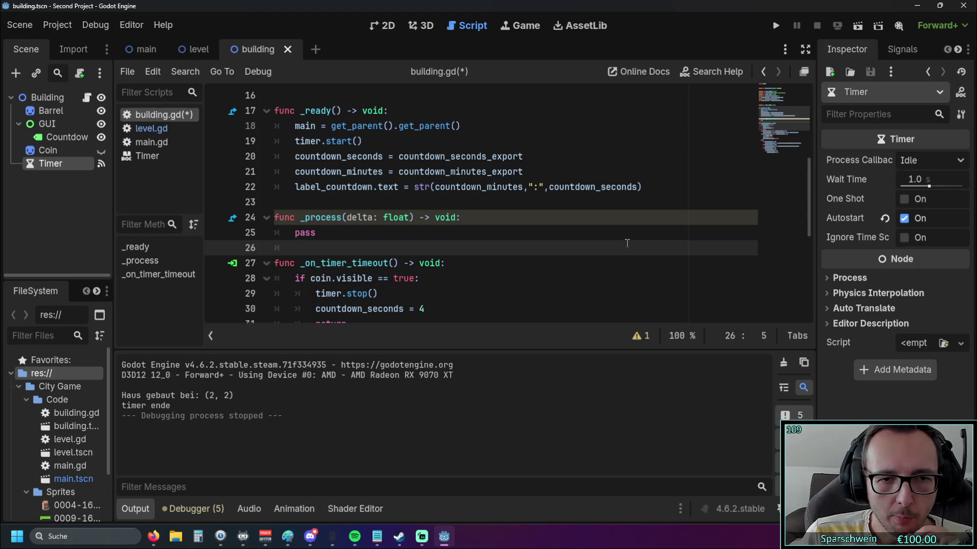
# Step: Change countdown_seconds_export from 4 to 12, then save and run the game
pyautogui.scroll(4, 530, 197)
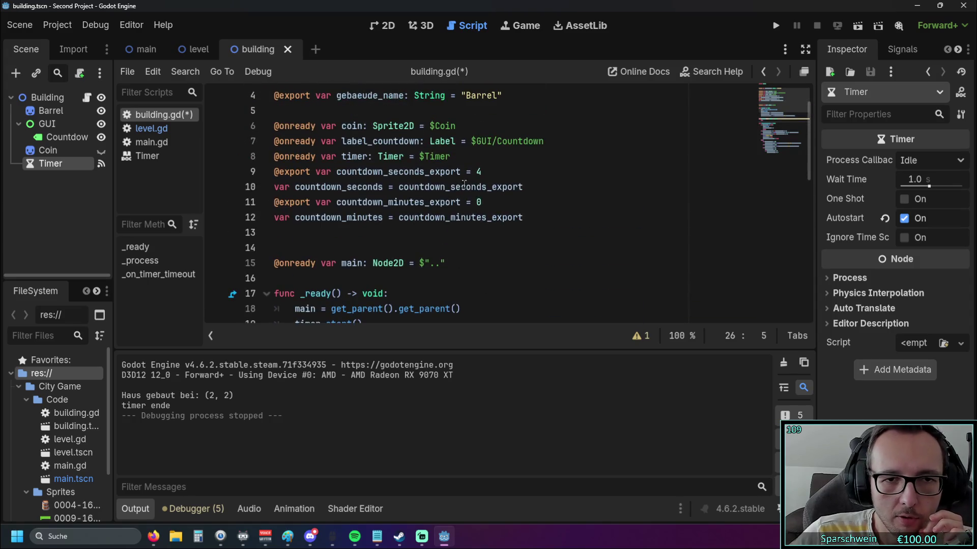
pyautogui.doubleClick(479, 172)
pyautogui.write('12')
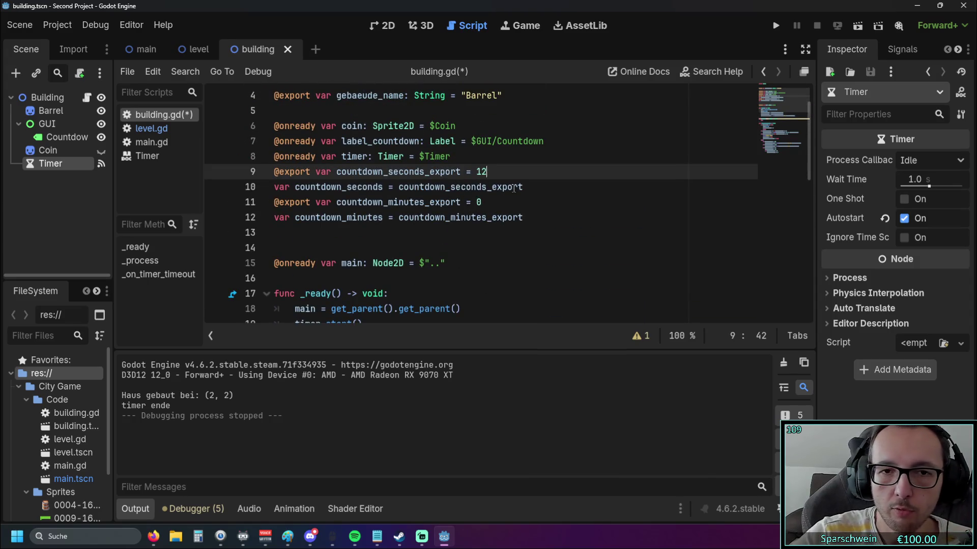
pyautogui.click(775, 25)
# Step: Build a barrel on a grass tile and collect its coin once the countdown ends
pyautogui.click(458, 262)
pyautogui.click(459, 264)
pyautogui.click(458, 264)
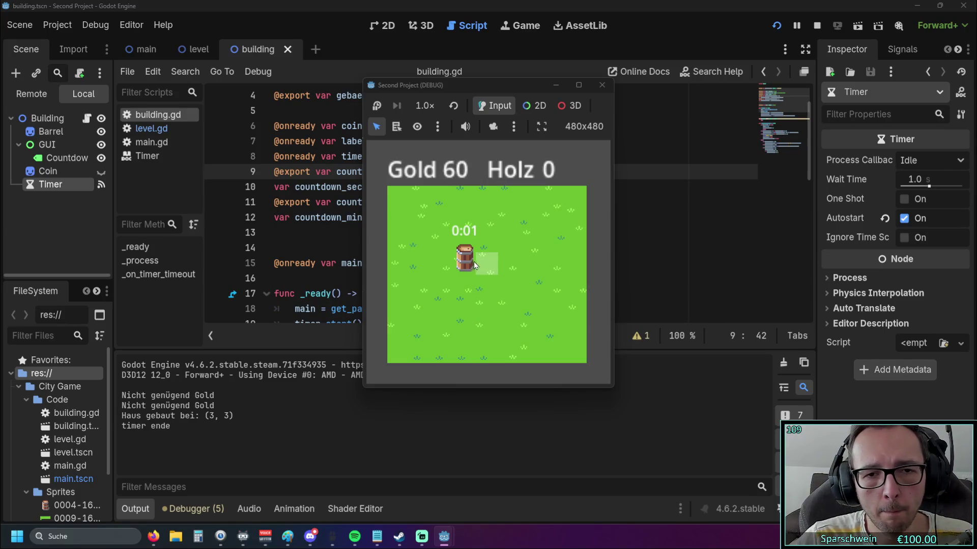
pyautogui.click(462, 249)
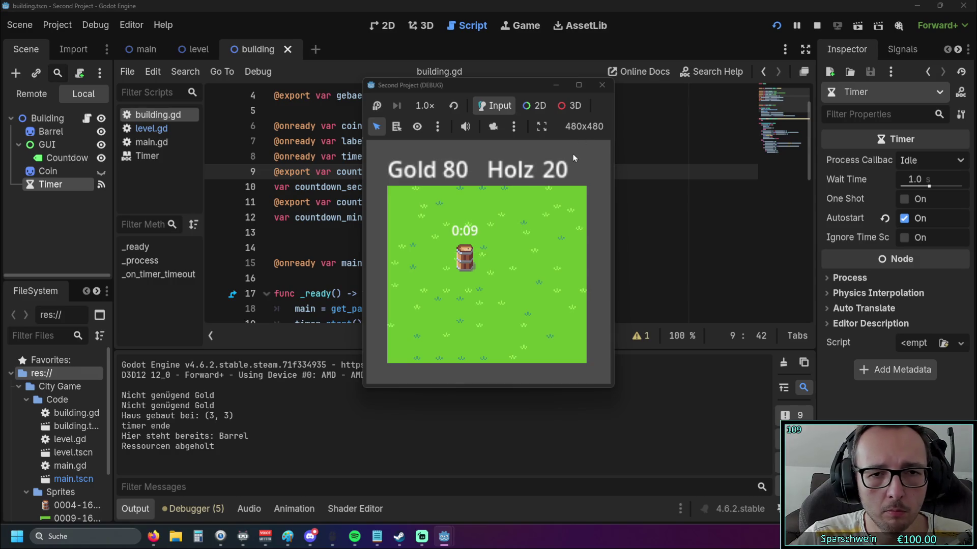
# Step: Close the game and inspect the timer.start() line in building.gd
pyautogui.click(601, 93)
pyautogui.scroll(-2, 407, 152)
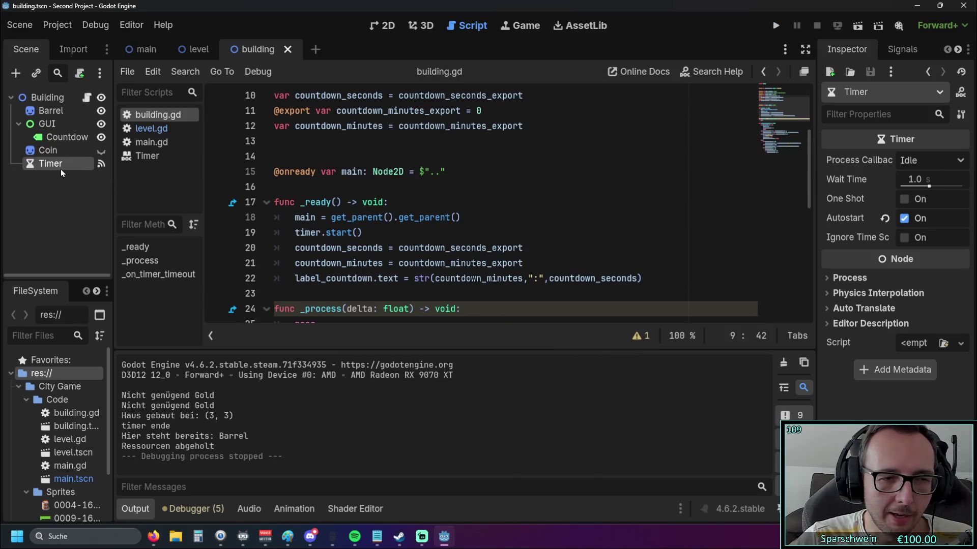
pyautogui.scroll(-2, 353, 207)
pyautogui.scroll(1, 352, 207)
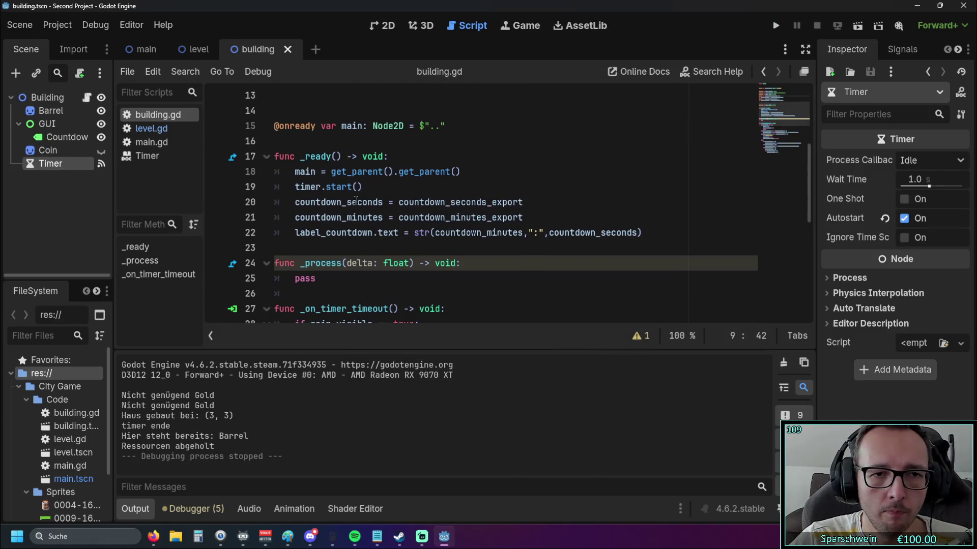
pyautogui.click(365, 188)
pyautogui.hotkey('shift', 'Home')
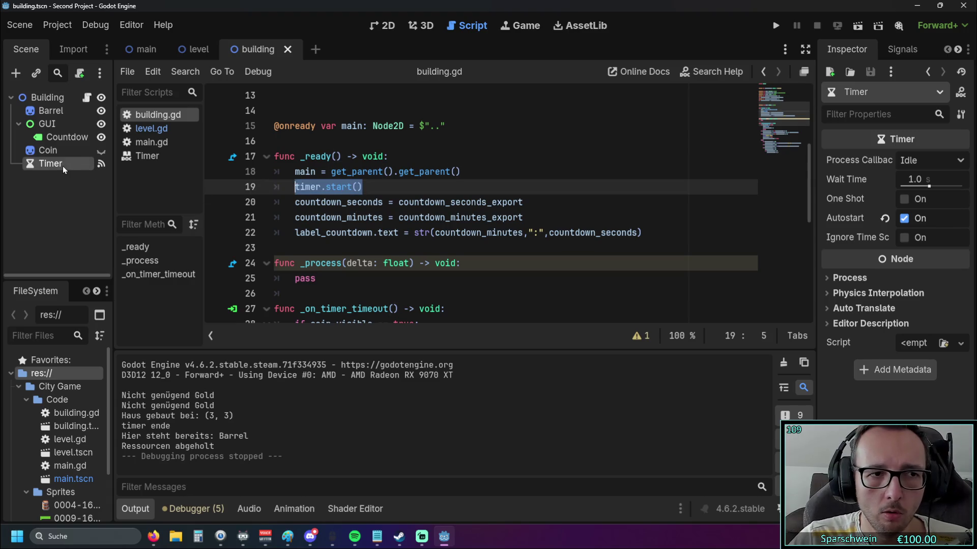
pyautogui.click(417, 188)
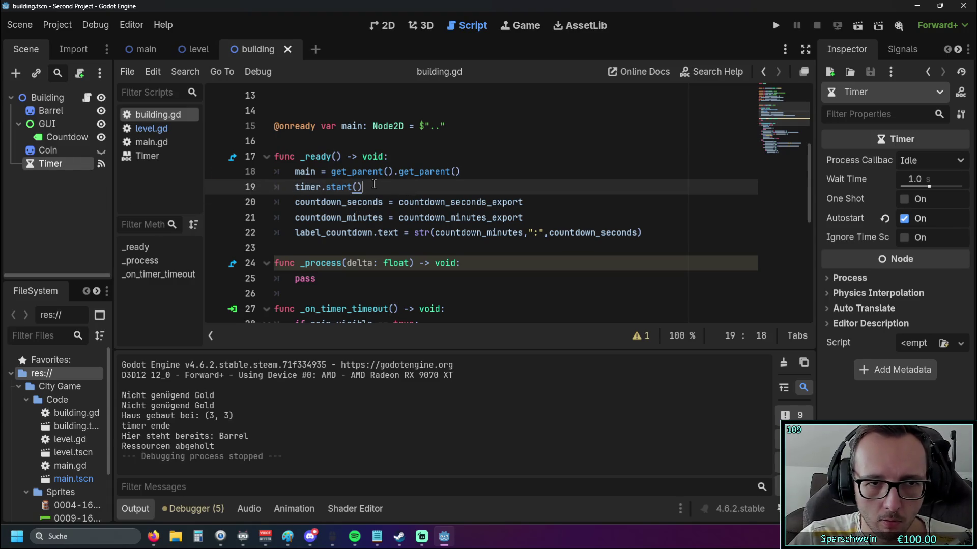
# Step: Change the countdown default on line 9 from 12 to 04
pyautogui.scroll(3, 408, 190)
pyautogui.click(468, 172)
pyautogui.click(541, 199)
pyautogui.click(477, 171)
pyautogui.doubleClick(477, 172)
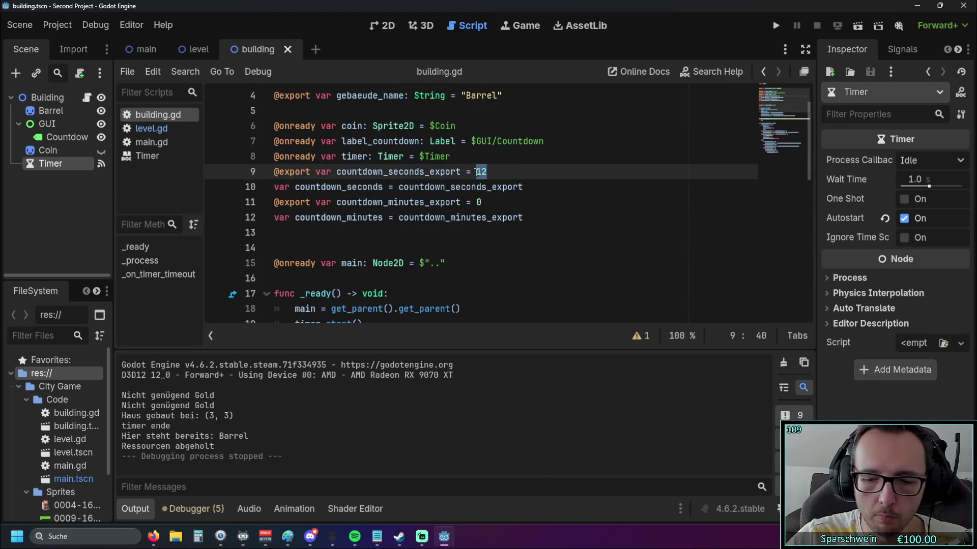
pyautogui.write('4')
pyautogui.click(433, 248)
pyautogui.press('BackSpace')
pyautogui.press('Return')
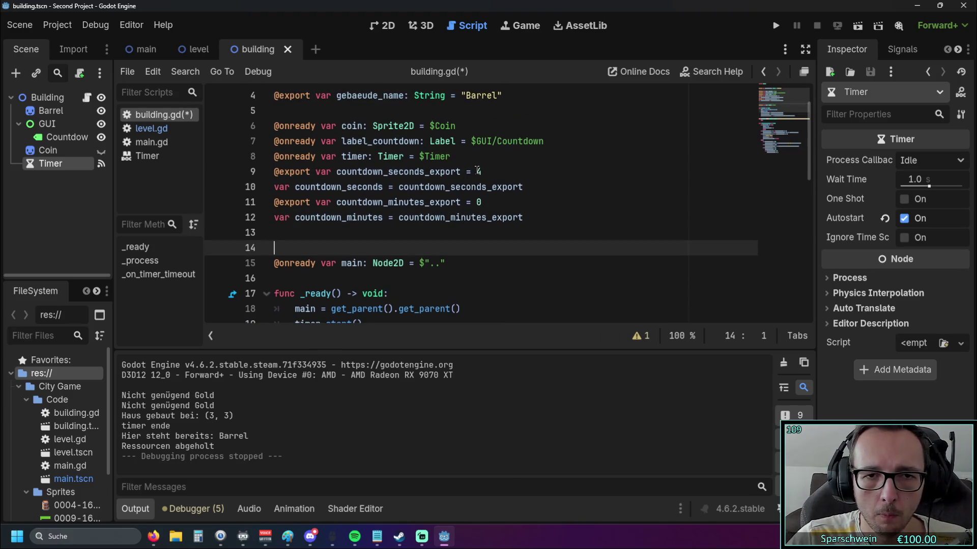
pyautogui.click(477, 171)
pyautogui.write('0')
pyautogui.click(488, 230)
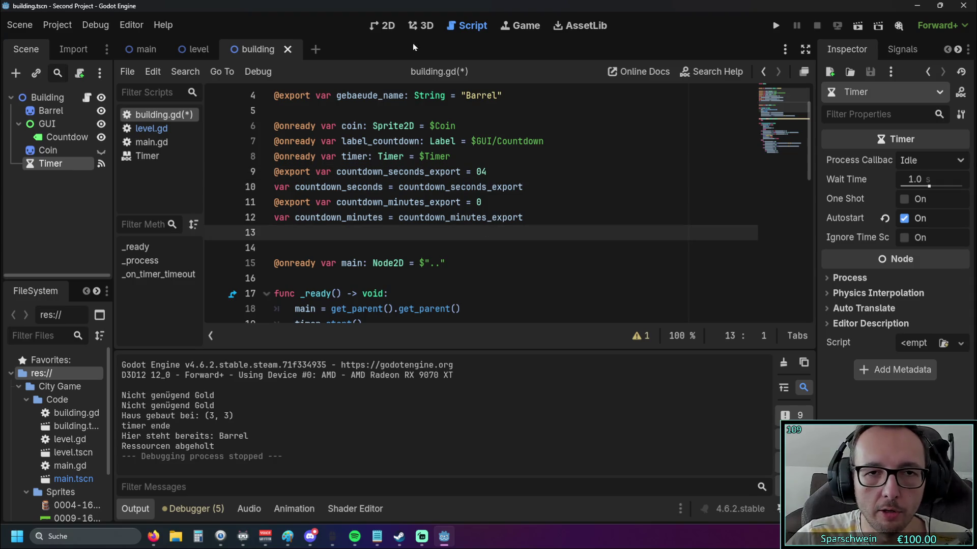
# Step: Run the game, build a barrel to check its 0:4 label, then stop with F8
pyautogui.click(776, 26)
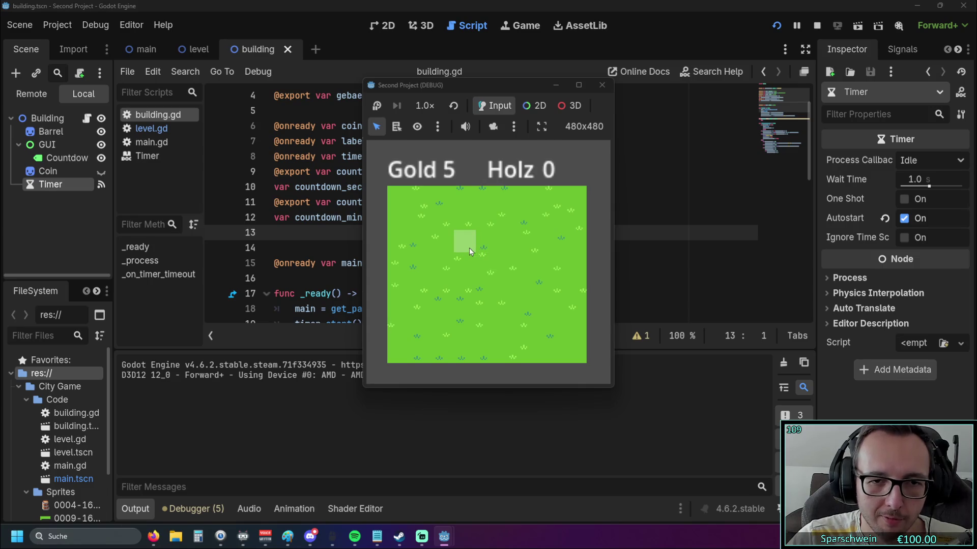
pyautogui.click(467, 247)
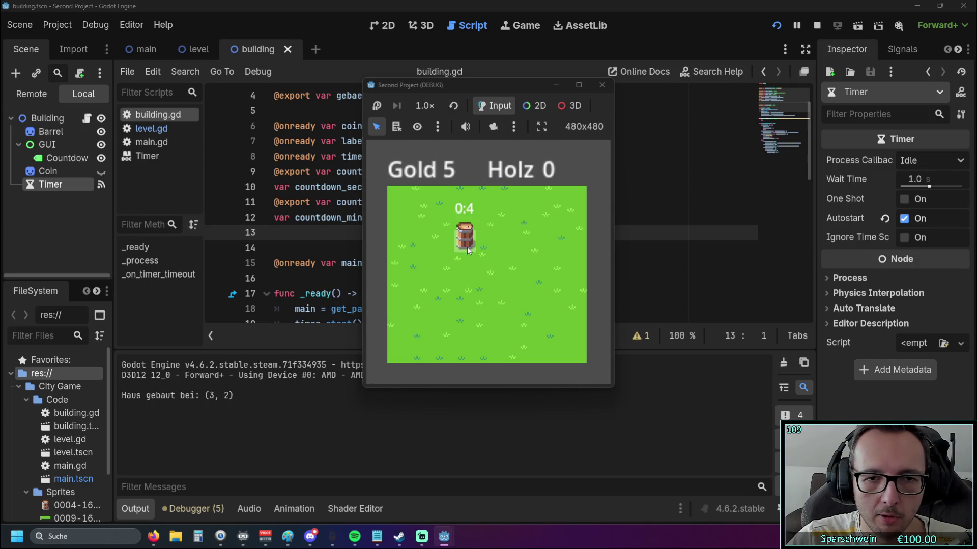
pyautogui.press('F8')
pyautogui.click(478, 171)
# Step: Insert a 0 into the countdown value on line 9
pyautogui.write('0')
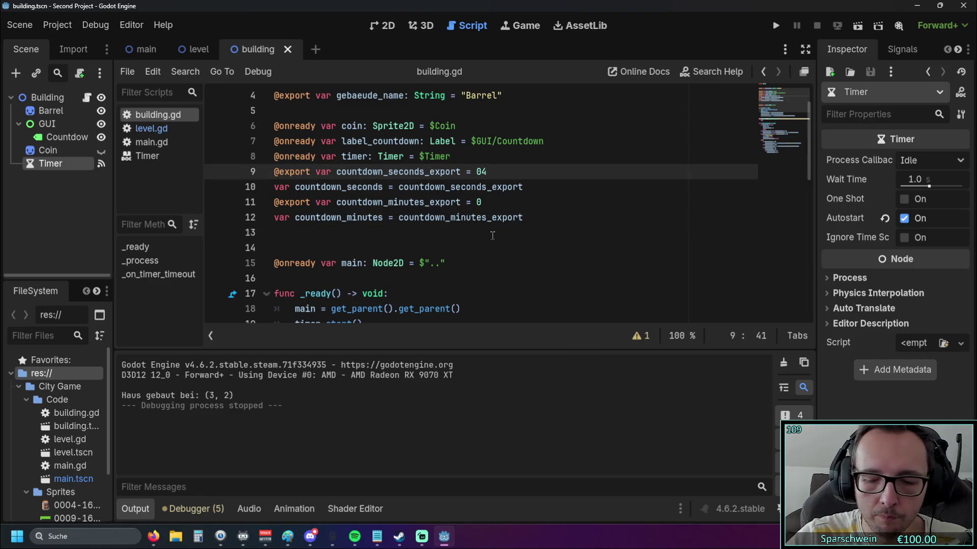
pyautogui.click(491, 232)
pyautogui.scroll(-3, 483, 231)
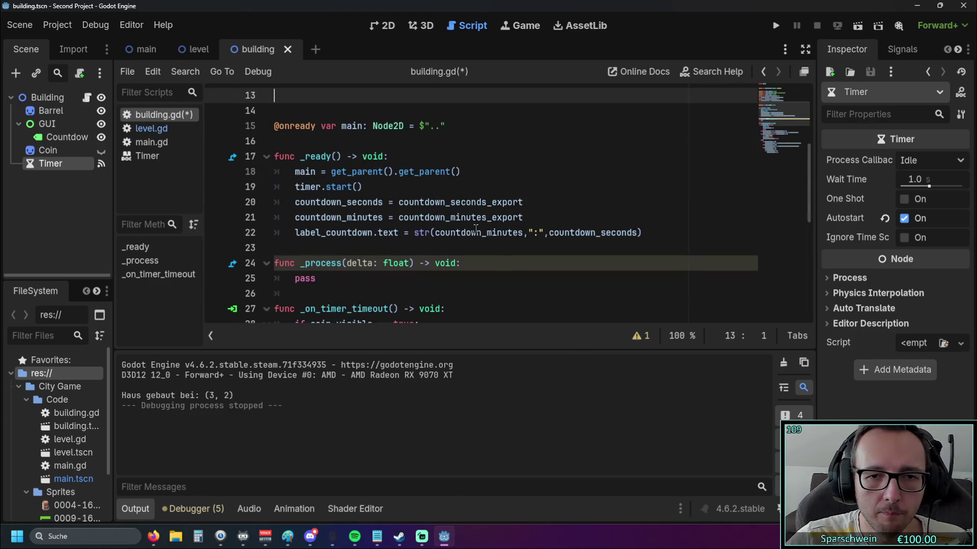
pyautogui.scroll(-2, 475, 233)
pyautogui.scroll(5, 478, 239)
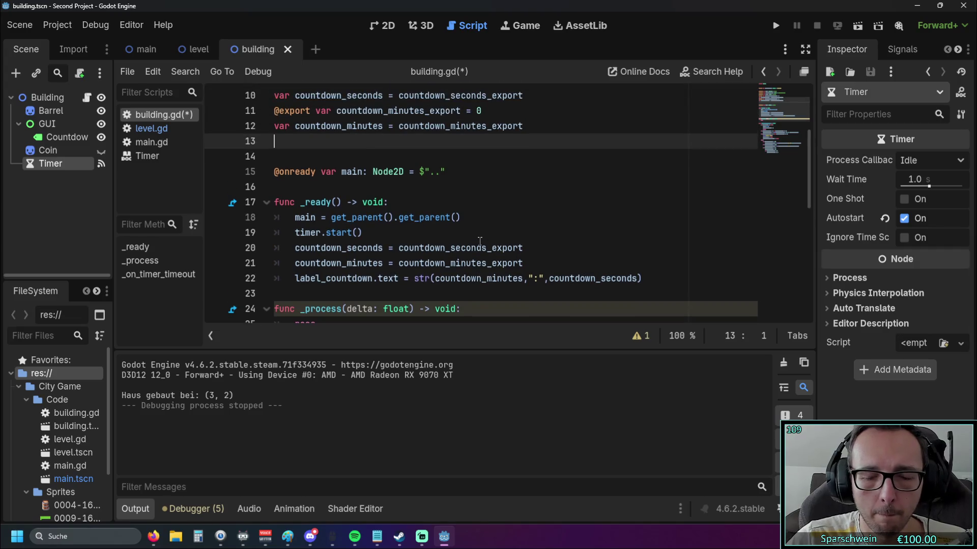
pyautogui.scroll(-3, 479, 244)
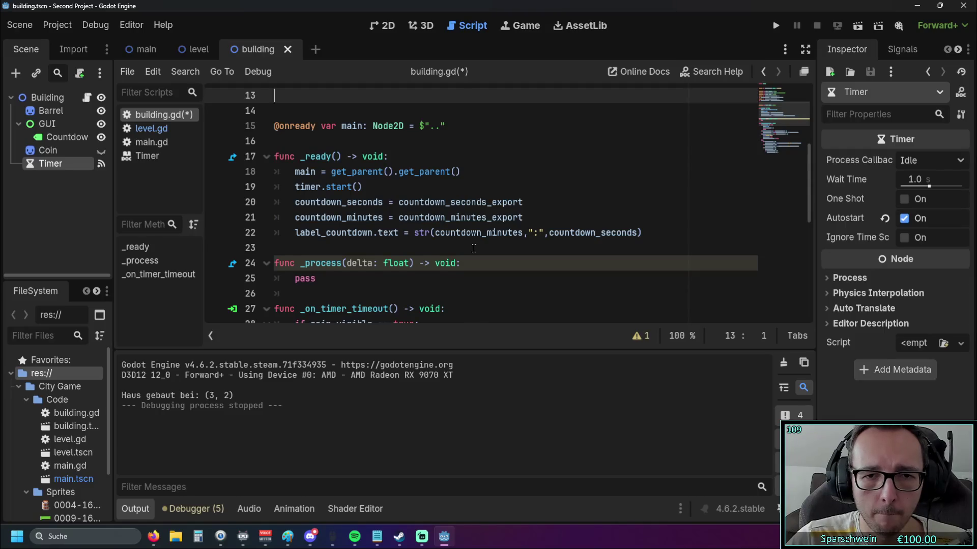
pyautogui.scroll(-1, 473, 248)
pyautogui.scroll(1, 473, 248)
# Step: Start a new line in _ready reading 'if countdown_seconds >'
pyautogui.click(517, 219)
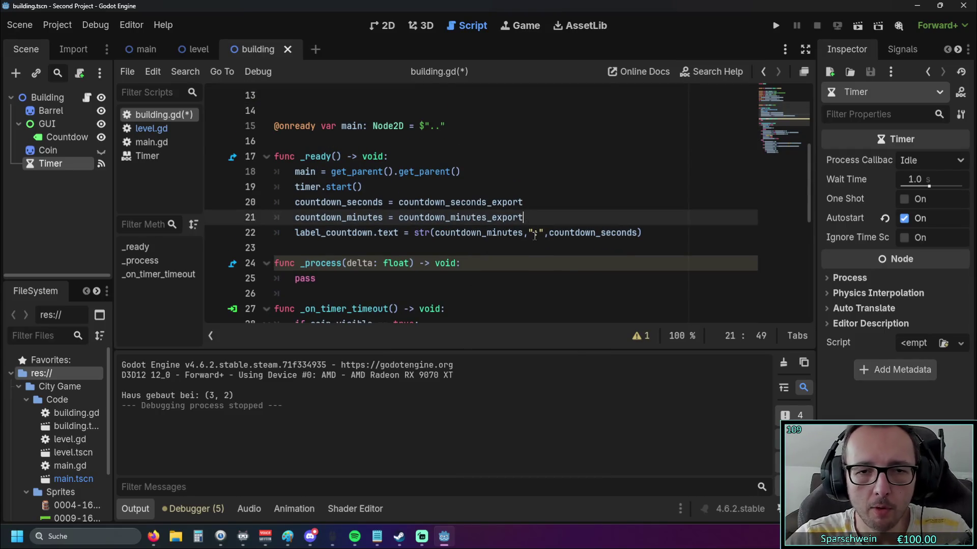
pyautogui.press('Return')
pyautogui.write('if')
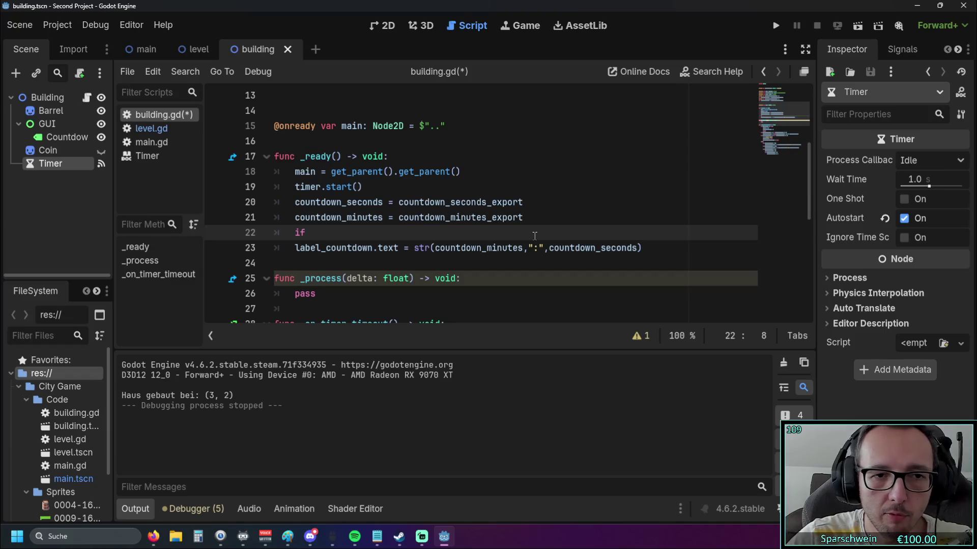
pyautogui.scroll(3, 534, 236)
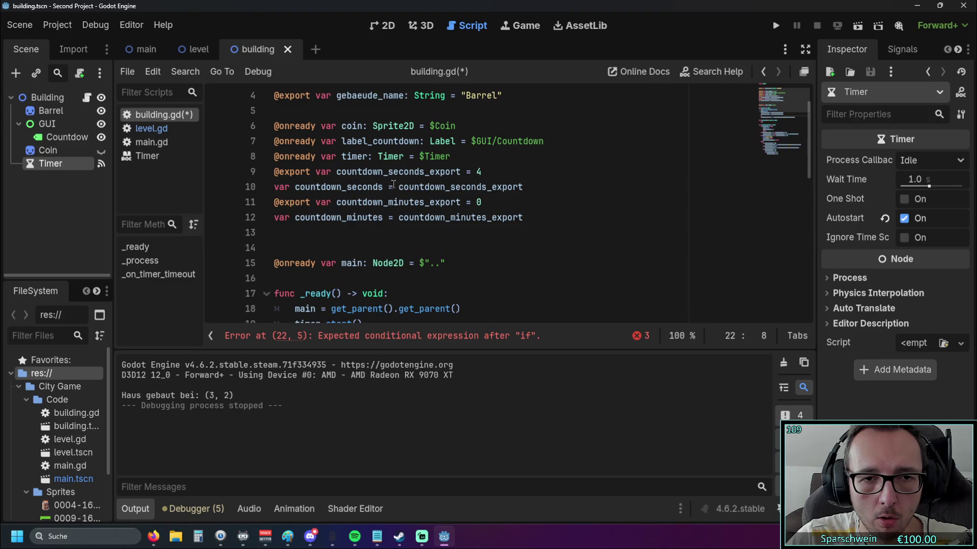
pyautogui.scroll(-5, 456, 233)
pyautogui.scroll(1, 455, 233)
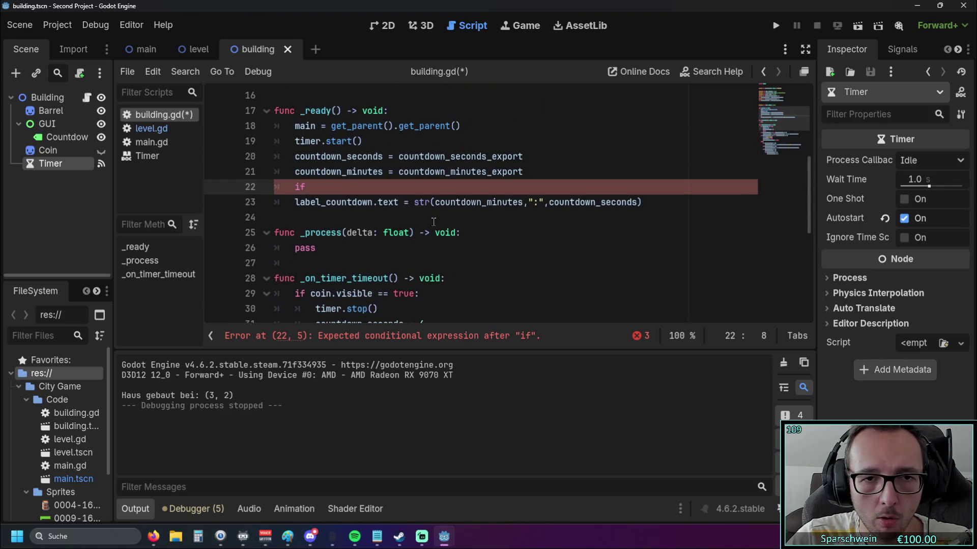
pyautogui.moveTo(548, 203); pyautogui.dragTo(636, 205)
pyautogui.write('countdown_seconds ')
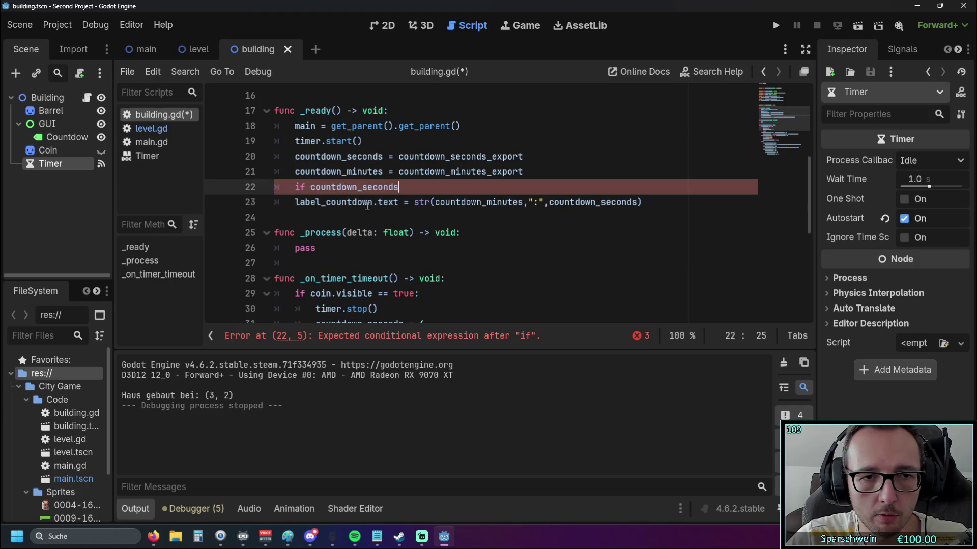
pyautogui.write('>')
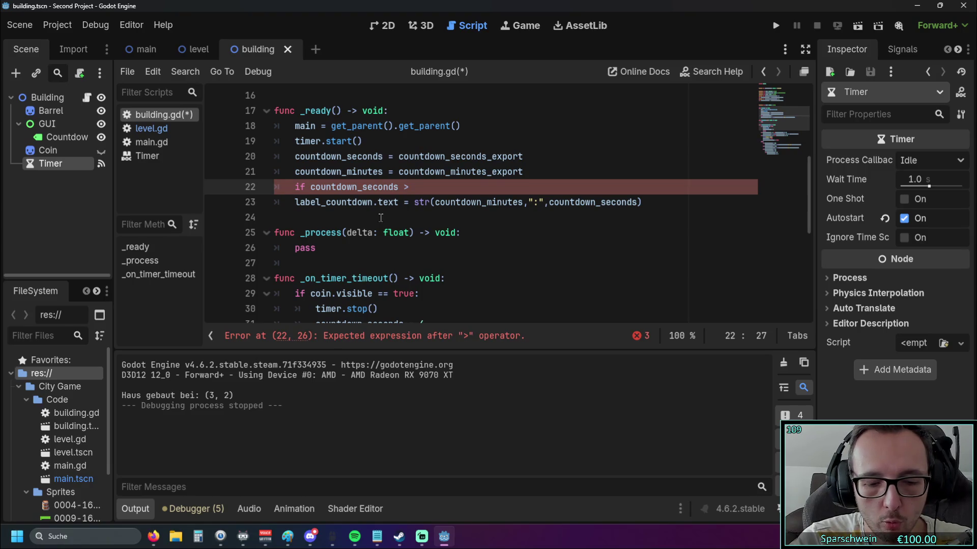
# Step: Paste the if <10 / >=10 label branches from _on_timer_timeout (lines 40–43) into _ready
pyautogui.scroll(-6, 381, 218)
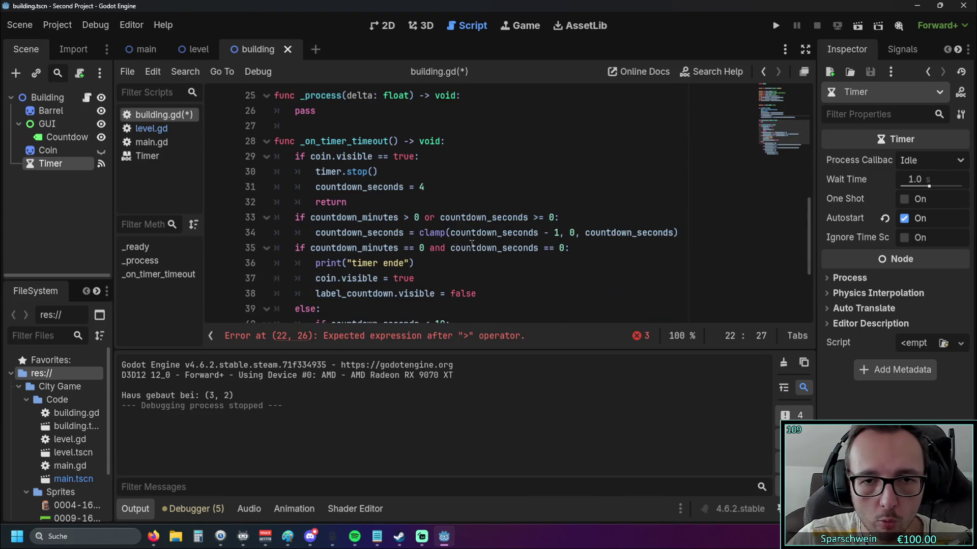
pyautogui.moveTo(702, 231)
pyautogui.mouseDown()
pyautogui.moveTo(356, 221)
pyautogui.moveTo(275, 191)
pyautogui.mouseUp()
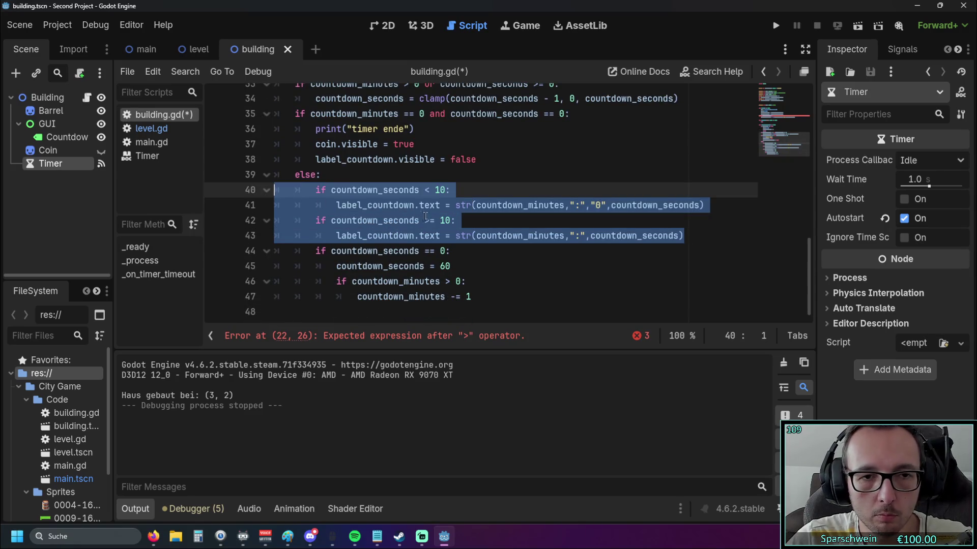
pyautogui.scroll(5, 492, 224)
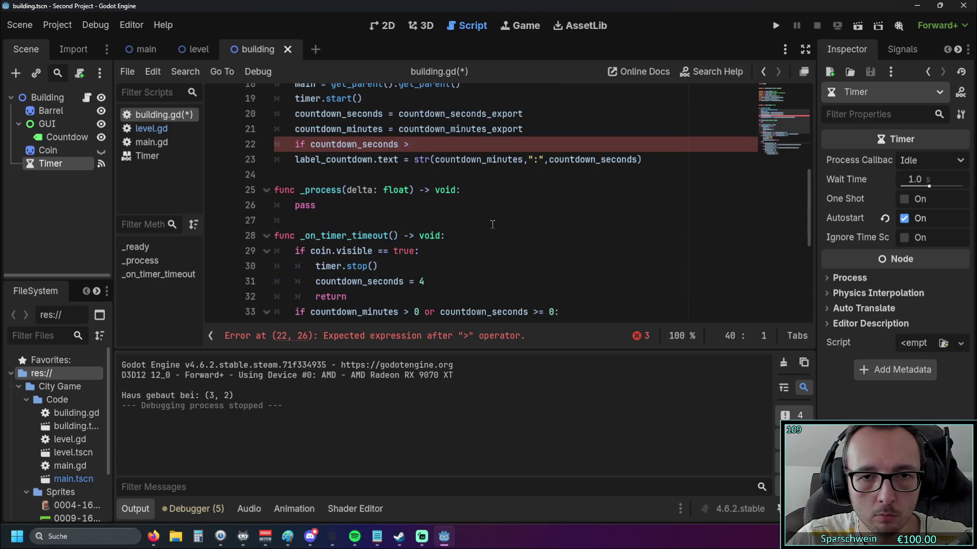
pyautogui.scroll(1, 491, 224)
pyautogui.moveTo(646, 208); pyautogui.dragTo(274, 191)
pyautogui.write('if countdown_seconds < 10: \t\t\tlabel_countdown.text = str(countdown_minutes,":","0",countdown_seconds) \t\tif countdown_seconds >= 10: \t\t\tlabel_countdown.text = str(countdown_minutes,":",countdown_seconds)')
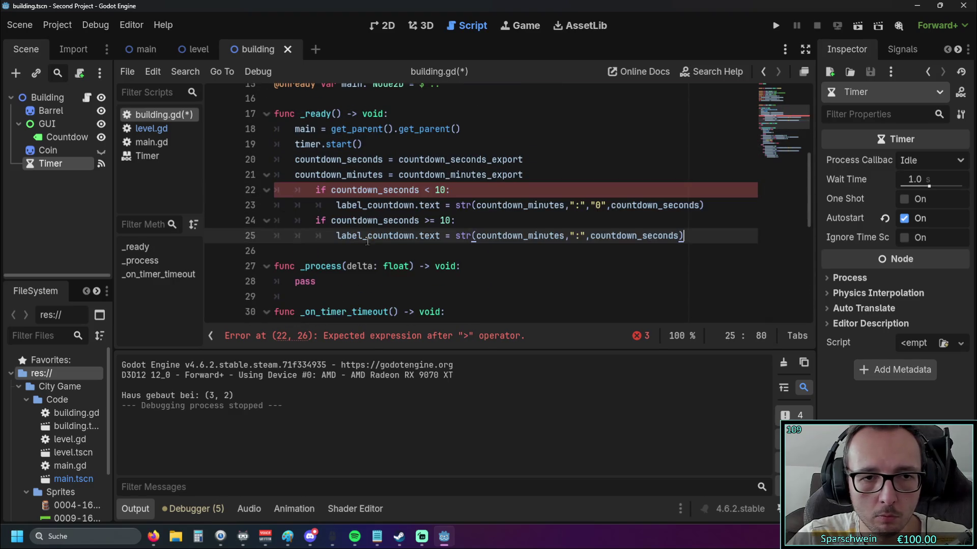
# Step: Remove the extra indentation from the pasted branches, then save and run the game
pyautogui.click(315, 189)
pyautogui.press('BackSpace')
pyautogui.click(315, 220)
pyautogui.press('BackSpace')
pyautogui.press('Down')
pyautogui.press('BackSpace')
pyautogui.press('Up')
pyautogui.press('Up')
pyautogui.press('BackSpace')
pyautogui.click(437, 250)
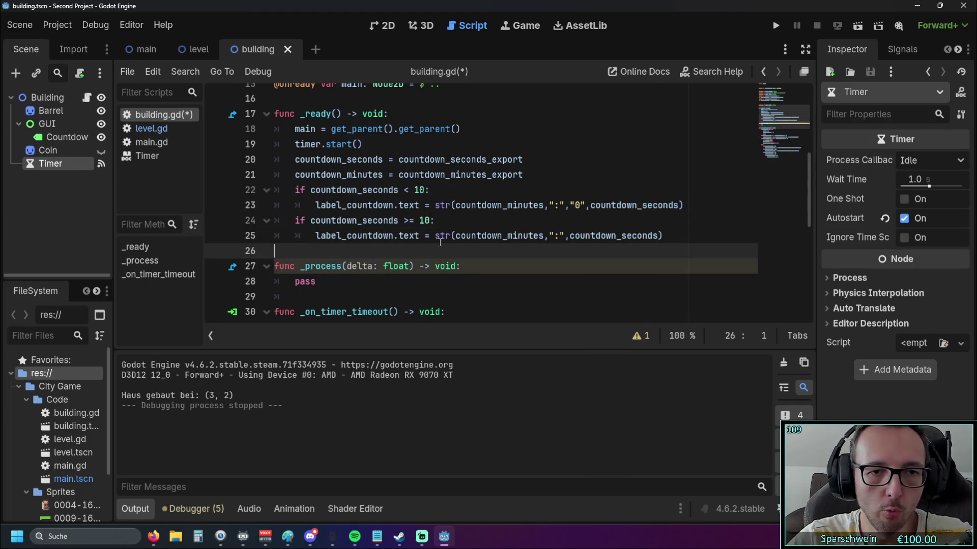
pyautogui.click(776, 25)
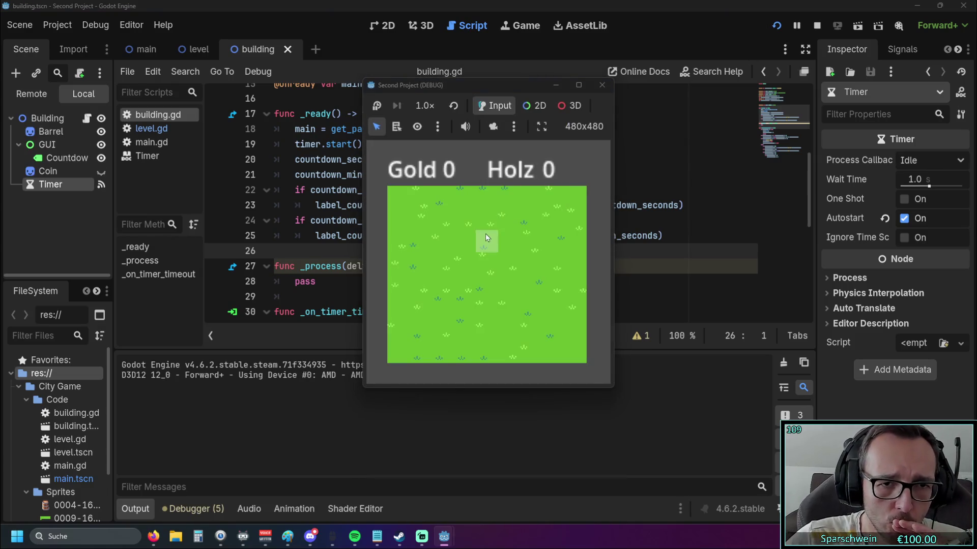
# Step: Place a barrel on a grass tile, collect its wood and coin, and close the game
pyautogui.click(453, 262)
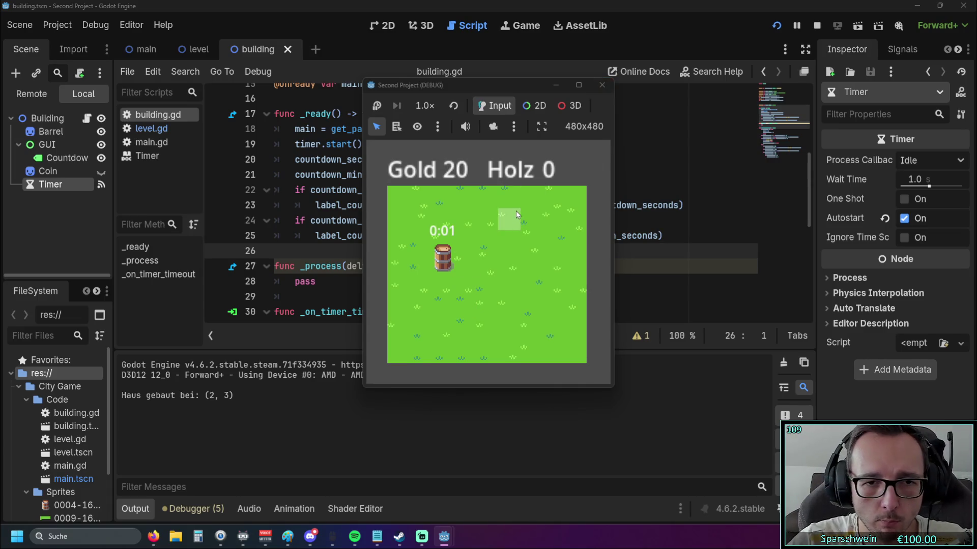
pyautogui.click(442, 259)
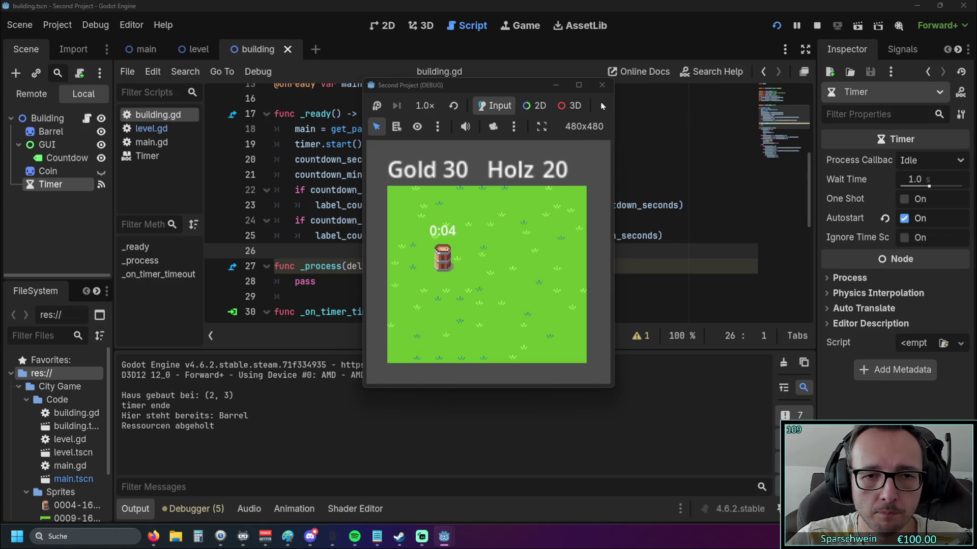
pyautogui.click(602, 85)
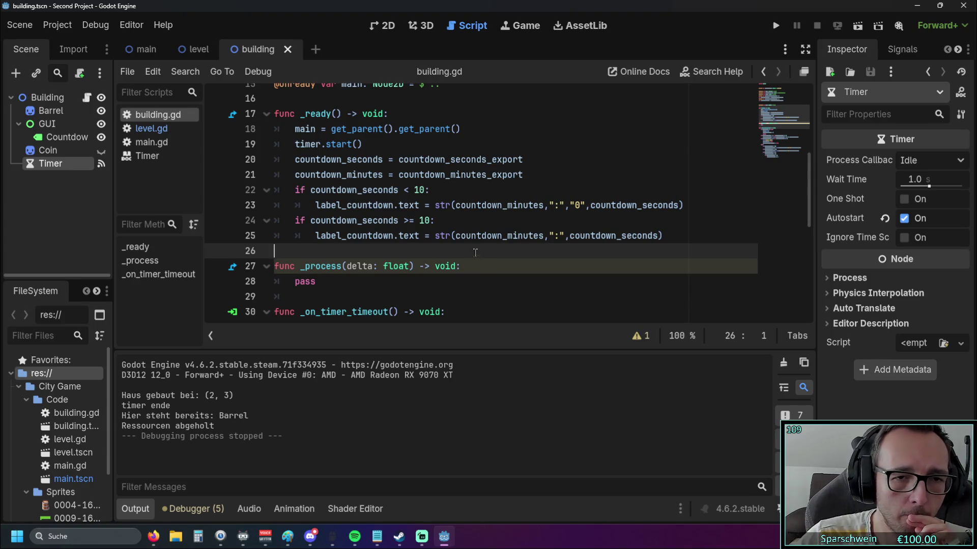
pyautogui.click(433, 221)
# Step: Replace 'if countdown_seconds >= 10:' on line 24 with 'else:'
pyautogui.press('Home')
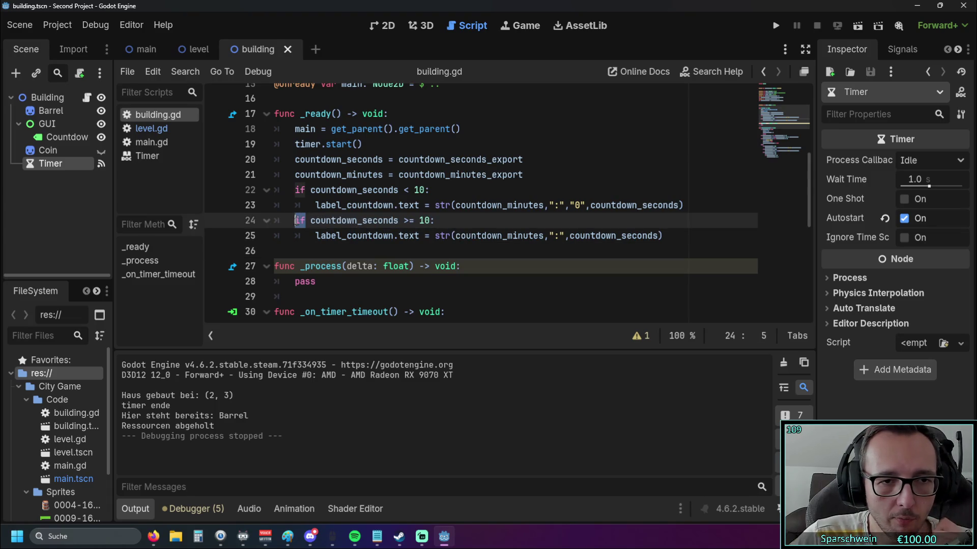
pyautogui.write('else')
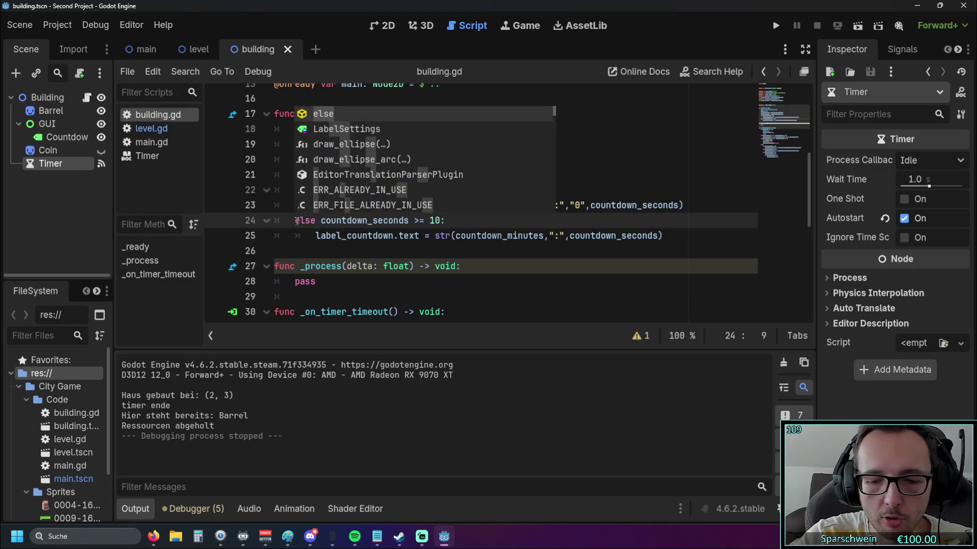
pyautogui.write(':')
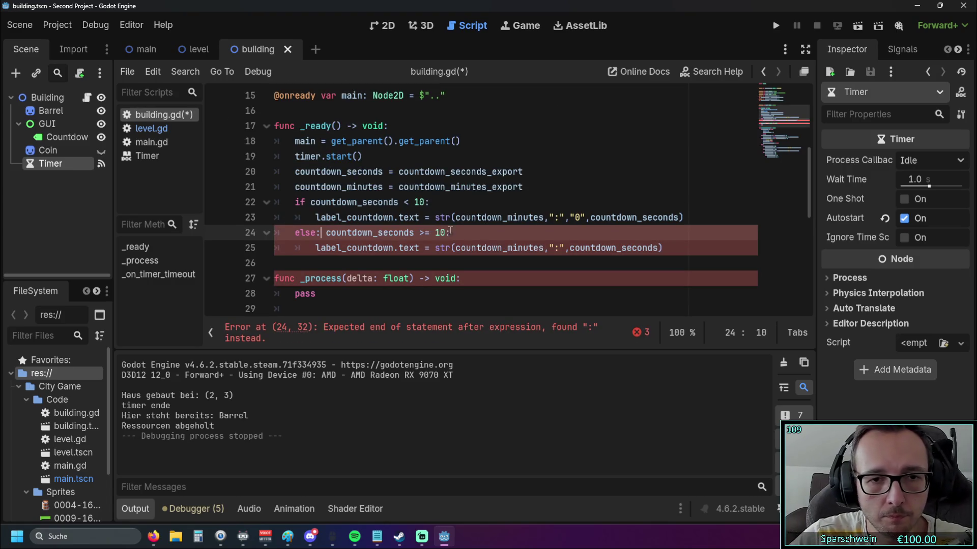
pyautogui.moveTo(450, 232); pyautogui.dragTo(320, 233)
pyautogui.press('Delete')
pyautogui.click(438, 279)
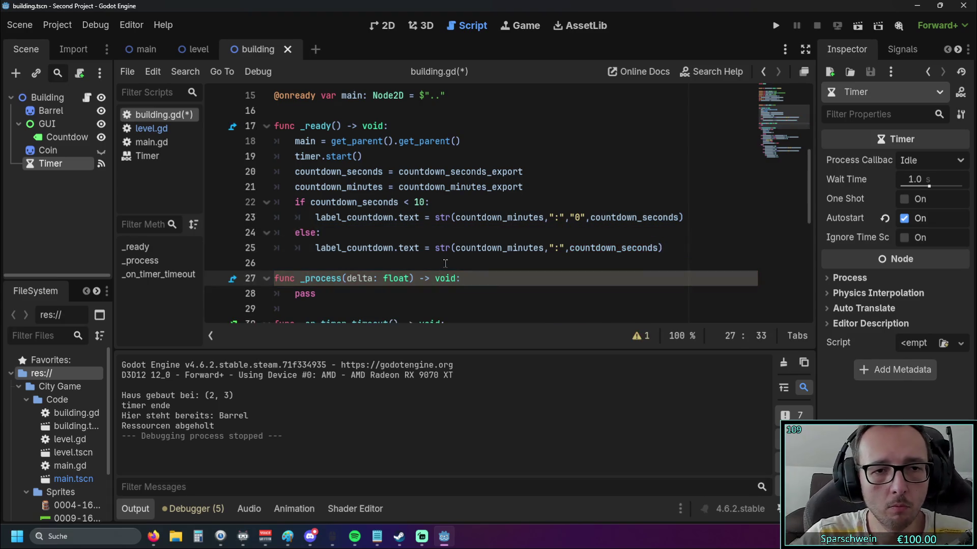
# Step: Launch with F5, build a barrel on grass, harvest its wood, and close the game
pyautogui.press('F5')
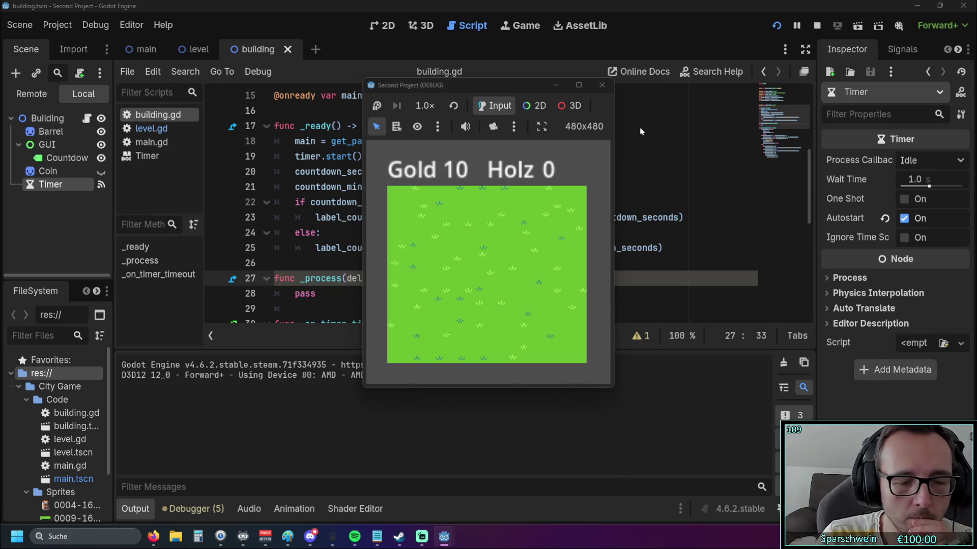
pyautogui.click(483, 246)
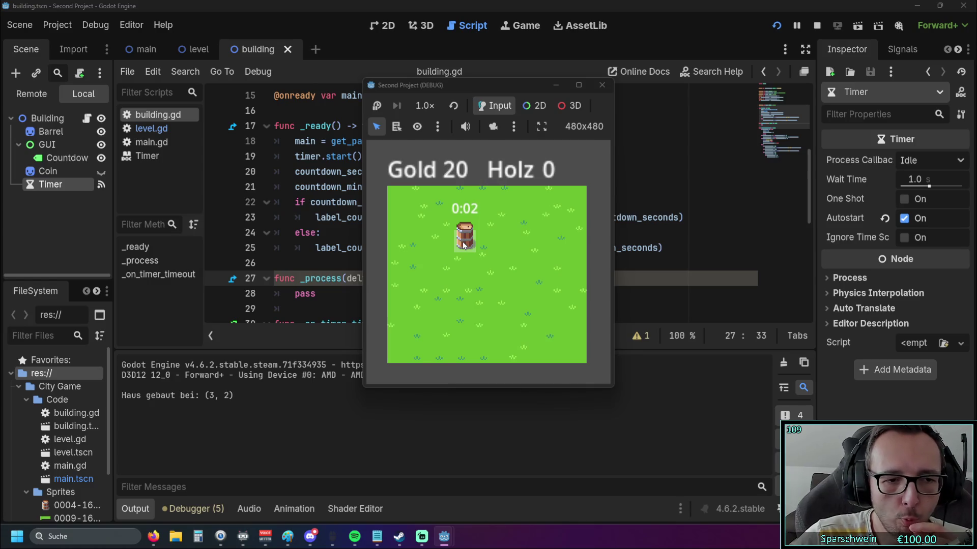
pyautogui.click(462, 244)
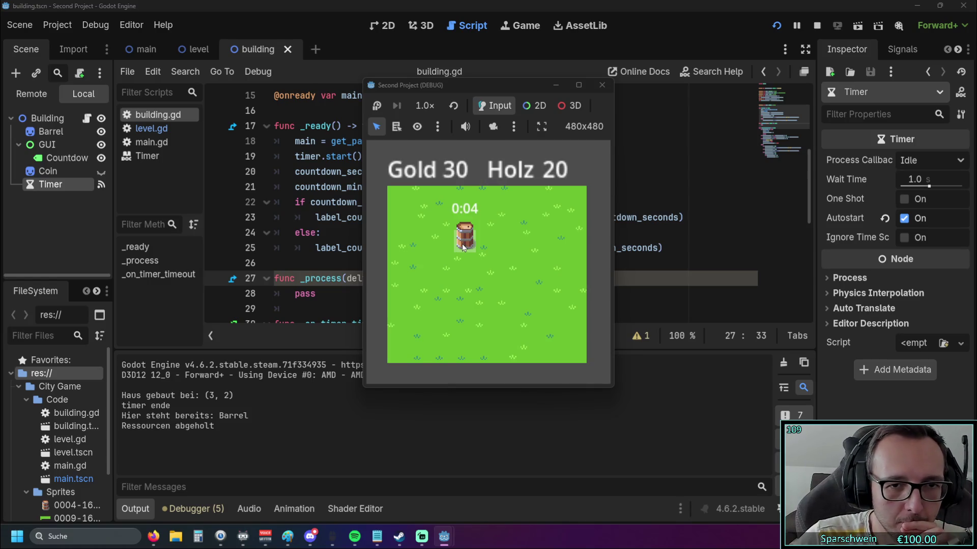
pyautogui.click(601, 85)
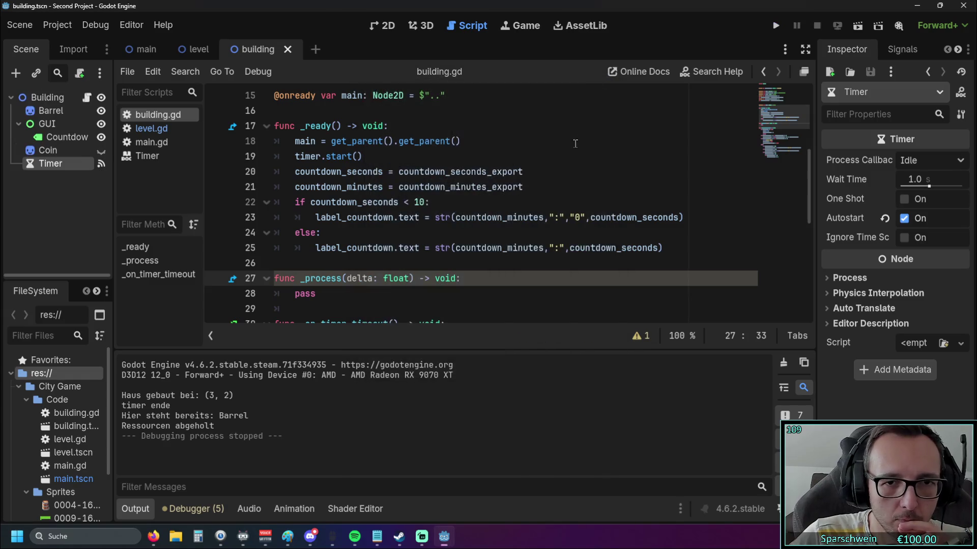
# Step: Scroll through building.gd to review the edited _ready code
pyautogui.moveTo(521, 166)
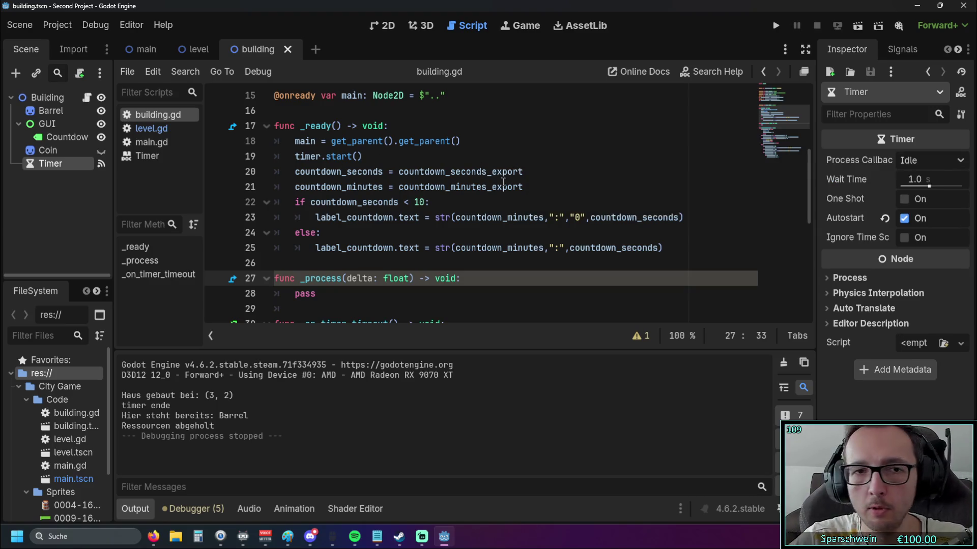
pyautogui.scroll(1, 387, 207)
pyautogui.scroll(-2, 387, 207)
pyautogui.click(389, 249)
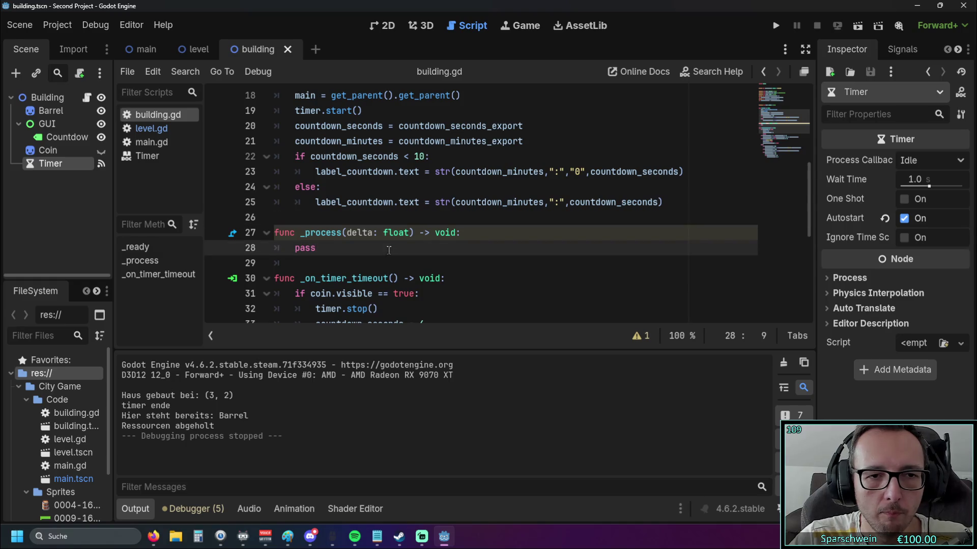
pyautogui.scroll(-6, 387, 234)
pyautogui.scroll(1, 389, 232)
pyautogui.scroll(3, 389, 233)
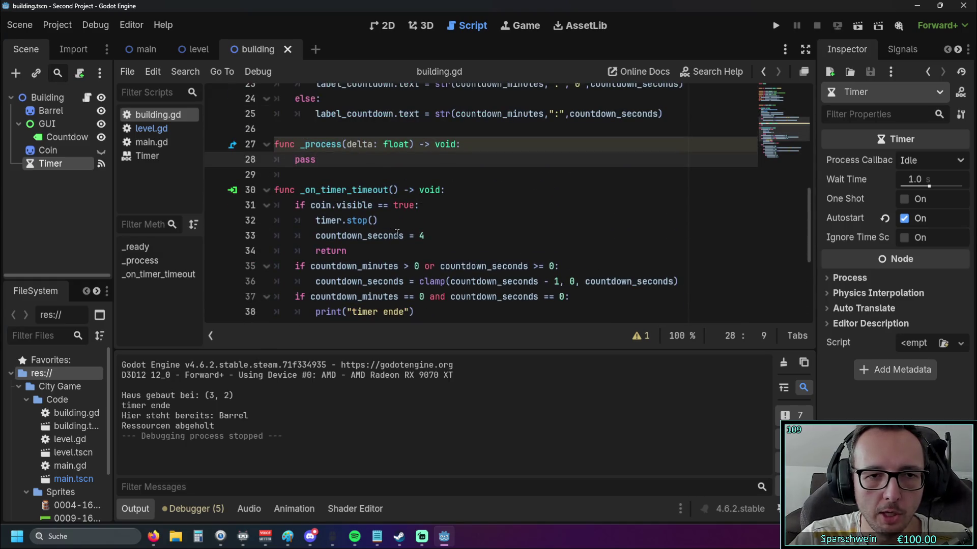
pyautogui.moveTo(392, 231)
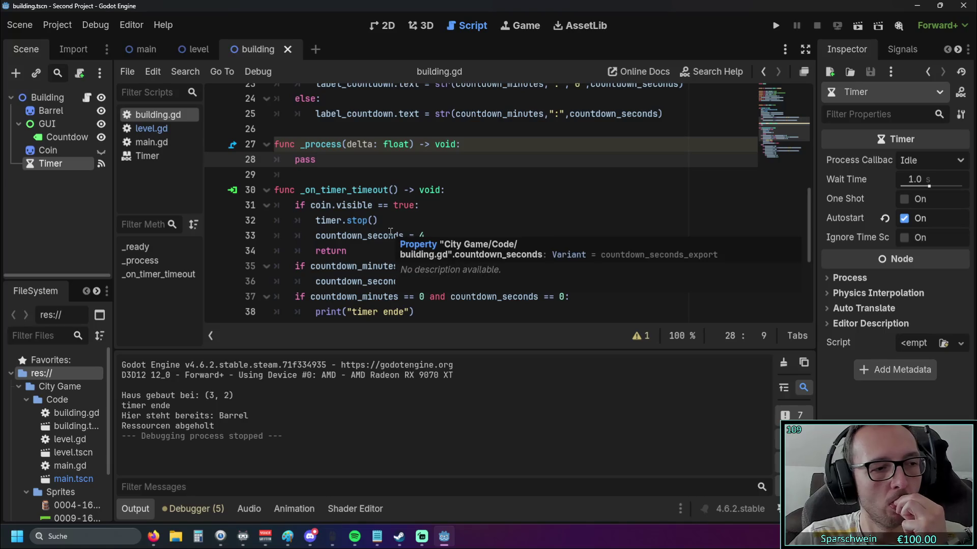
pyautogui.scroll(5, 390, 227)
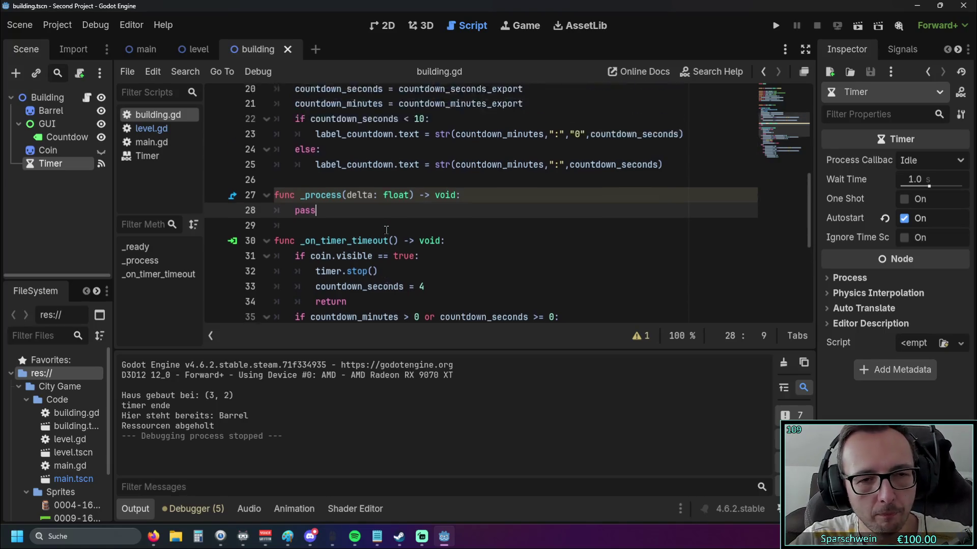
pyautogui.scroll(-2, 372, 225)
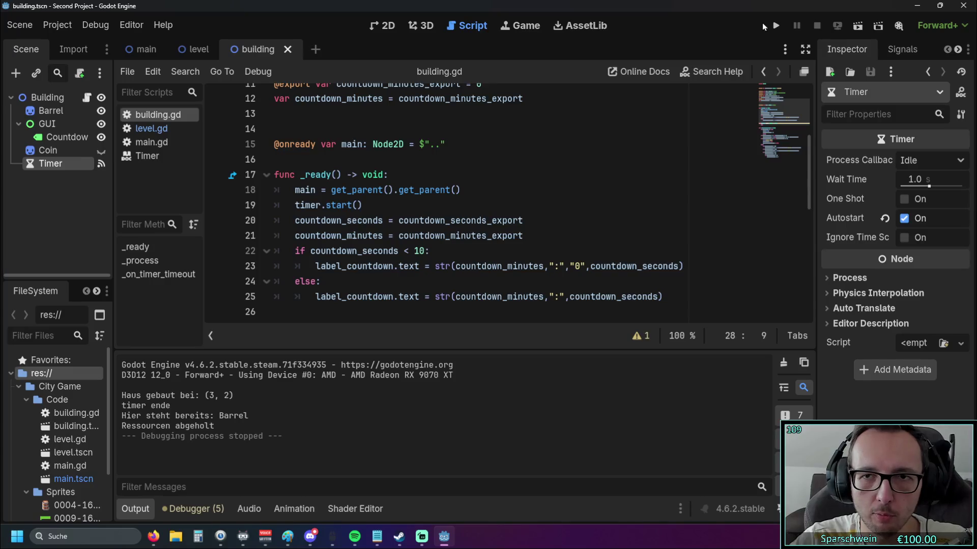
pyautogui.scroll(1, 538, 143)
pyautogui.scroll(2, 538, 142)
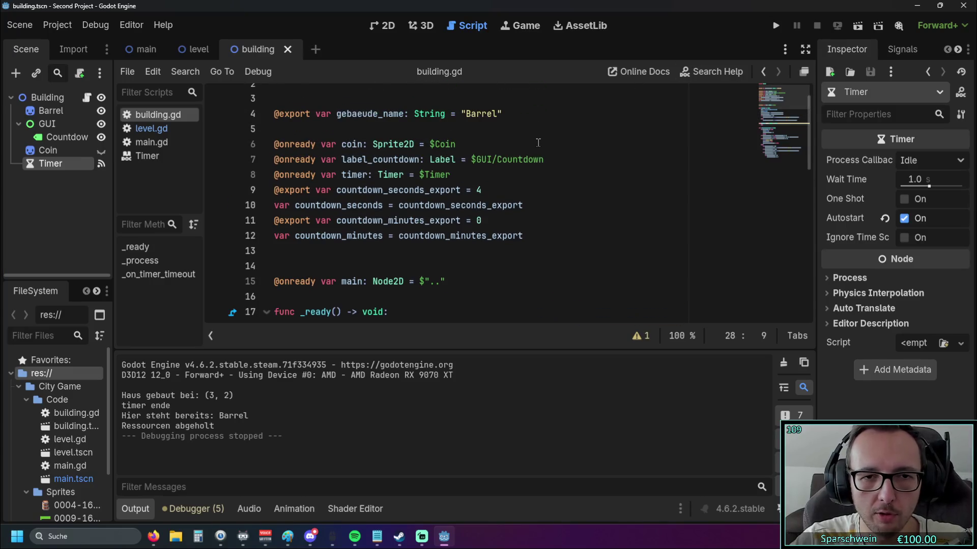
# Step: Build a barrel, collect it to reach Gold 65 and Holz 20, then stop with F8
pyautogui.click(776, 26)
pyautogui.click(464, 246)
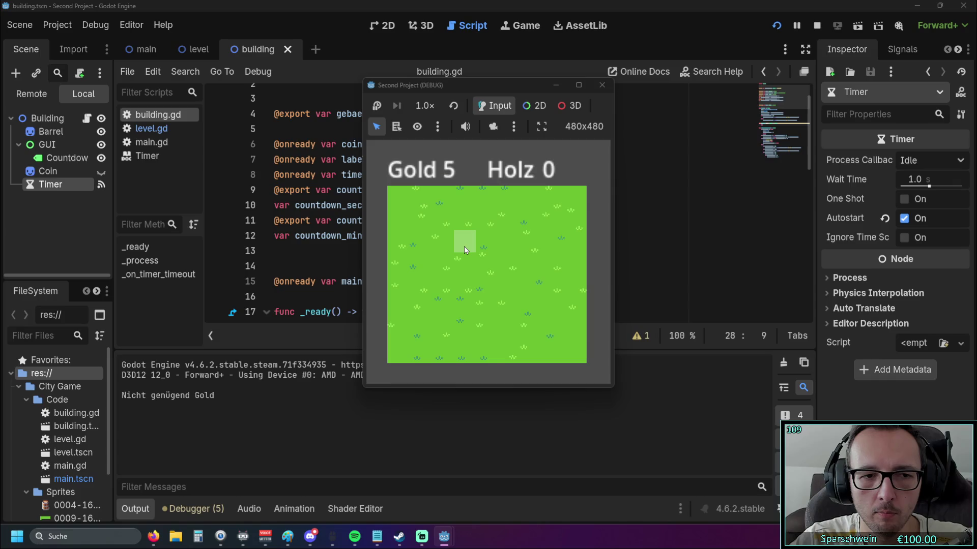
pyautogui.click(463, 248)
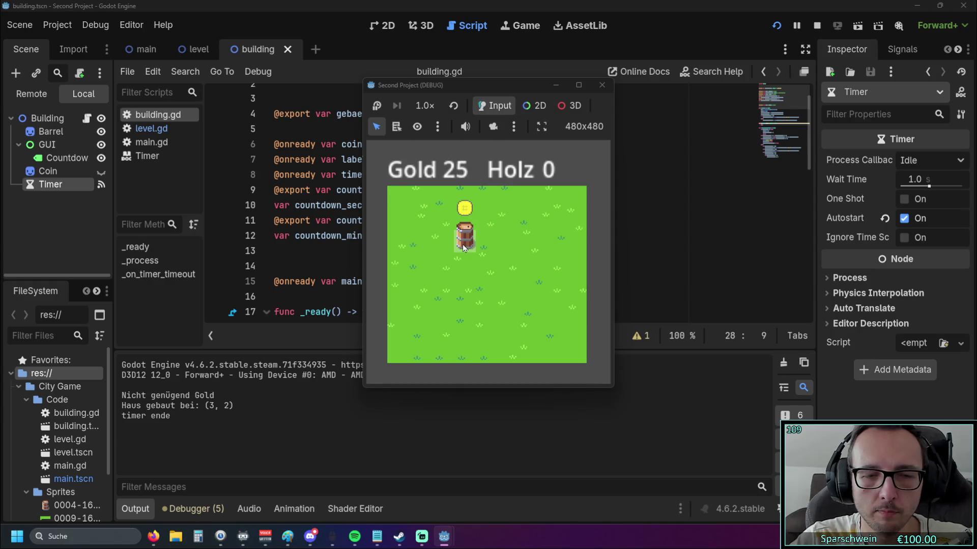
pyautogui.click(463, 246)
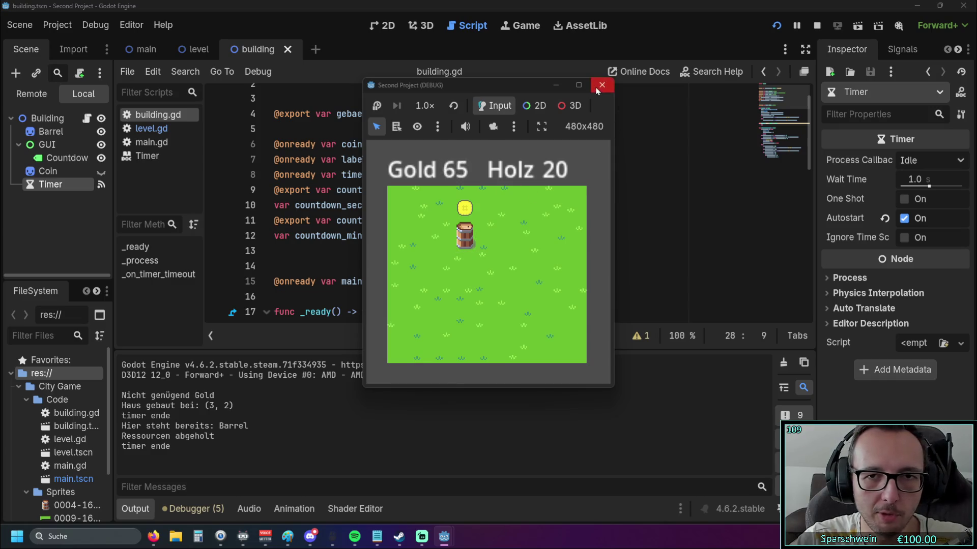
pyautogui.press('F8')
pyautogui.scroll(-5, 460, 205)
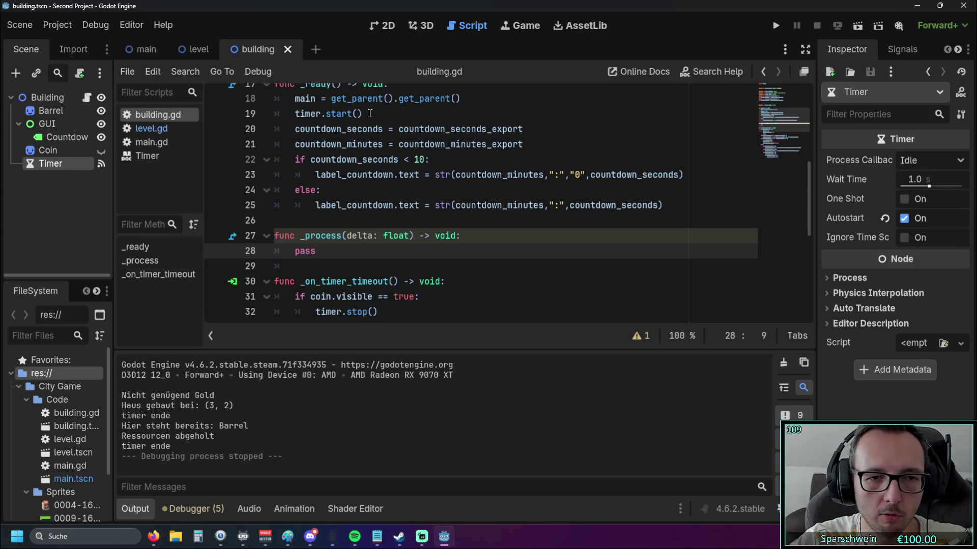
# Step: Open level.gd at the building._ready() call and look over the surrounding code
pyautogui.click(147, 129)
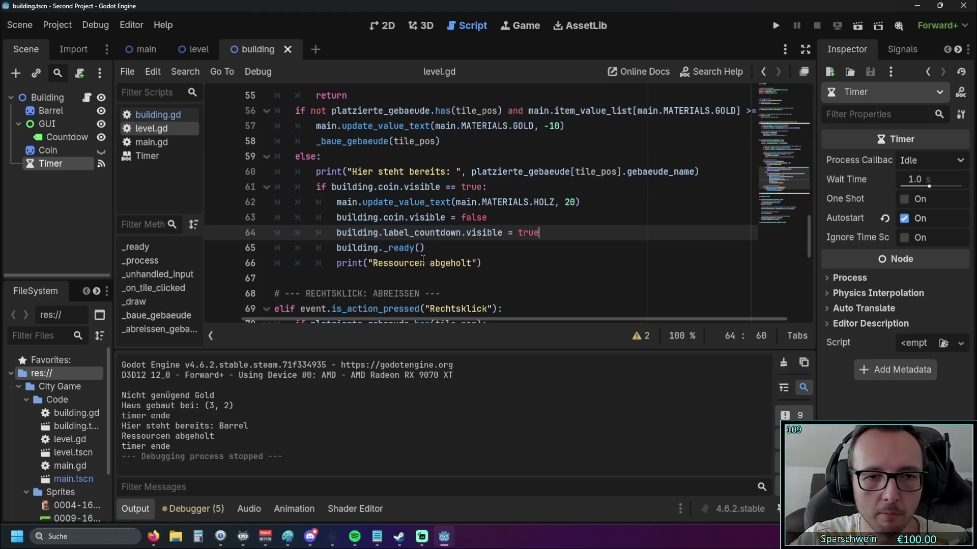
pyautogui.click(427, 249)
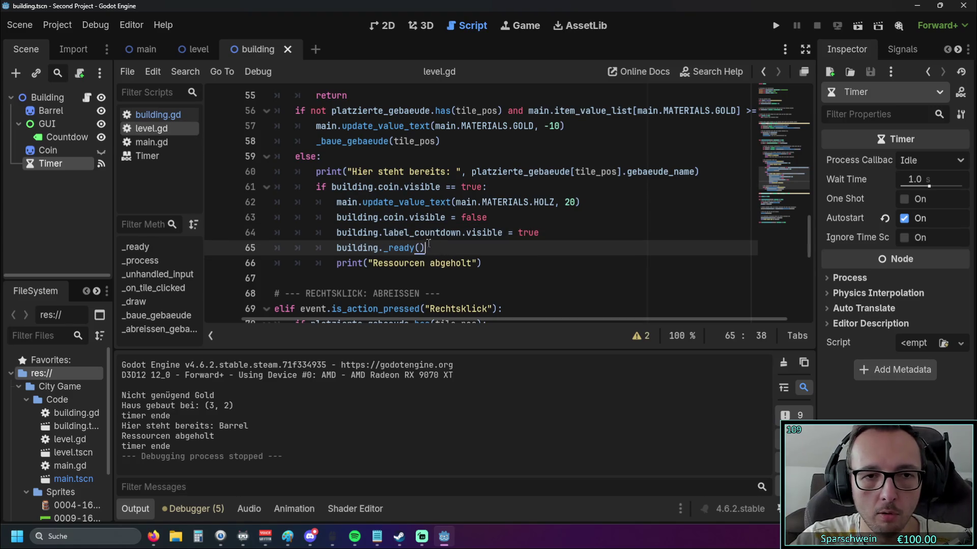
pyautogui.scroll(-13, 378, 198)
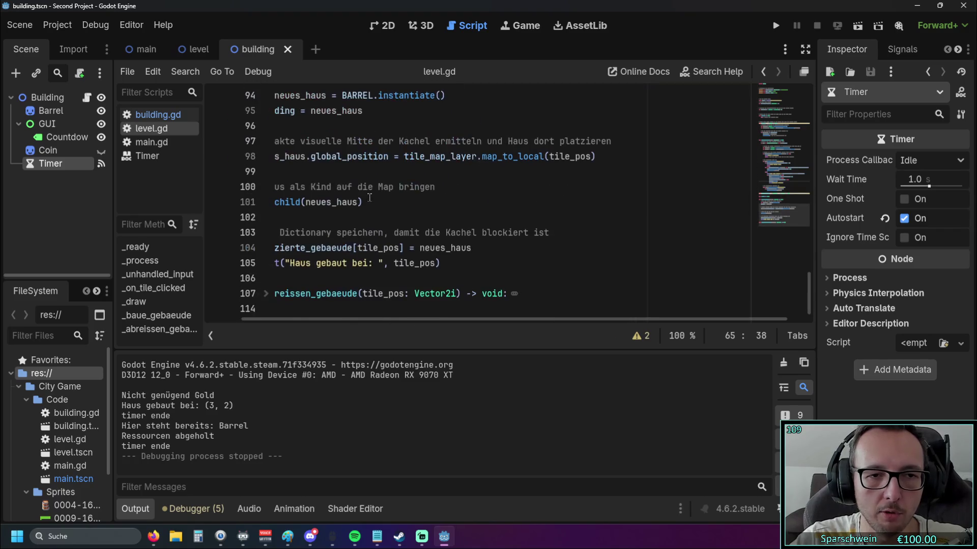
pyautogui.scroll(10, 367, 196)
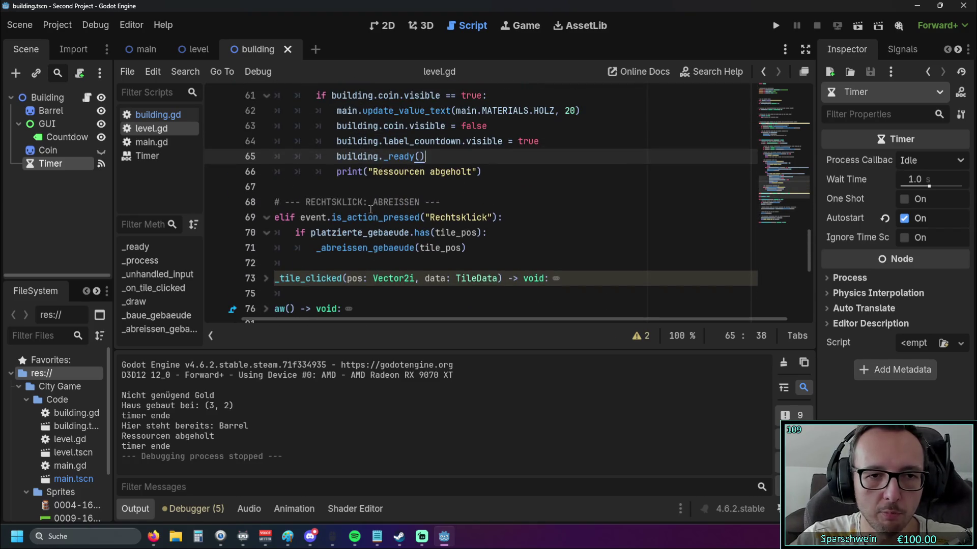
pyautogui.scroll(10, 371, 208)
pyautogui.scroll(-20, 372, 206)
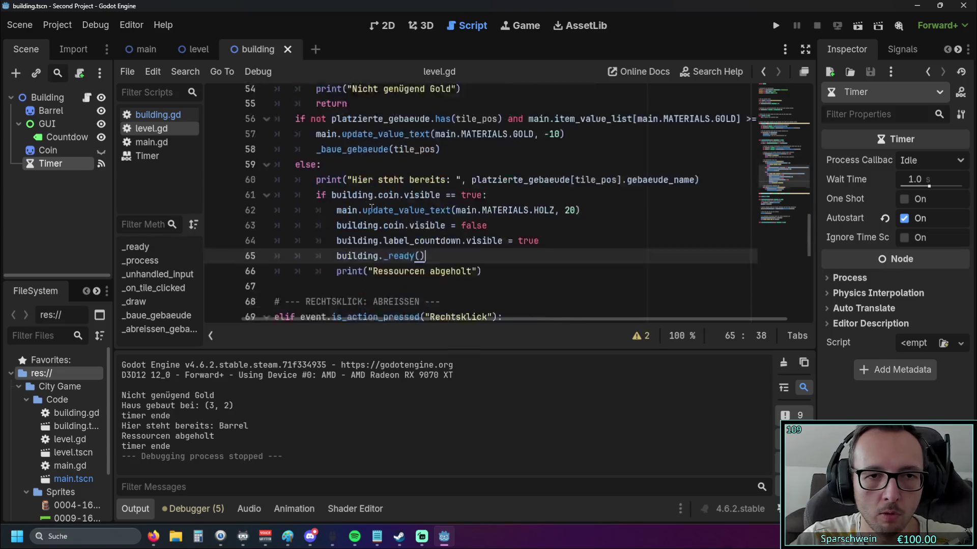
pyautogui.scroll(-1, 373, 205)
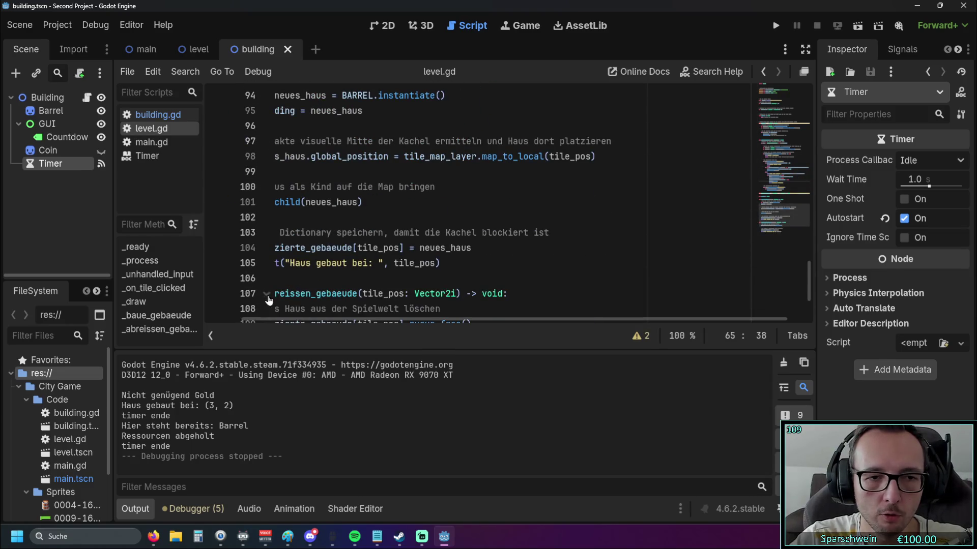
pyautogui.scroll(-1, 350, 226)
pyautogui.scroll(-1, 351, 225)
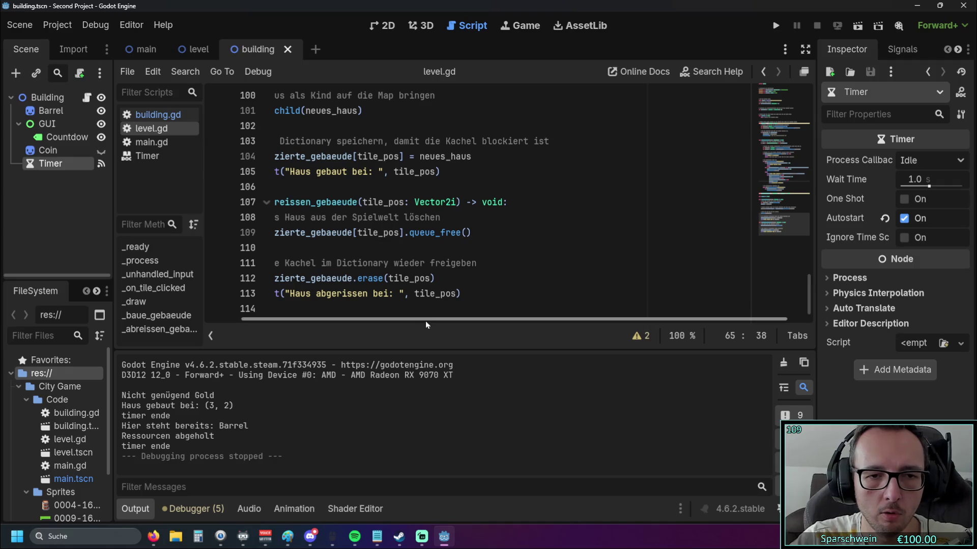
pyautogui.hscroll(-3, 271, 286)
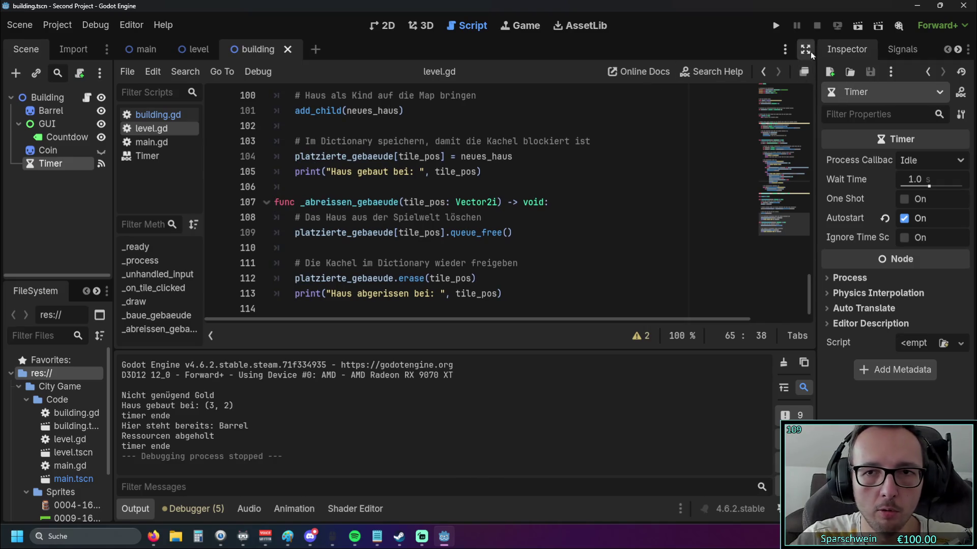
# Step: Switch to distraction-free mode and unfold the _draw and _on_tile_clicked functions
pyautogui.click(805, 49)
pyautogui.scroll(5, 458, 203)
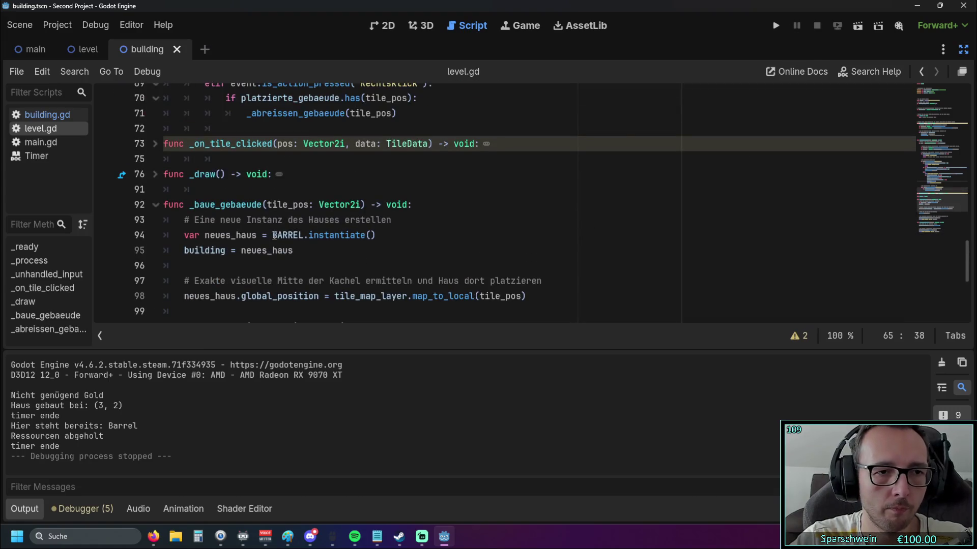
pyautogui.click(155, 174)
pyautogui.scroll(2, 156, 237)
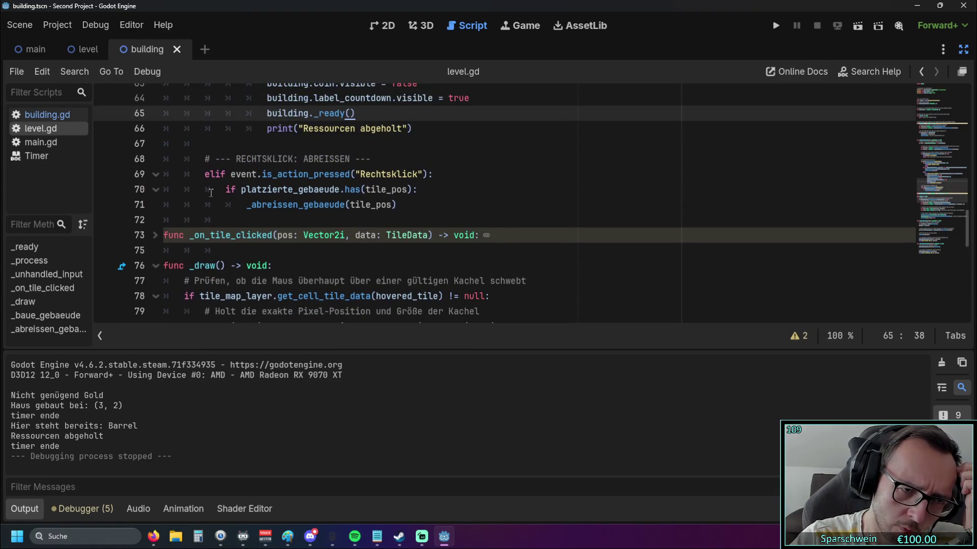
pyautogui.click(156, 237)
# Step: Read through the unfolded code and select the building = neues_haus line
pyautogui.scroll(3, 168, 231)
pyautogui.scroll(-3, 170, 229)
pyautogui.scroll(2, 170, 229)
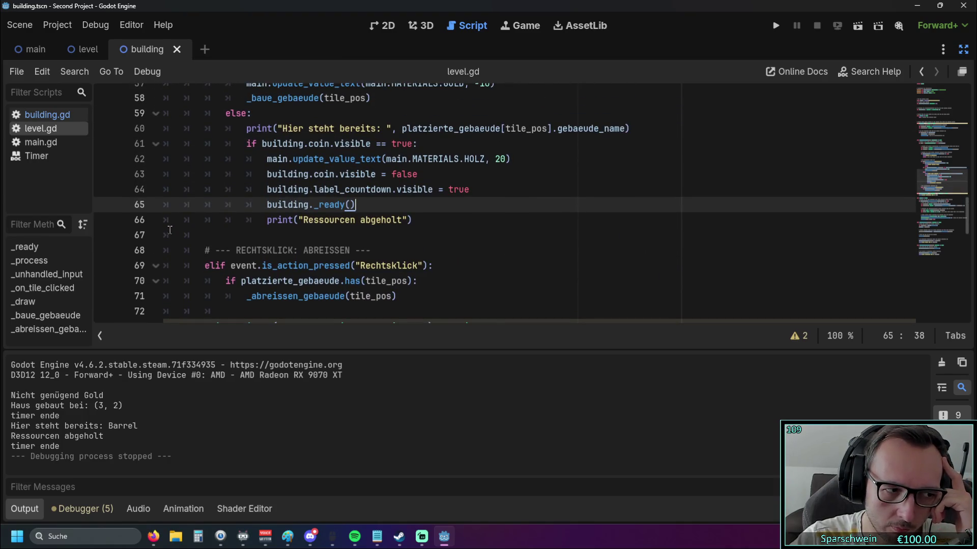
pyautogui.scroll(3, 206, 218)
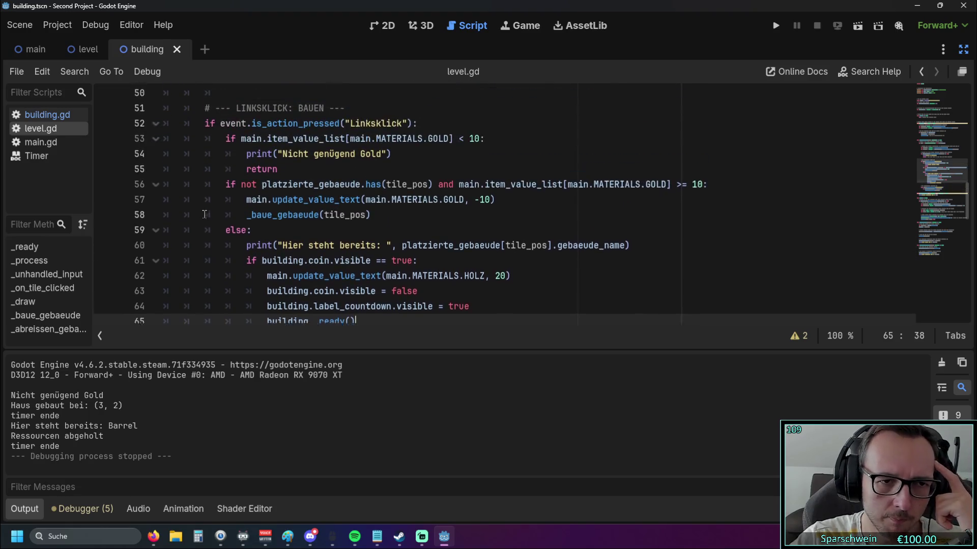
pyautogui.scroll(-10, 209, 220)
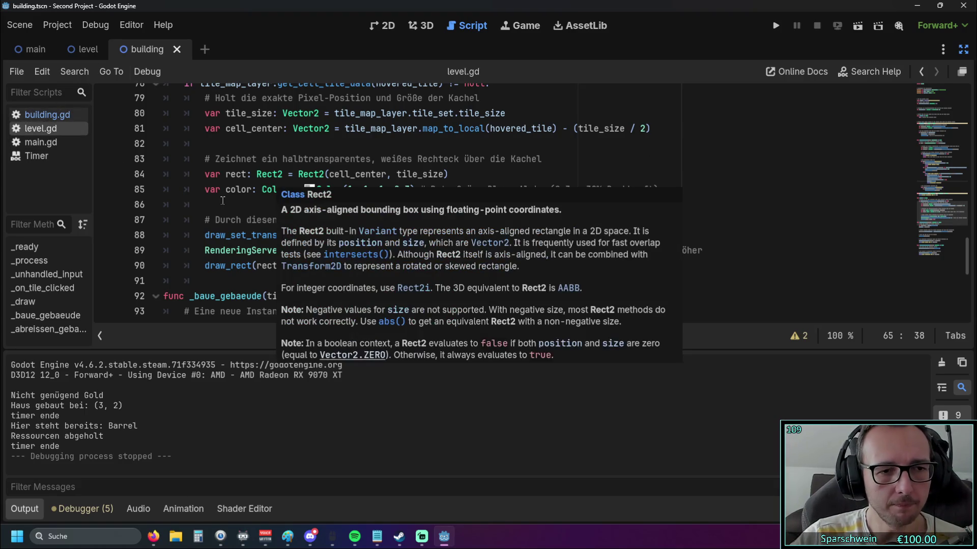
pyautogui.scroll(2, 188, 252)
pyautogui.scroll(1, 188, 252)
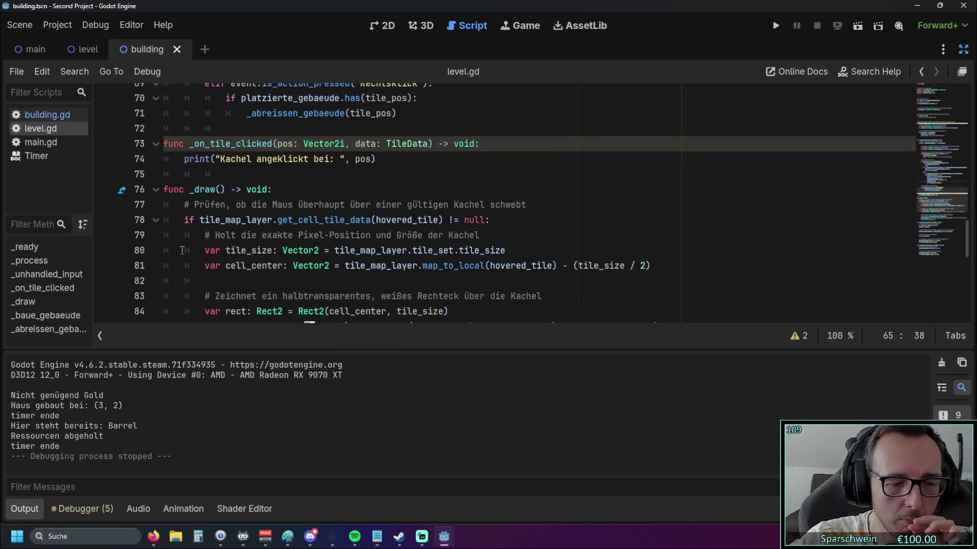
pyautogui.scroll(-6, 183, 252)
pyautogui.scroll(-2, 244, 255)
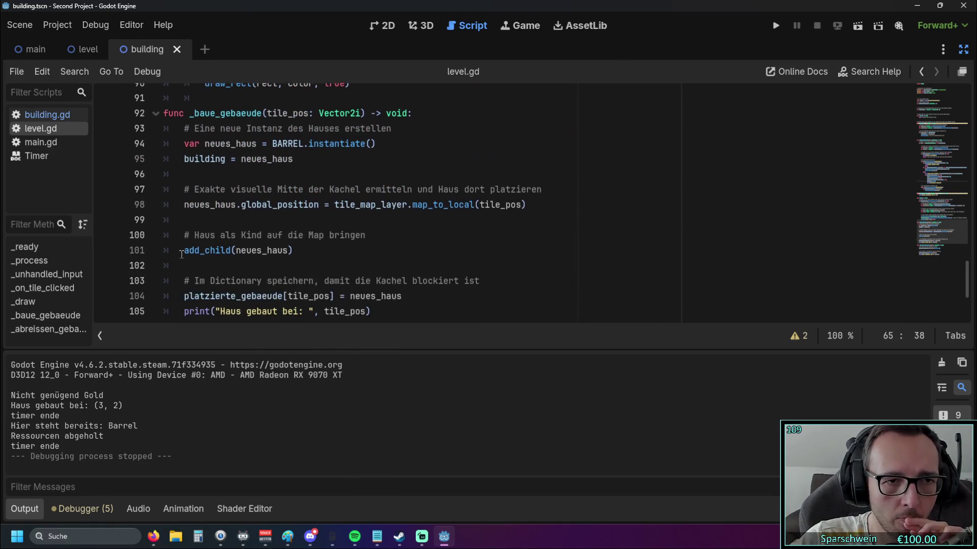
pyautogui.scroll(2, 304, 206)
pyautogui.tripleClick(304, 206)
# Step: Glance at the barrel scene in 2D, then delete line 95 'building = neues_haus' from _baue_gebaeude
pyautogui.click(265, 219)
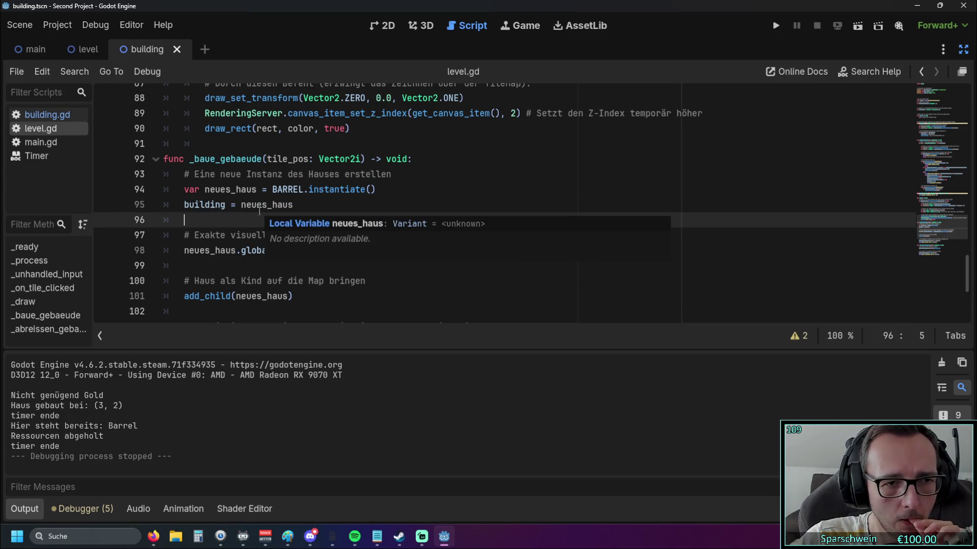
pyautogui.scroll(1, 265, 216)
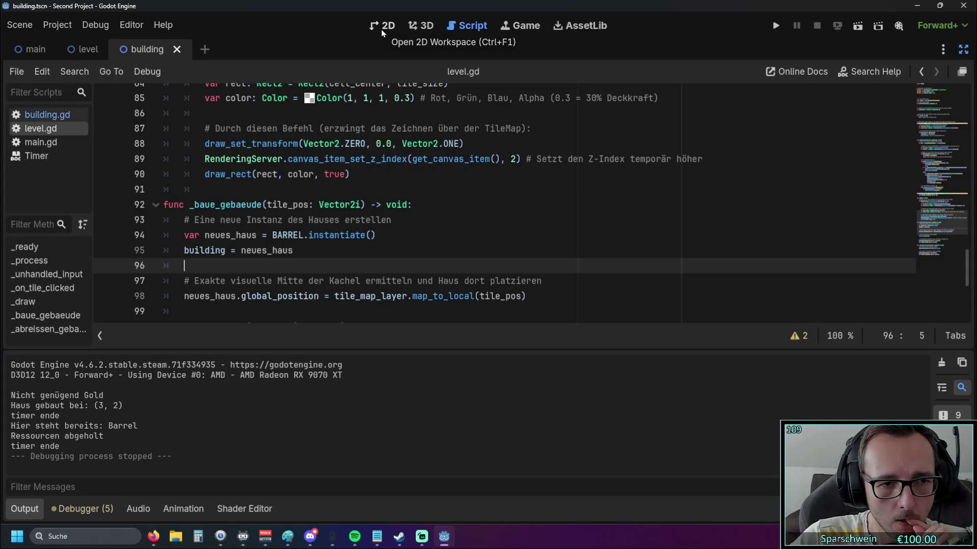
pyautogui.moveTo(184, 250); pyautogui.dragTo(333, 254)
pyautogui.click(332, 254)
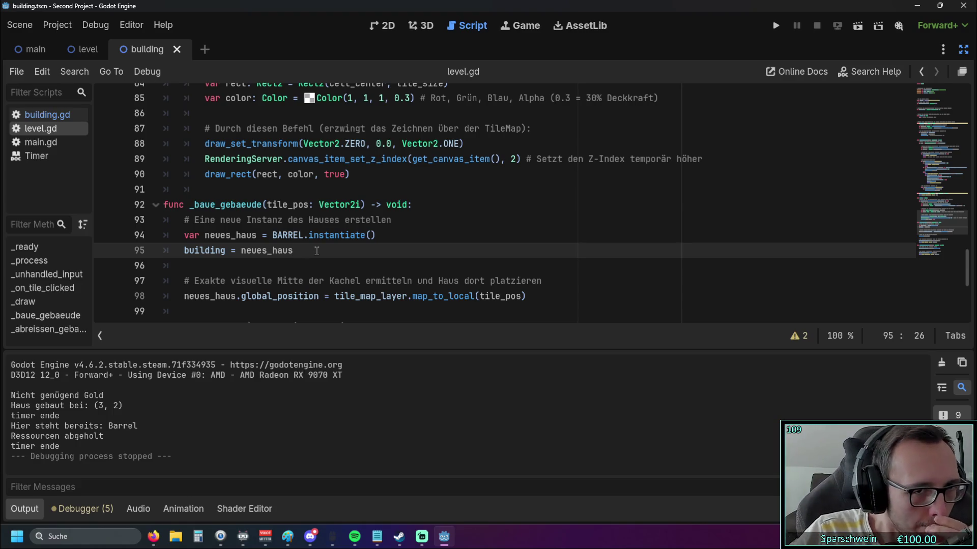
pyautogui.click(382, 25)
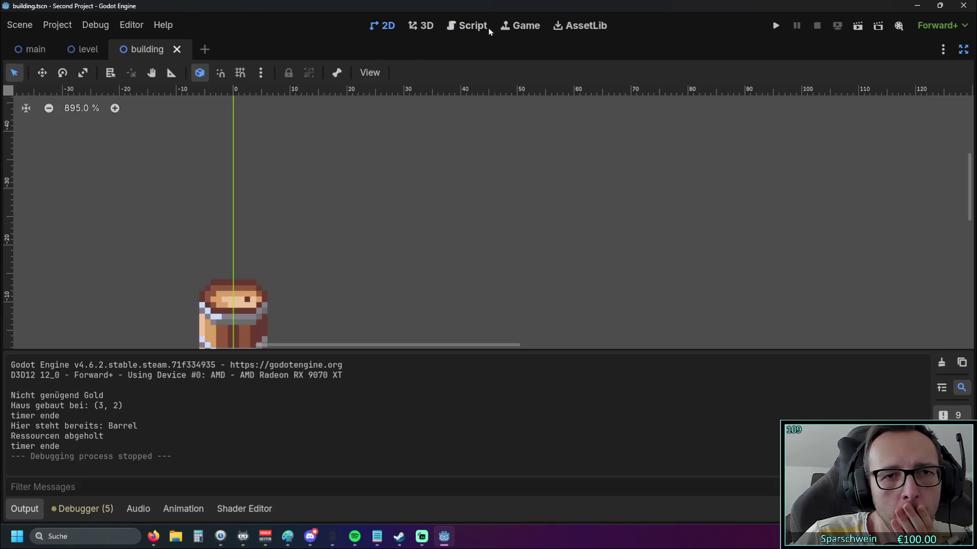
pyautogui.click(464, 26)
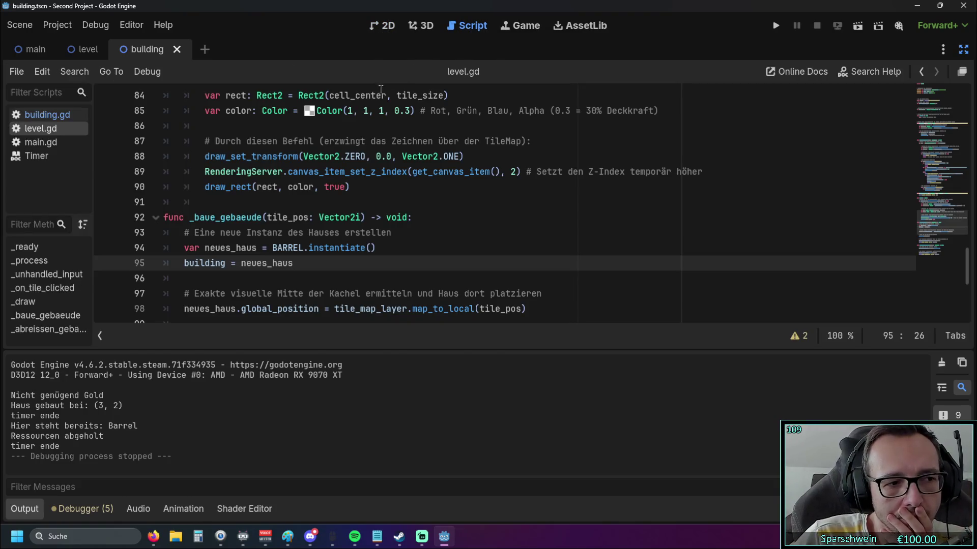
pyautogui.moveTo(291, 263); pyautogui.dragTo(107, 263)
pyautogui.press('BackSpace')
pyautogui.press('BackSpace')
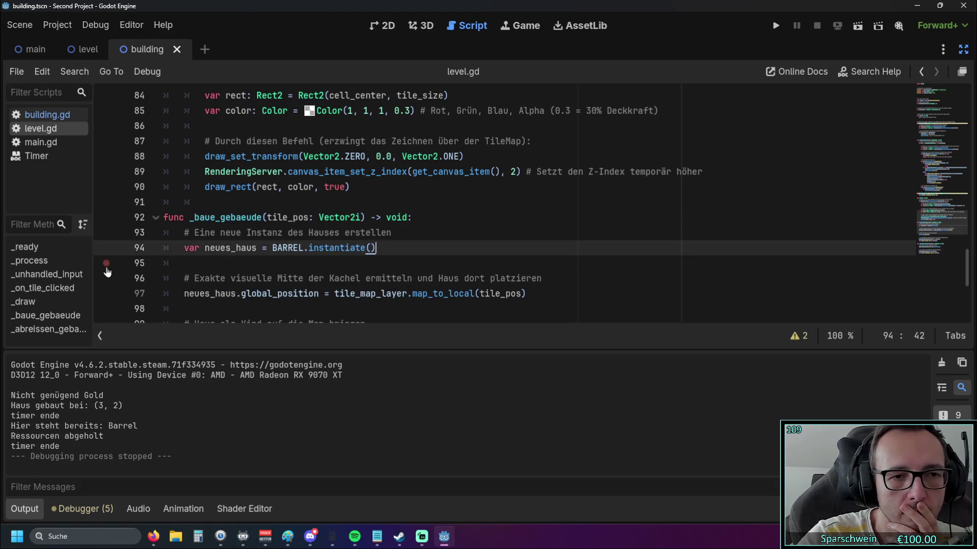
# Step: Run the game, build a barrel on a grass tile and click it, triggering the 'coin' access error
pyautogui.click(776, 25)
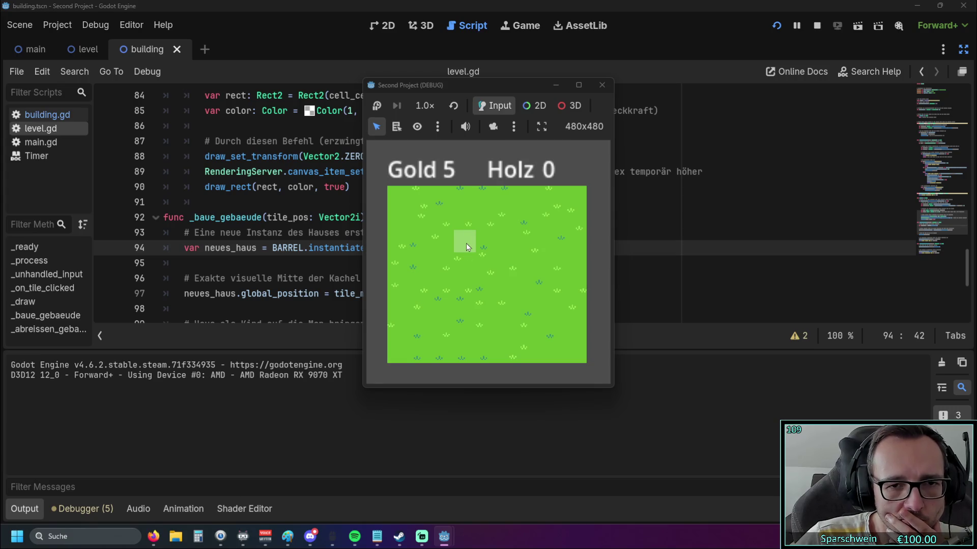
pyautogui.click(465, 245)
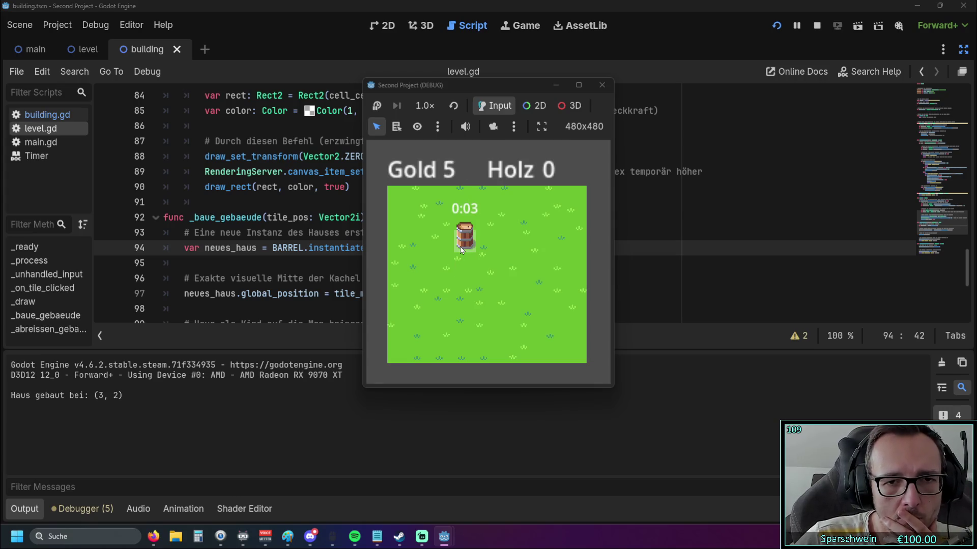
pyautogui.click(460, 247)
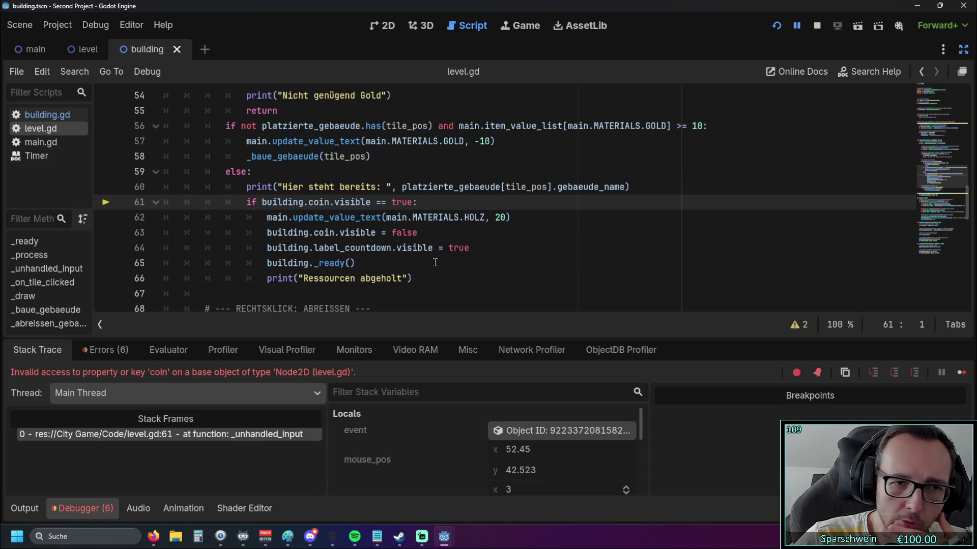
pyautogui.scroll(-4, 433, 263)
pyautogui.scroll(-1, 432, 262)
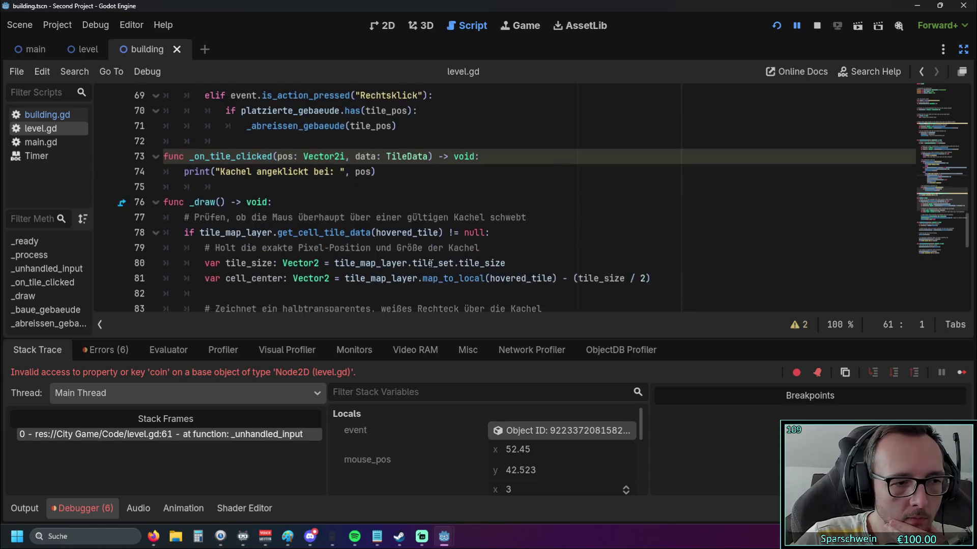
pyautogui.scroll(2, 432, 262)
pyautogui.scroll(-2, 430, 262)
# Step: Undo the deletion to restore building = neues_haus in _baue_gebaeude
pyautogui.hotkey('ctrl', 'z')
pyautogui.scroll(-2, 409, 239)
pyautogui.click(408, 237)
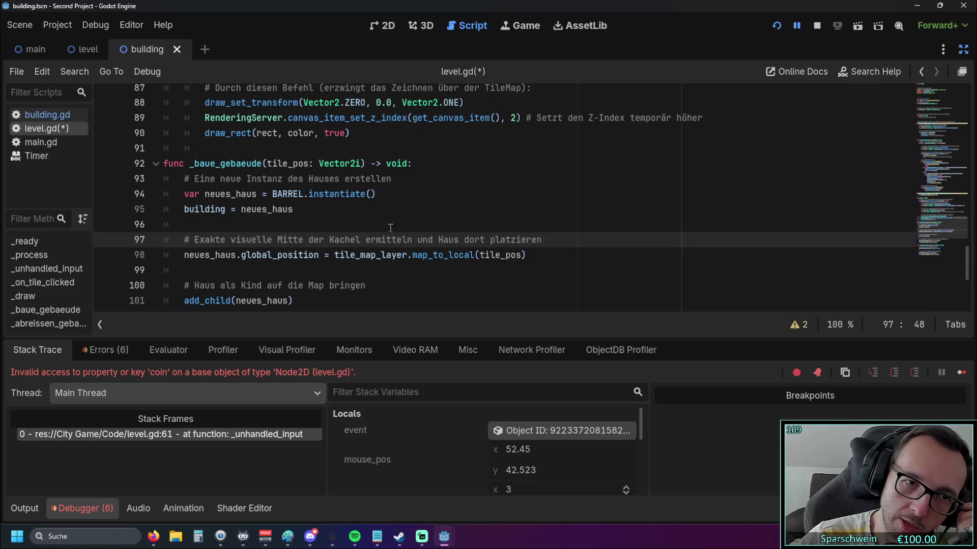
pyautogui.scroll(3, 408, 233)
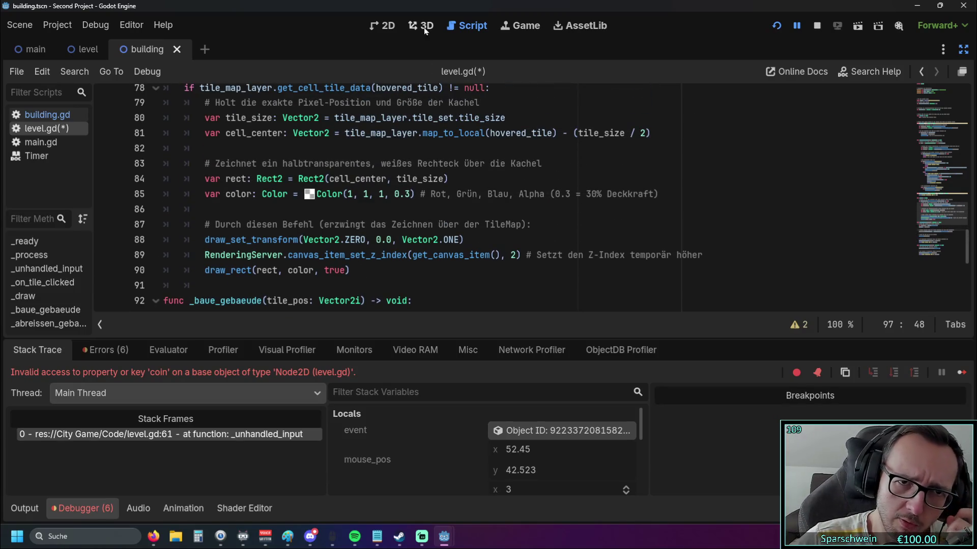
# Step: Open building.gd and inspect _ready and the timer.stop() line in _on_timer_timeout
pyautogui.click(45, 142)
pyautogui.click(47, 114)
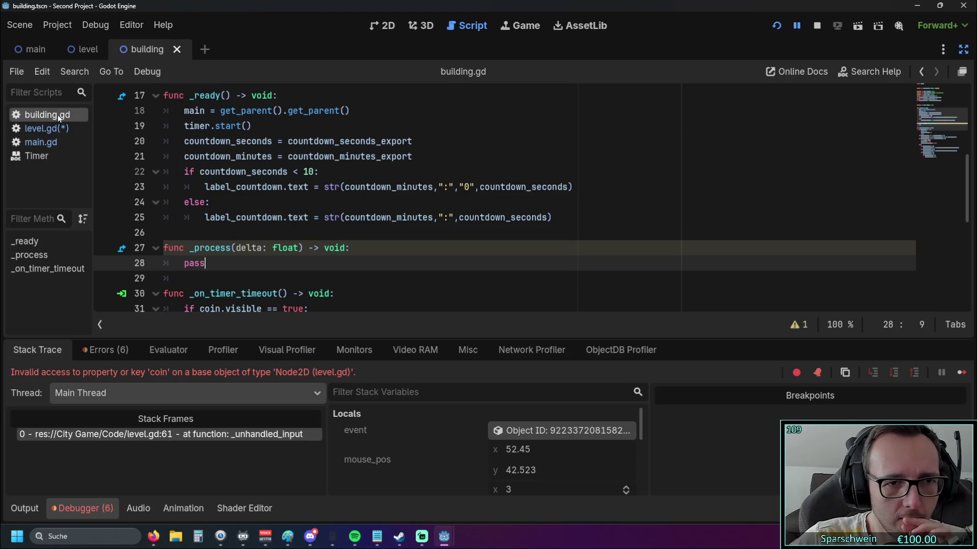
pyautogui.scroll(-2, 289, 195)
pyautogui.click(290, 189)
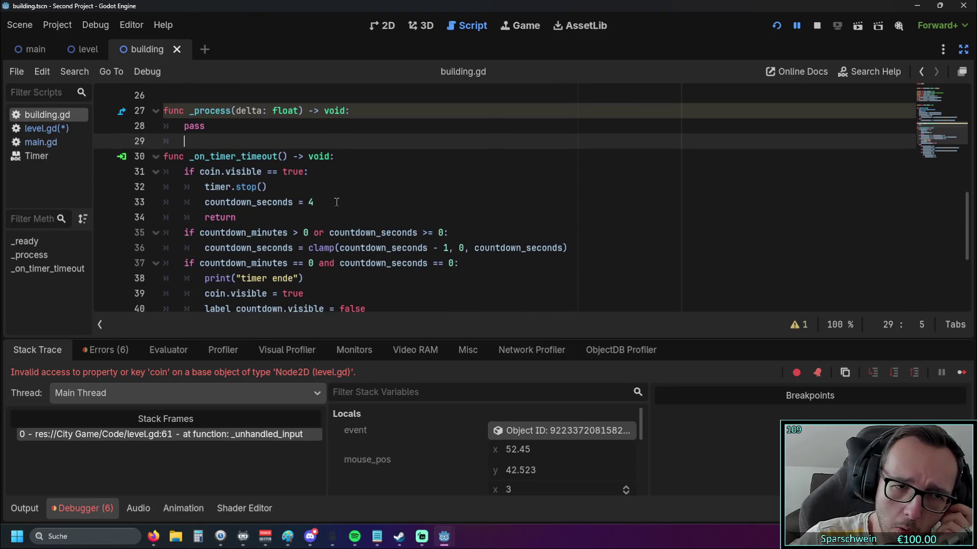
pyautogui.scroll(-1, 336, 204)
pyautogui.moveTo(338, 207)
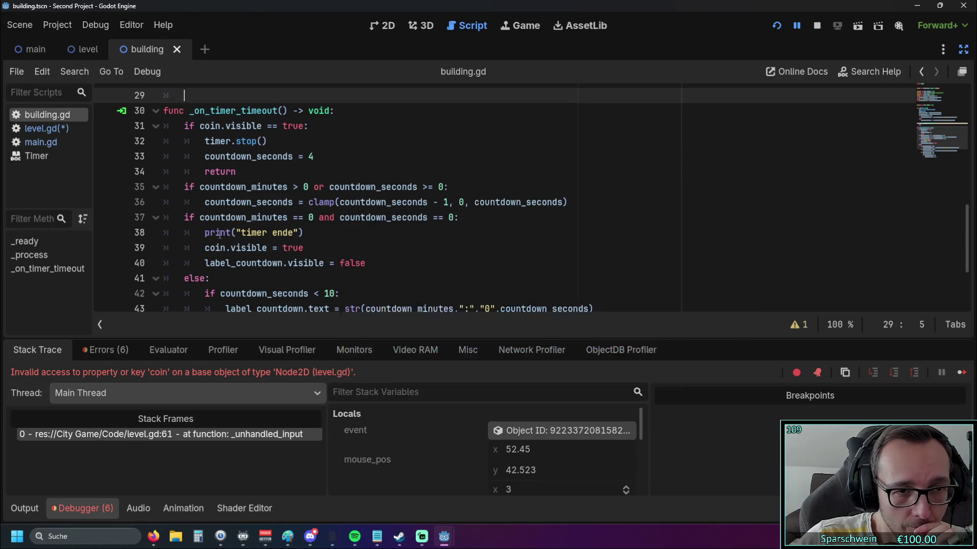
pyautogui.scroll(1, 345, 232)
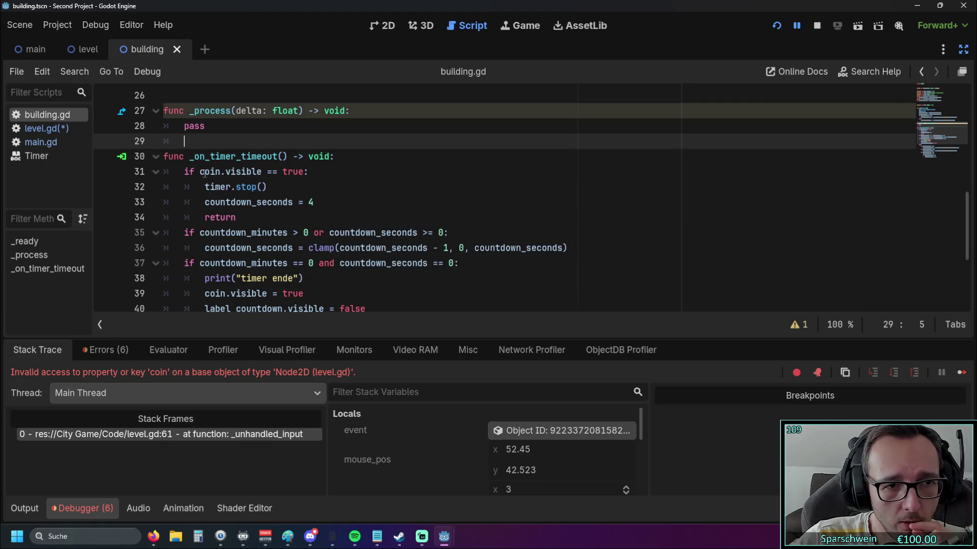
pyautogui.moveTo(202, 173); pyautogui.dragTo(269, 172)
pyautogui.click(264, 188)
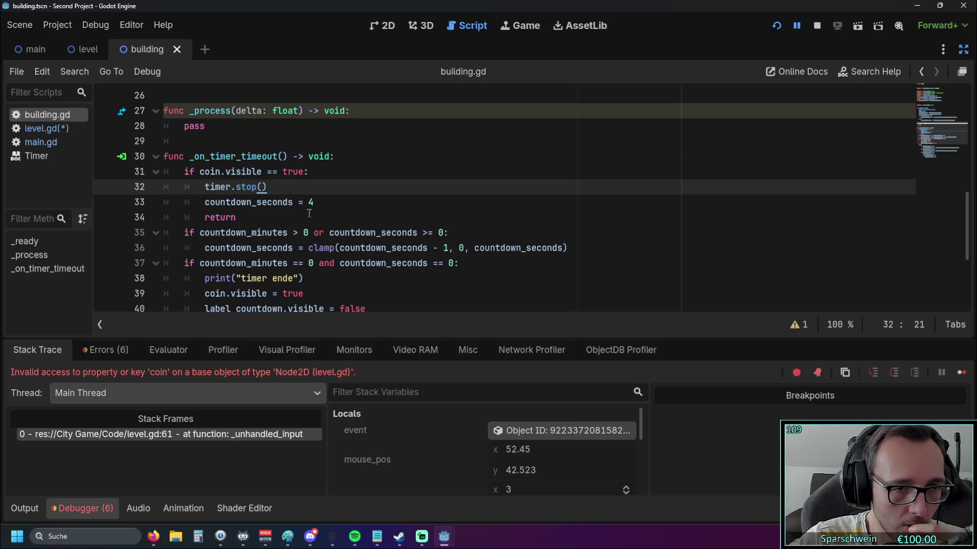
# Step: Select the countdown_seconds_export variable on line 9 and the value 4 on line 33
pyautogui.scroll(1, 316, 219)
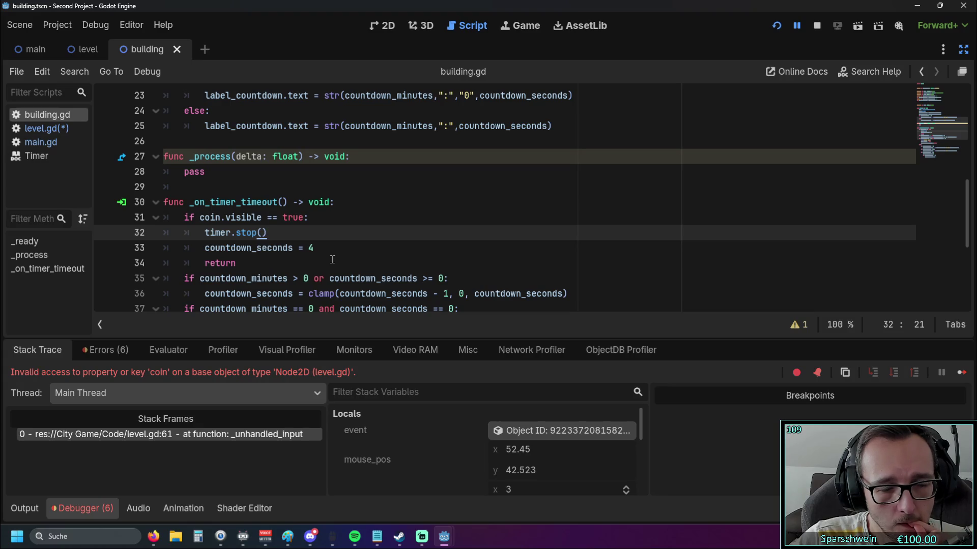
pyautogui.scroll(-1, 332, 259)
pyautogui.scroll(3, 332, 260)
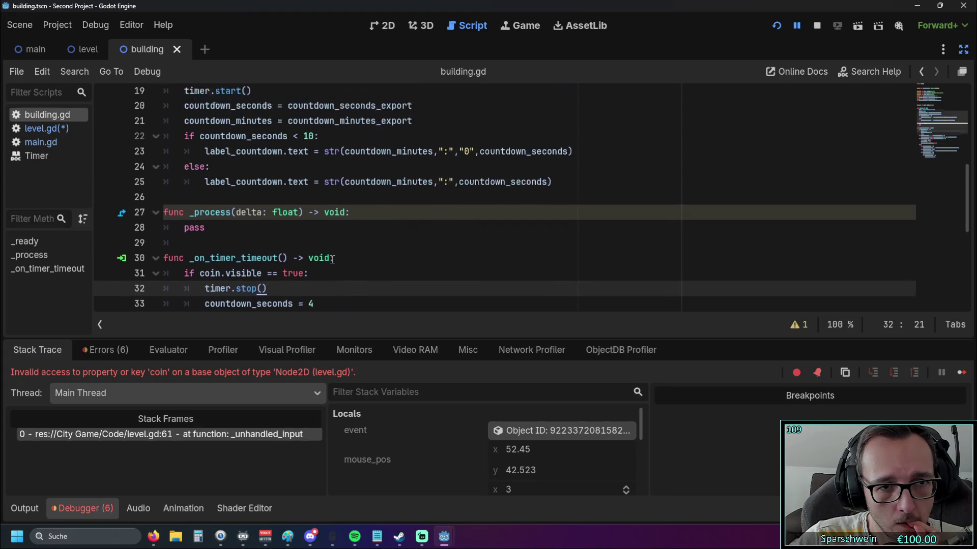
pyautogui.scroll(-1, 332, 259)
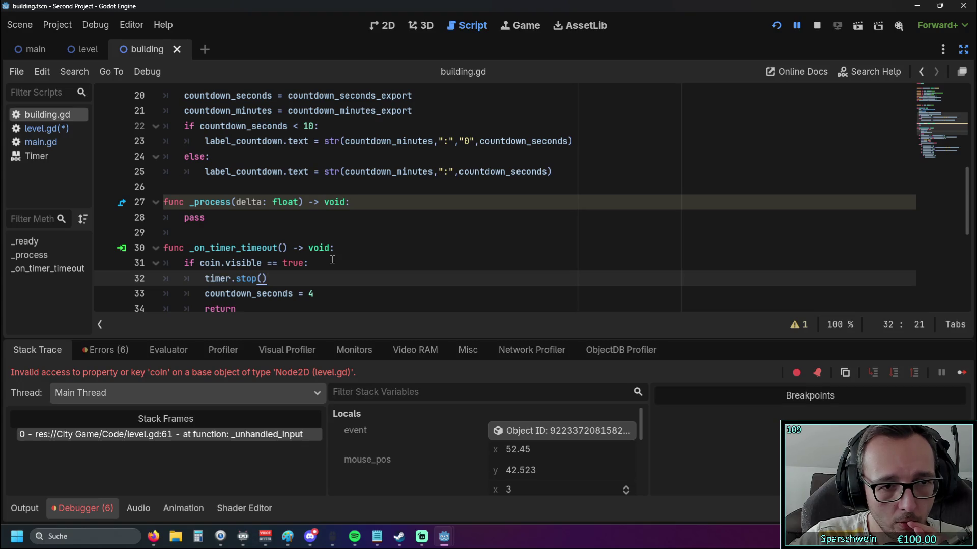
pyautogui.scroll(2, 332, 259)
pyautogui.scroll(4, 332, 259)
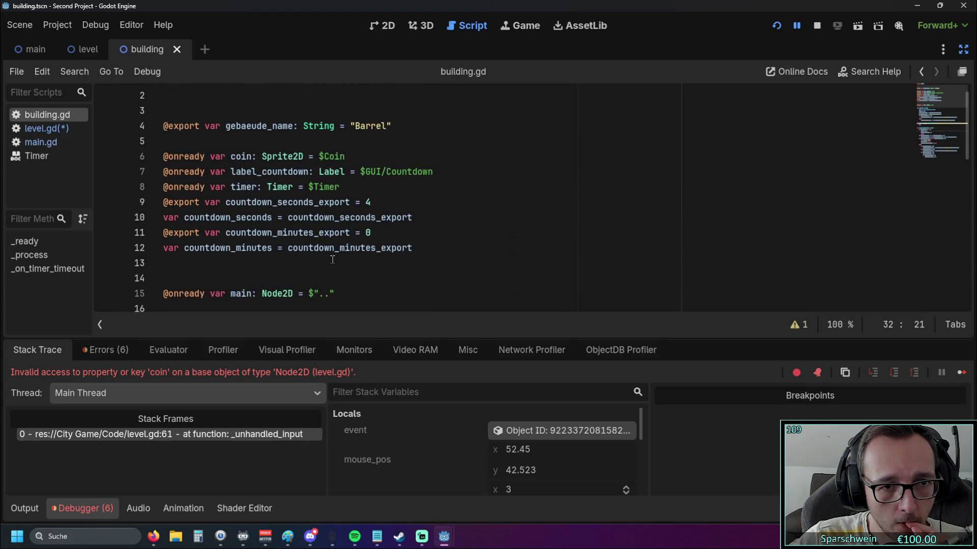
pyautogui.scroll(-5, 333, 259)
pyautogui.scroll(4, 328, 256)
pyautogui.moveTo(226, 156); pyautogui.dragTo(352, 160)
pyautogui.hotkey('ctrl', 'c')
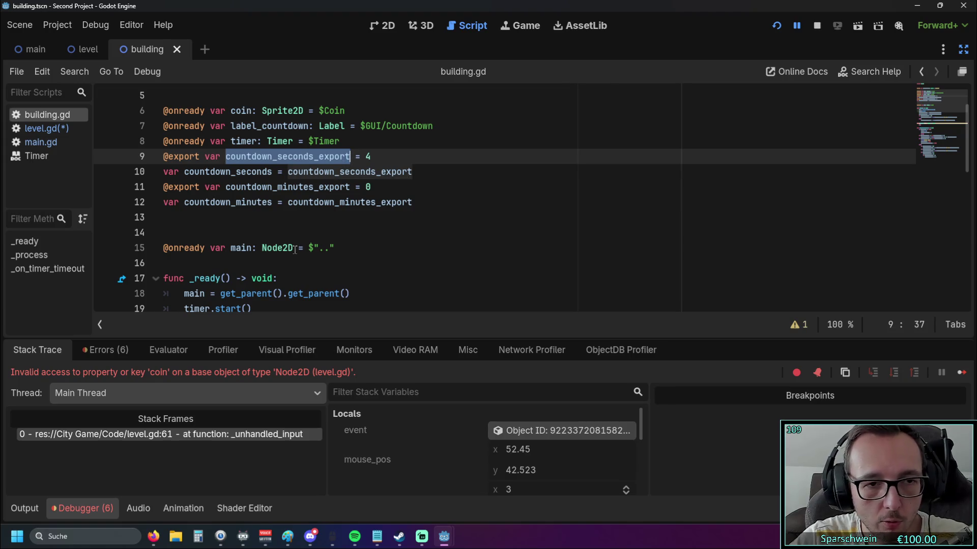
pyautogui.scroll(-8, 293, 246)
pyautogui.scroll(1, 293, 246)
pyautogui.doubleClick(311, 202)
pyautogui.hotkey('ctrl', 'v')
pyautogui.click(364, 223)
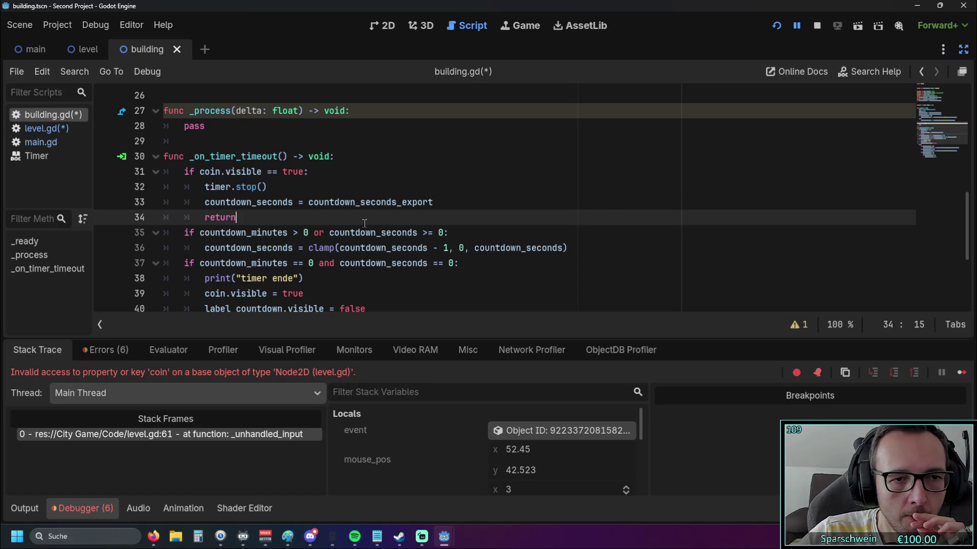
pyautogui.scroll(-2, 365, 223)
pyautogui.scroll(-1, 308, 221)
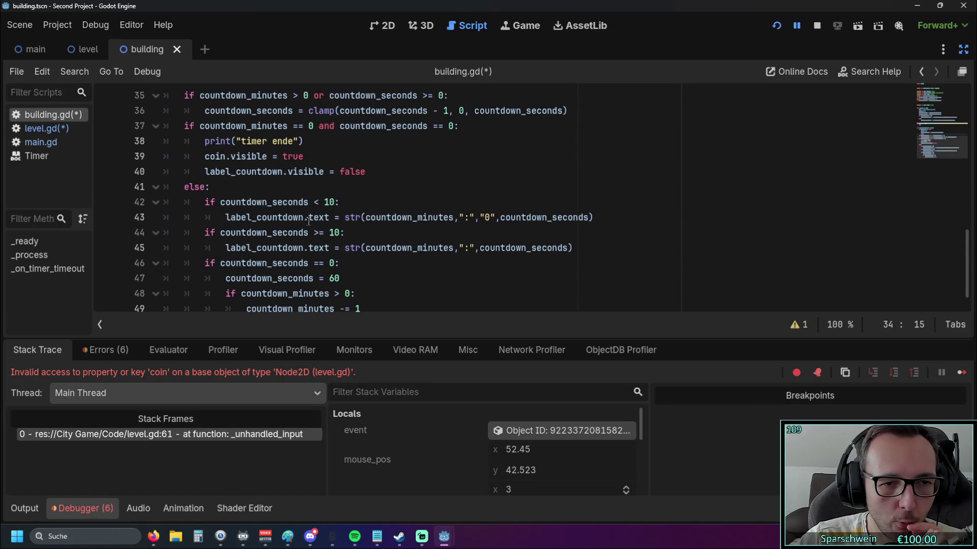
pyautogui.scroll(5, 308, 221)
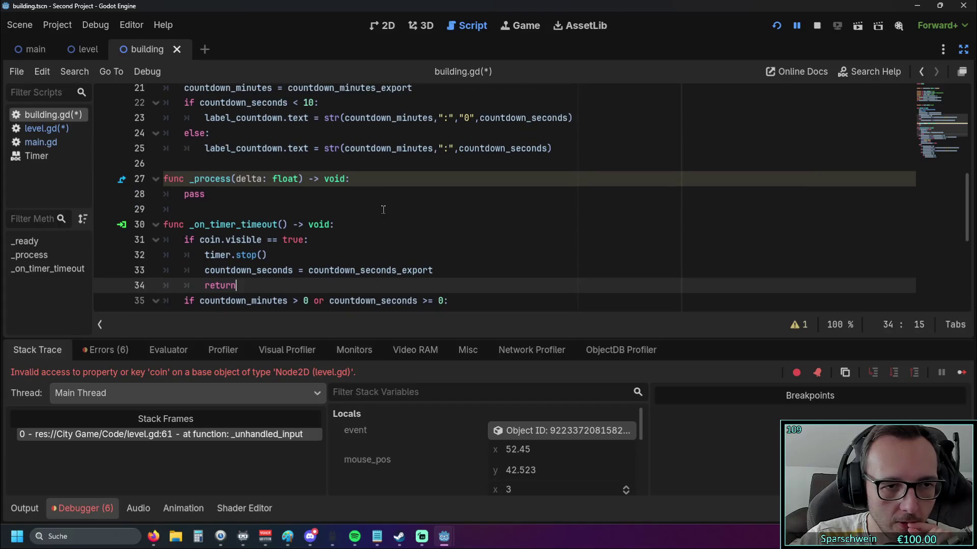
pyautogui.scroll(1, 326, 222)
pyautogui.scroll(-2, 326, 223)
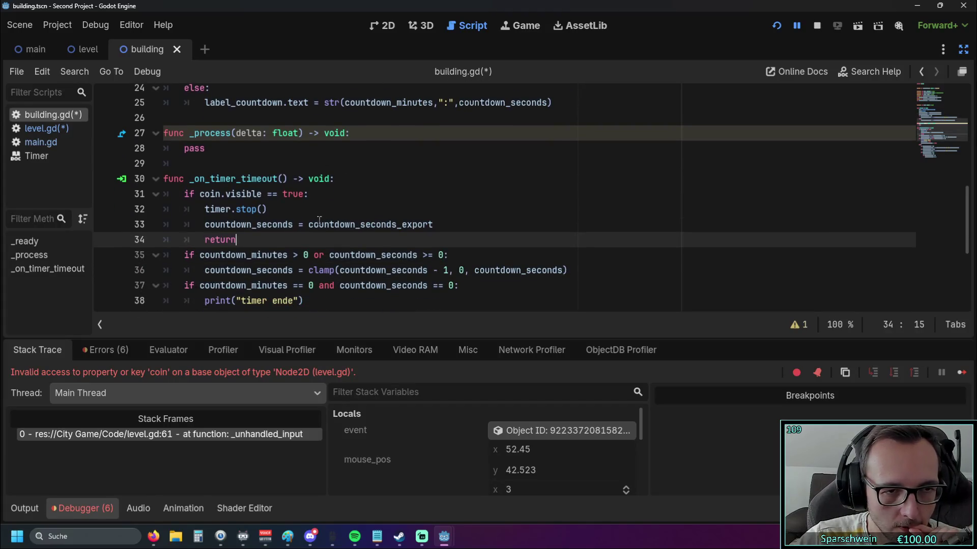
pyautogui.doubleClick(239, 194)
pyautogui.click(393, 224)
pyautogui.moveTo(393, 224)
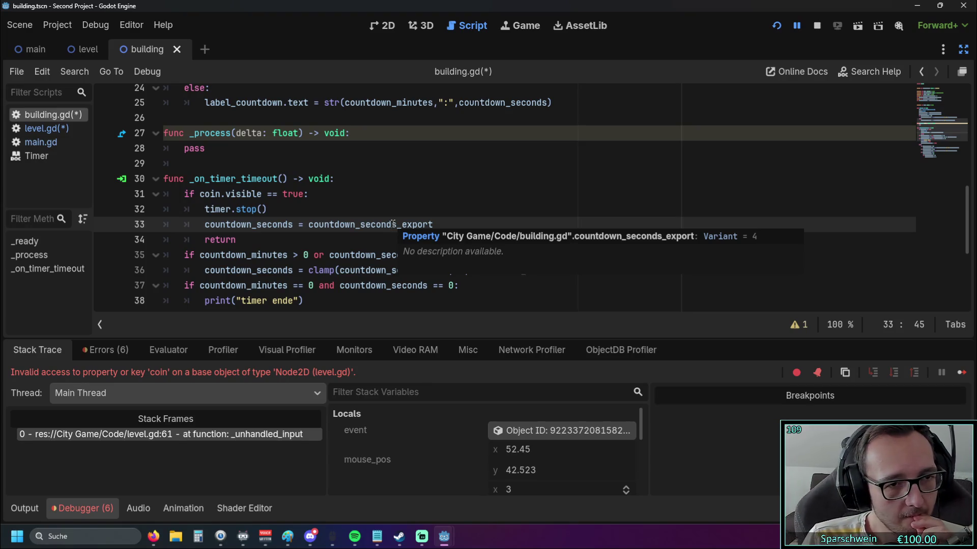
pyautogui.scroll(3, 393, 224)
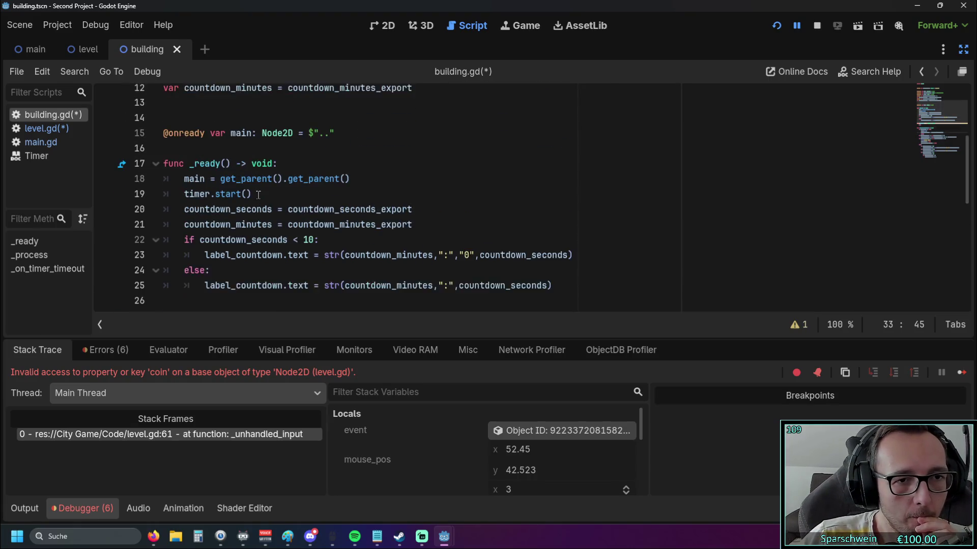
pyautogui.moveTo(259, 196)
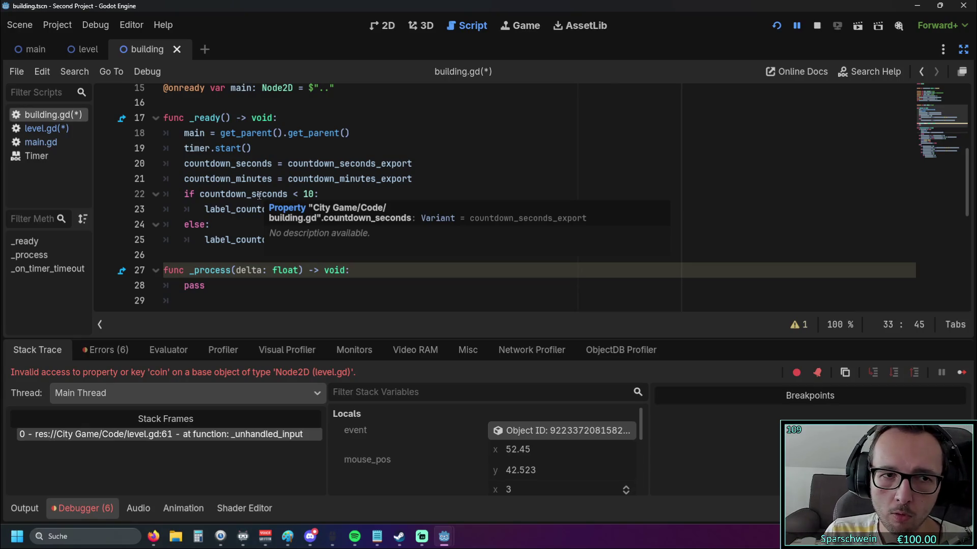
# Step: Inspect the coin.visible lines near the timer code in building.gd
pyautogui.scroll(-4, 306, 191)
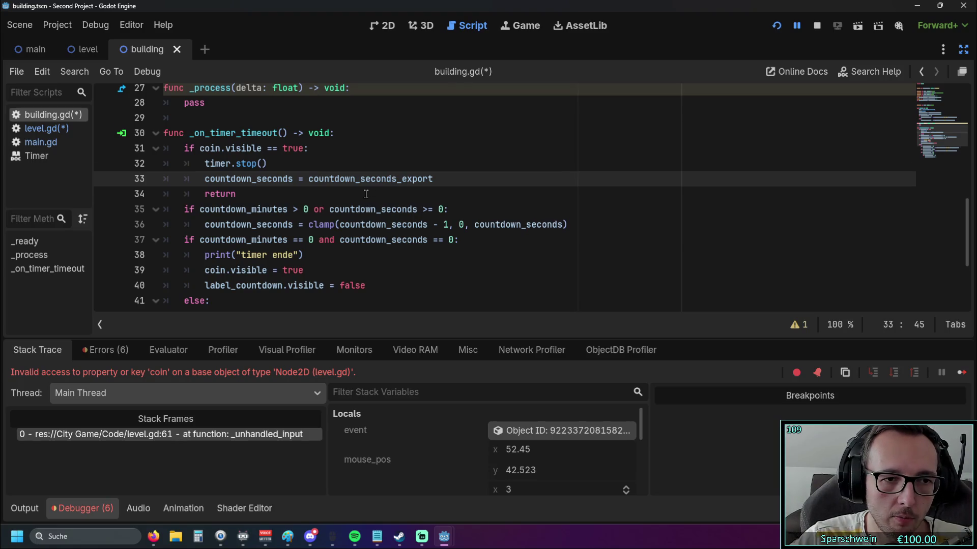
pyautogui.scroll(-1, 366, 193)
pyautogui.scroll(5, 366, 194)
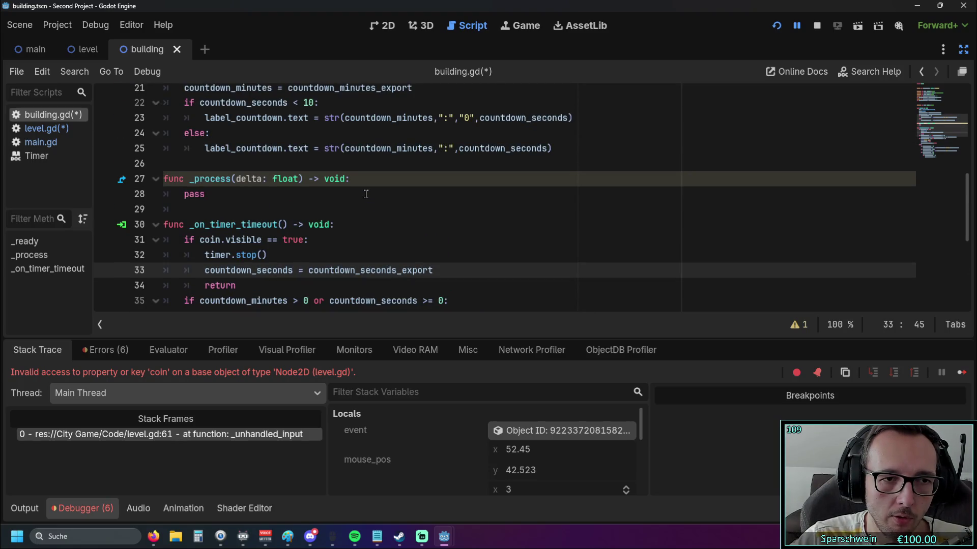
pyautogui.scroll(-2, 306, 206)
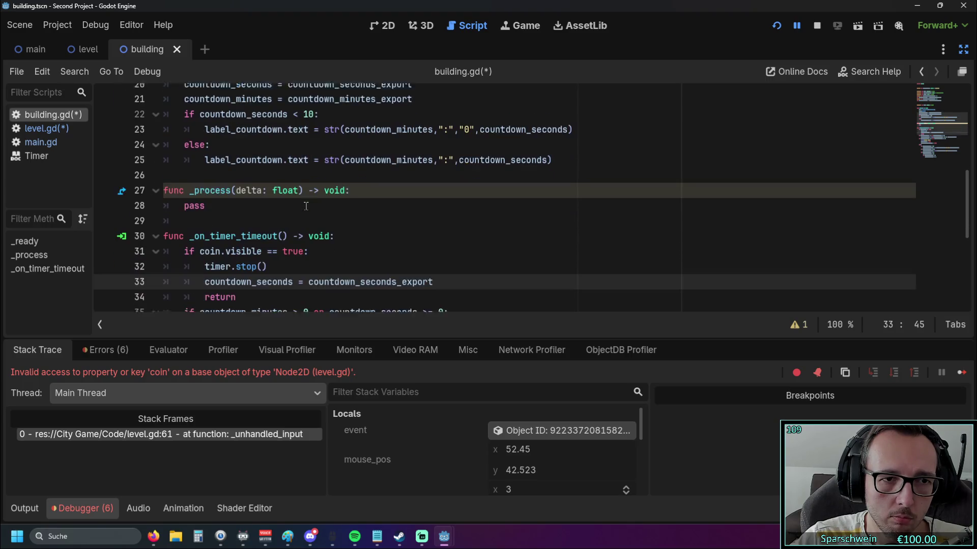
pyautogui.scroll(-4, 305, 206)
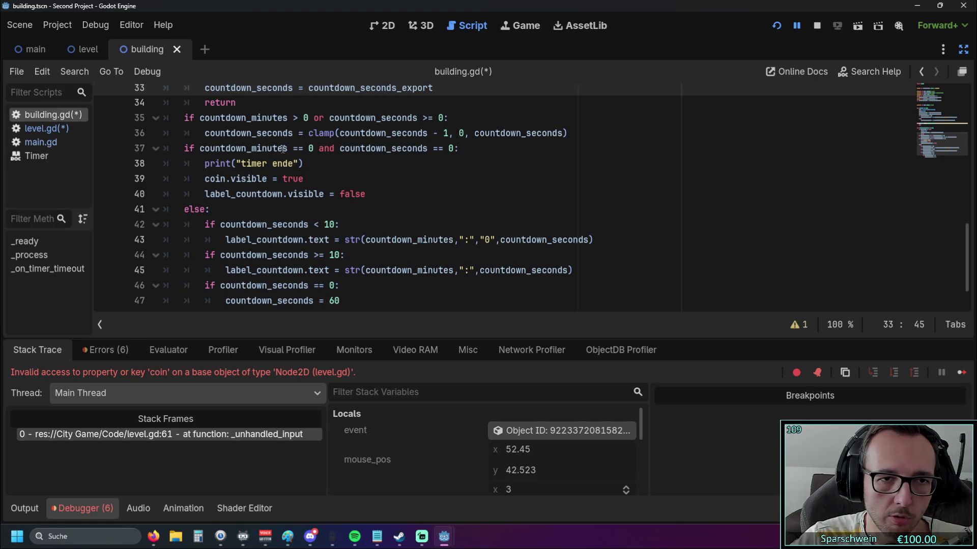
pyautogui.moveTo(261, 149); pyautogui.dragTo(429, 148)
pyautogui.click(212, 164)
pyautogui.moveTo(204, 178); pyautogui.dragTo(334, 176)
pyautogui.click(355, 177)
# Step: Change line 38's print message to read "Timer ende" with a capital T
pyautogui.click(240, 164)
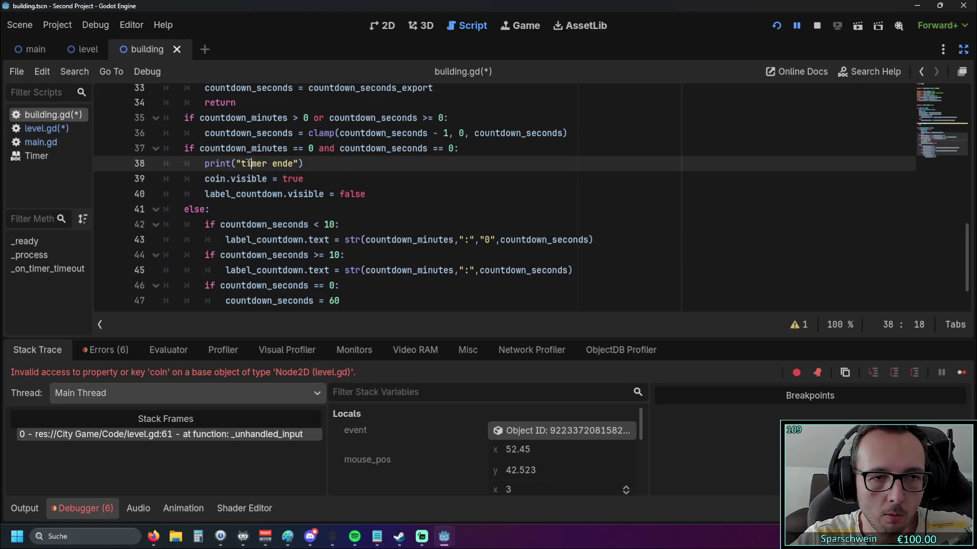
pyautogui.press('Delete')
pyautogui.write('T')
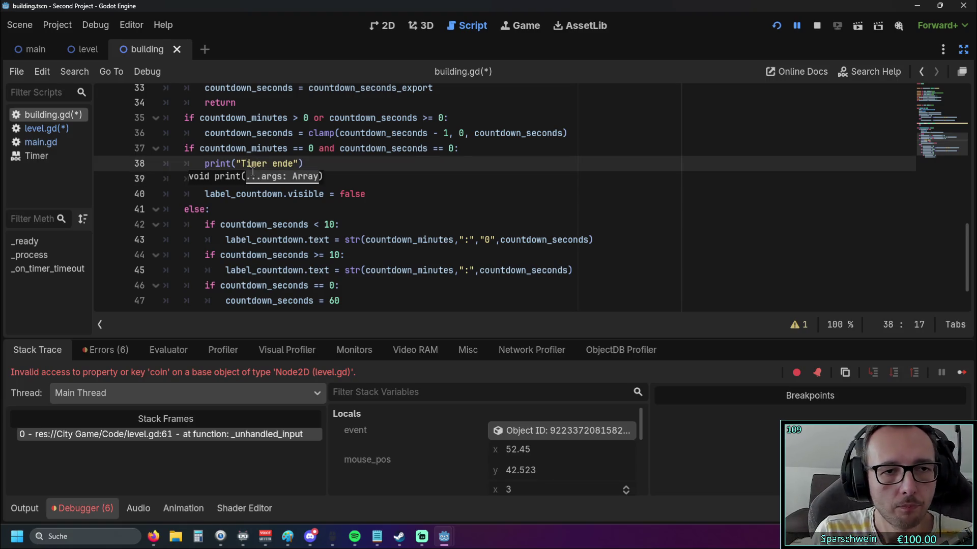
pyautogui.click(342, 163)
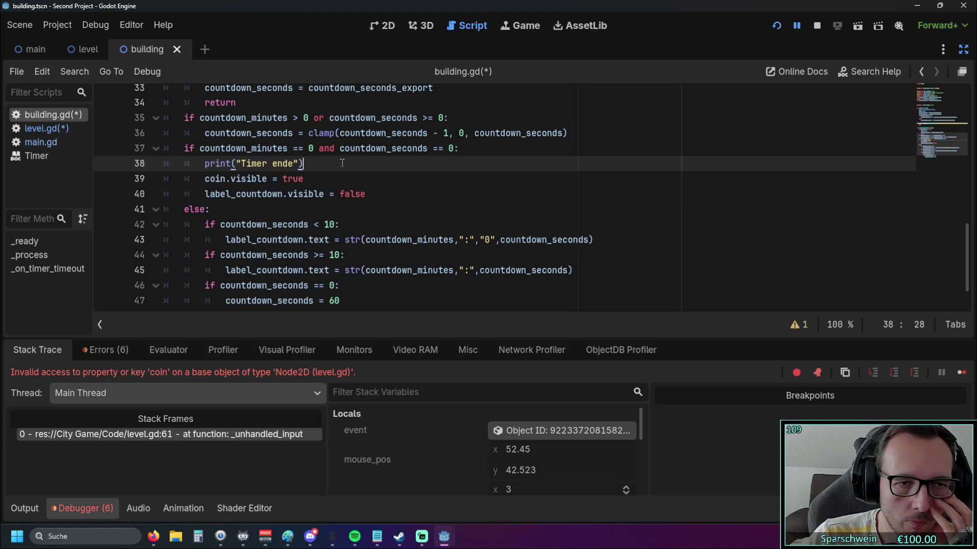
# Step: Review the _ready function and the timeout code in building.gd
pyautogui.scroll(6, 342, 148)
pyautogui.moveTo(342, 148)
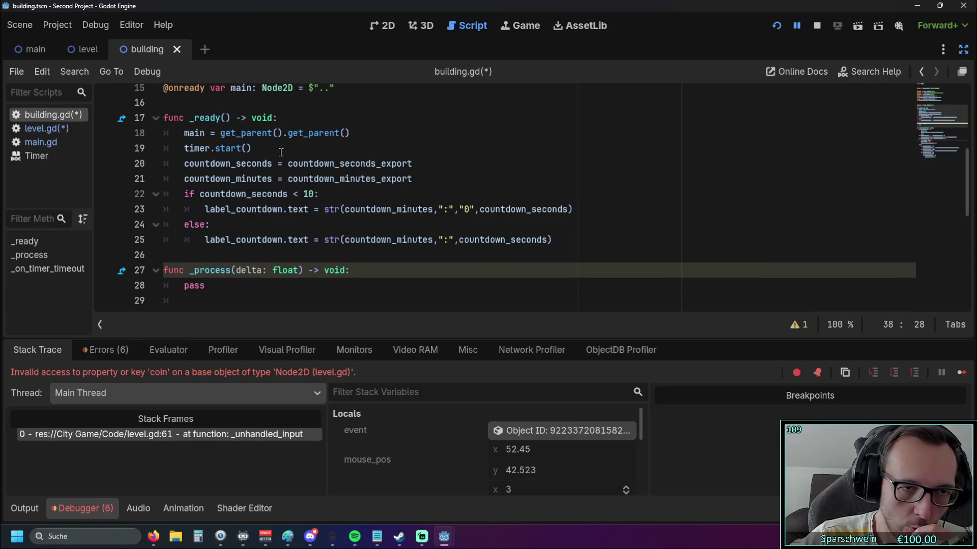
pyautogui.scroll(-3, 274, 152)
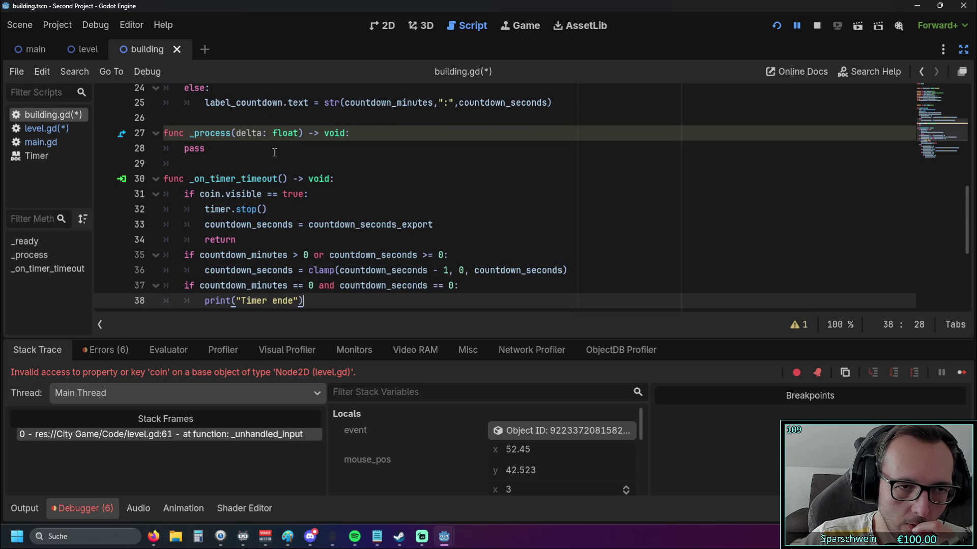
pyautogui.scroll(-1, 269, 162)
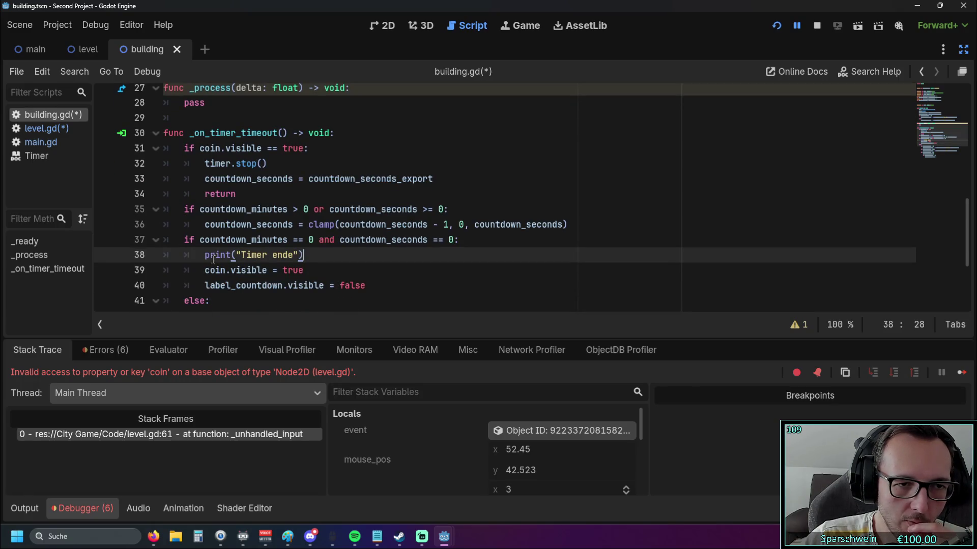
pyautogui.scroll(4, 219, 254)
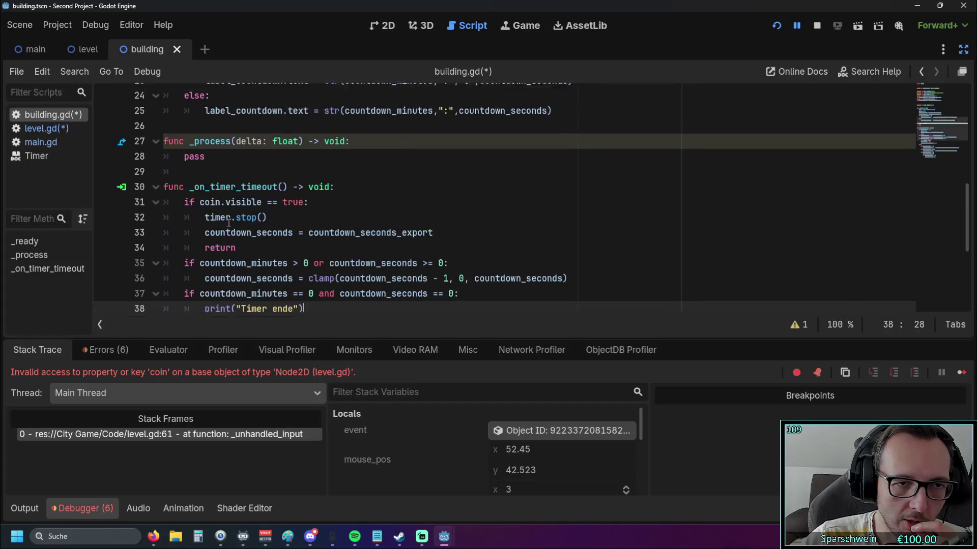
pyautogui.scroll(1, 233, 224)
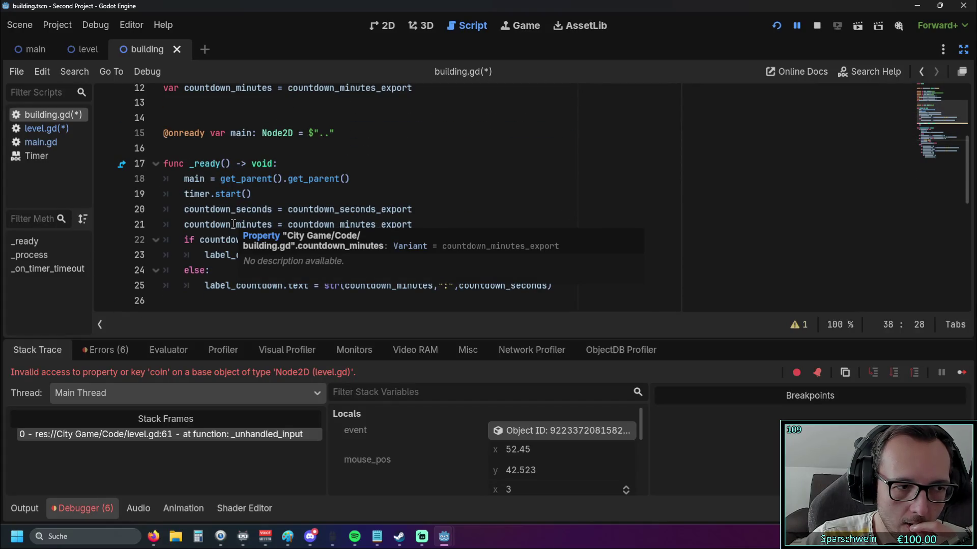
pyautogui.scroll(-5, 291, 204)
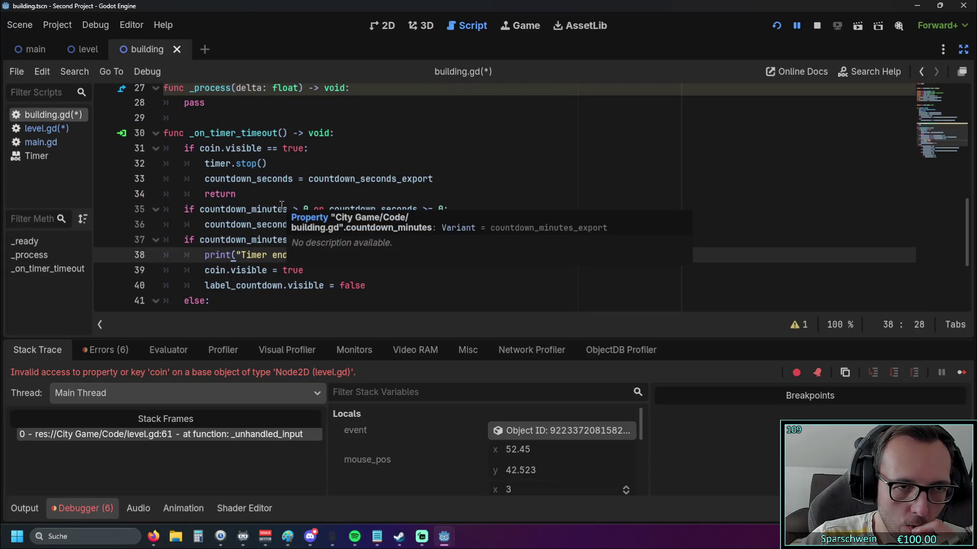
pyautogui.moveTo(248, 209)
pyautogui.scroll(2, 248, 209)
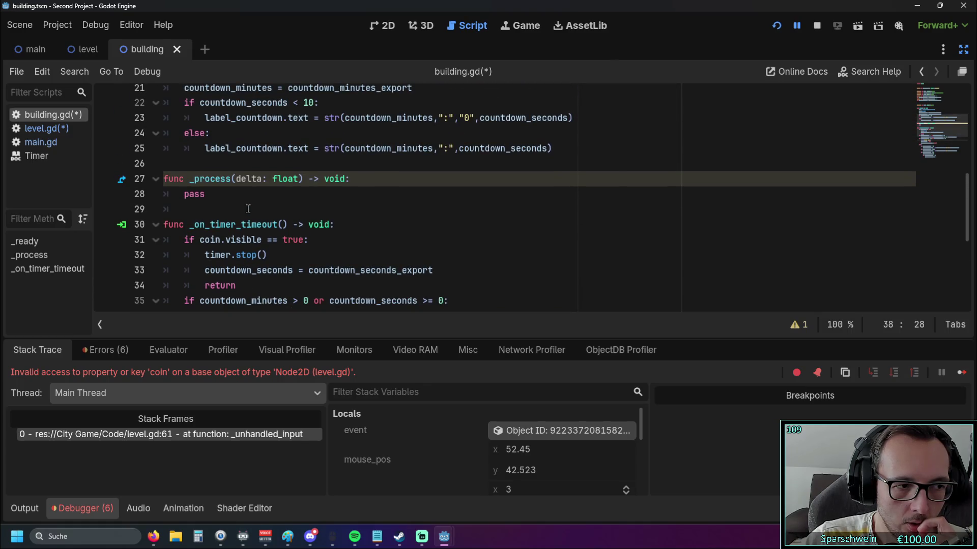
pyautogui.scroll(3, 248, 209)
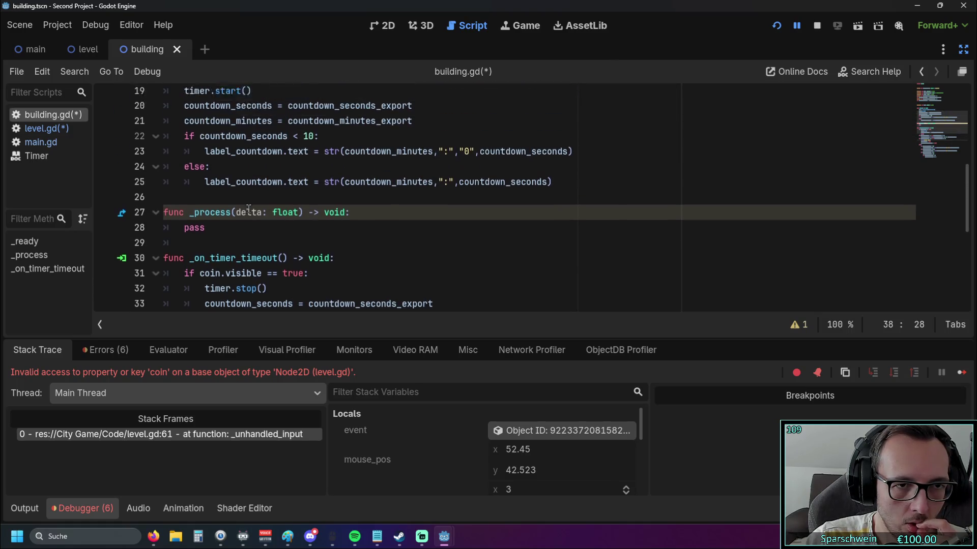
# Step: Take the coin.visible = true line from the timeout code for insertion into _ready
pyautogui.click(282, 167)
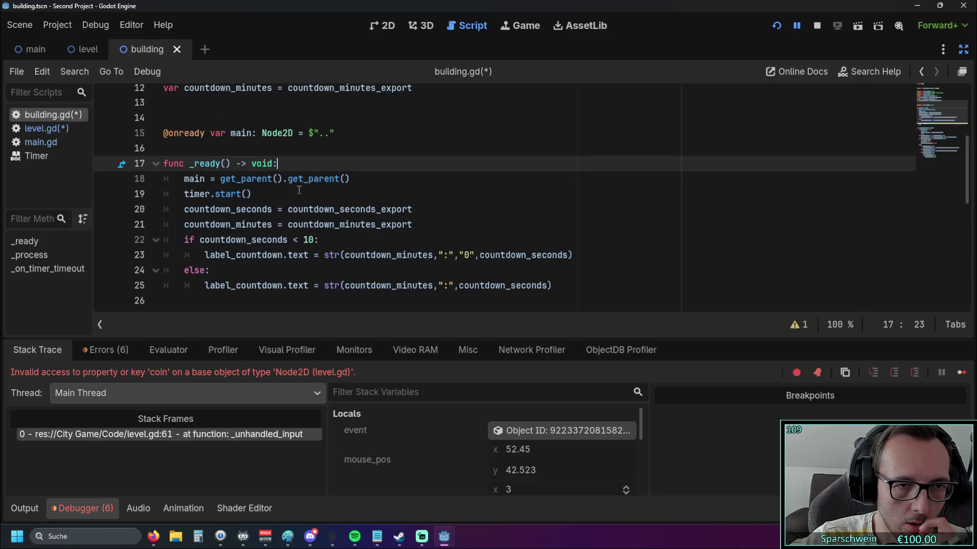
pyautogui.scroll(-5, 299, 189)
pyautogui.moveTo(199, 148)
pyautogui.mouseDown()
pyautogui.moveTo(297, 163)
pyautogui.moveTo(270, 149)
pyautogui.moveTo(304, 148)
pyautogui.mouseUp()
pyautogui.click(307, 225)
pyautogui.moveTo(303, 270); pyautogui.dragTo(204, 270)
pyautogui.hotkey('ctrl', 'c')
pyautogui.scroll(3, 296, 195)
pyautogui.scroll(2, 296, 195)
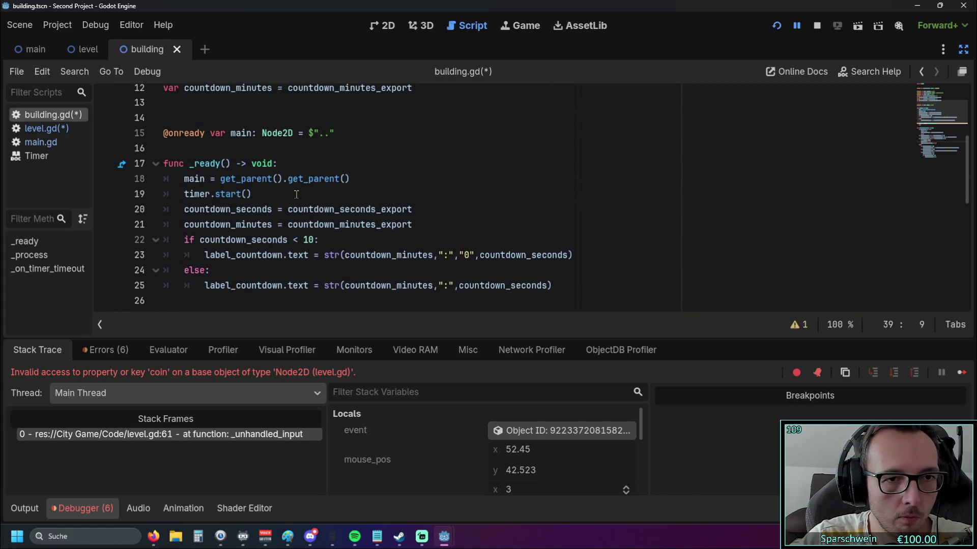
pyautogui.click(291, 164)
# Step: Add coin.visible = false to _ready, below the main assignment
pyautogui.press('Return')
pyautogui.hotkey('ctrl', 'v')
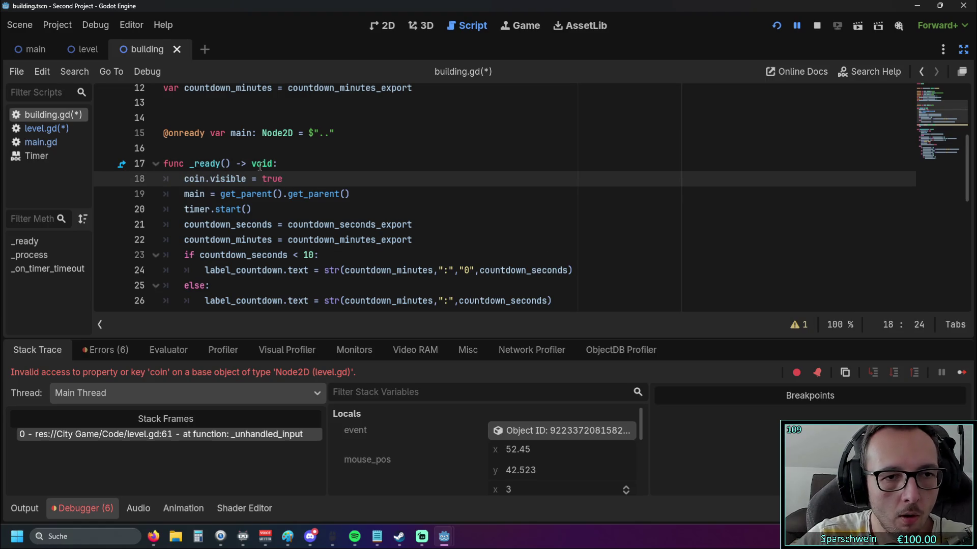
pyautogui.moveTo(288, 179); pyautogui.dragTo(163, 178)
pyautogui.hotkey('ctrl', 'x')
pyautogui.press('End')
pyautogui.press('Return')
pyautogui.hotkey('ctrl', 'v')
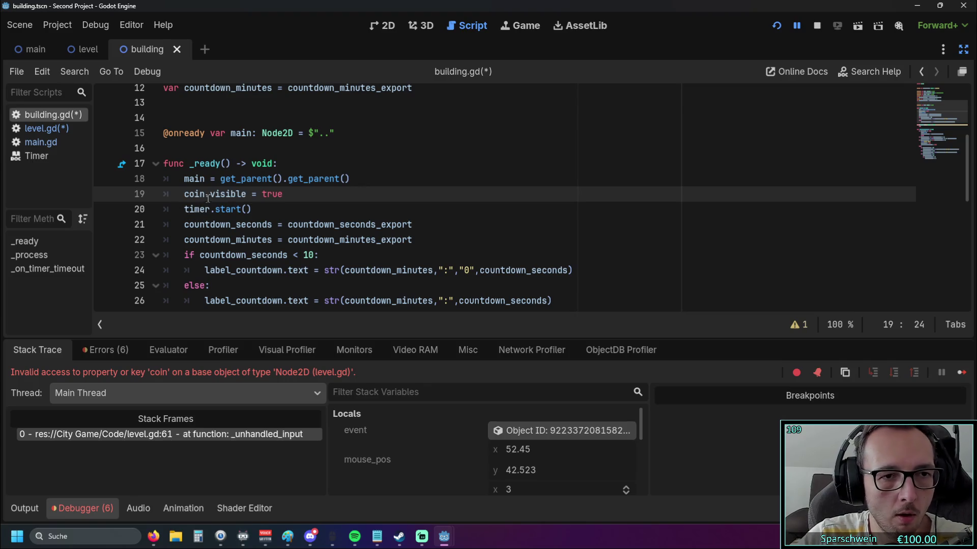
pyautogui.moveTo(262, 193); pyautogui.dragTo(283, 194)
pyautogui.write('false')
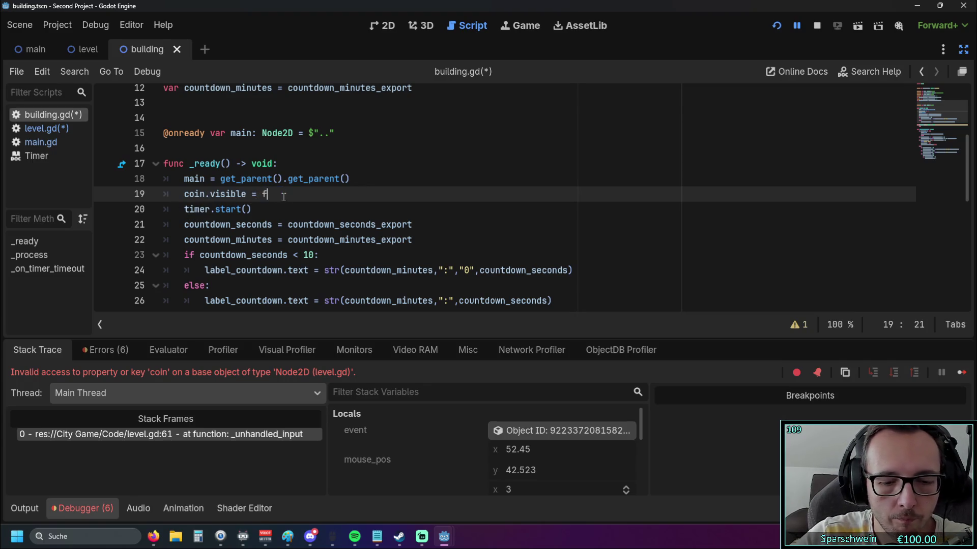
# Step: Add label_countdown.visible = true to _ready after the coin line, then switch to level.gd
pyautogui.click(293, 206)
pyautogui.scroll(-7, 293, 206)
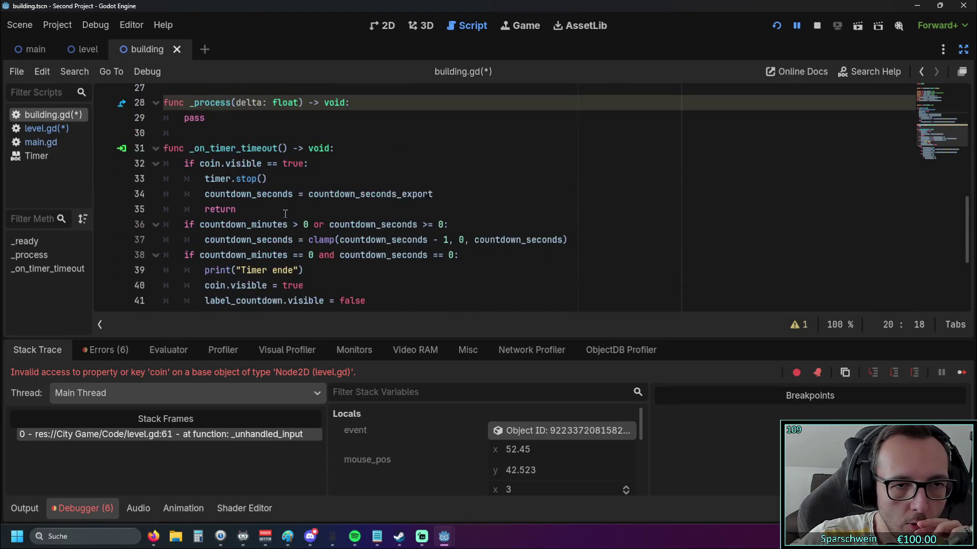
pyautogui.moveTo(205, 209); pyautogui.dragTo(366, 210)
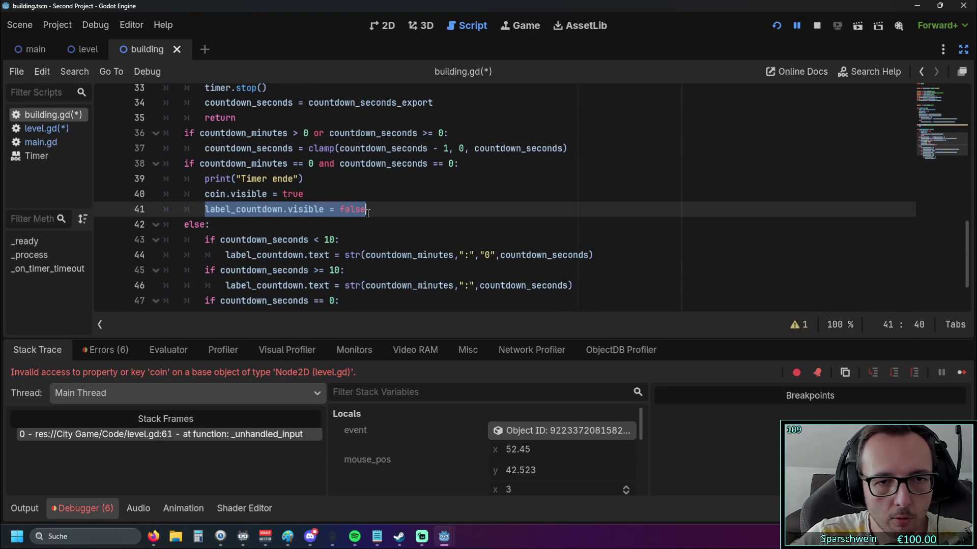
pyautogui.scroll(6, 326, 213)
pyautogui.click(297, 148)
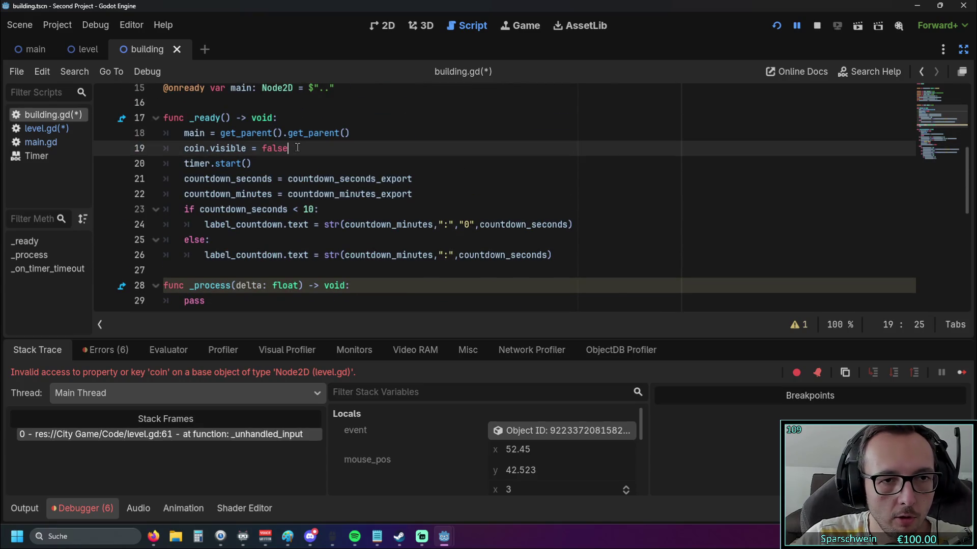
pyautogui.press('Return')
pyautogui.hotkey('ctrl', 'v')
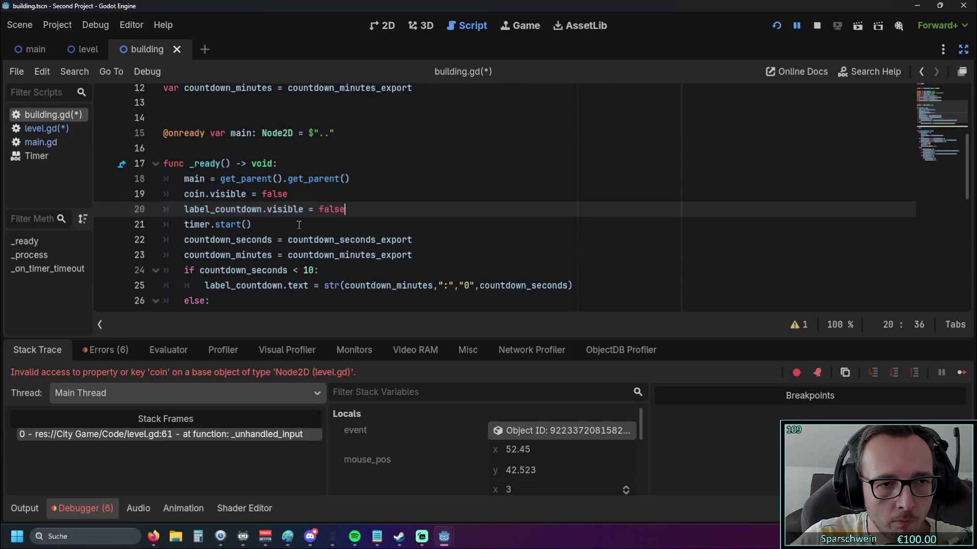
pyautogui.doubleClick(345, 210)
pyautogui.write('true')
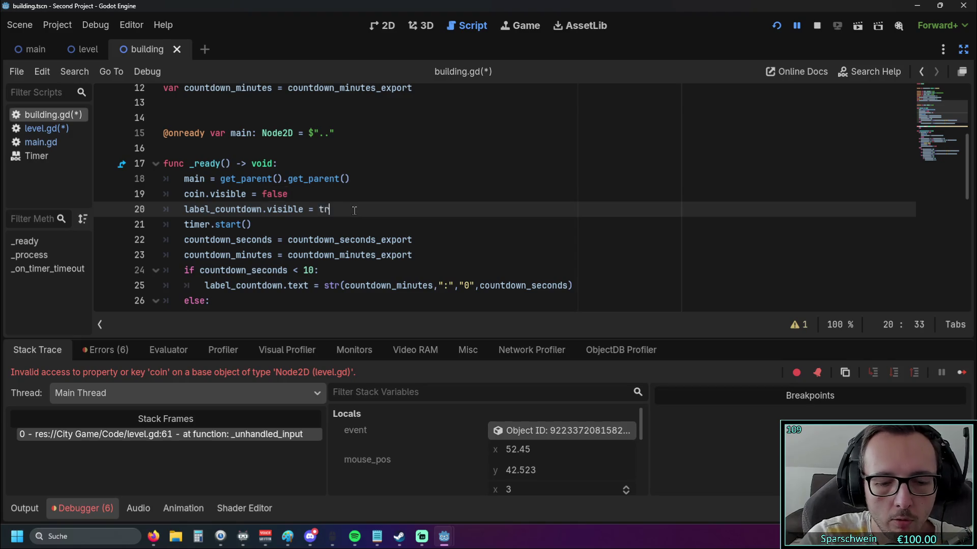
pyautogui.click(340, 221)
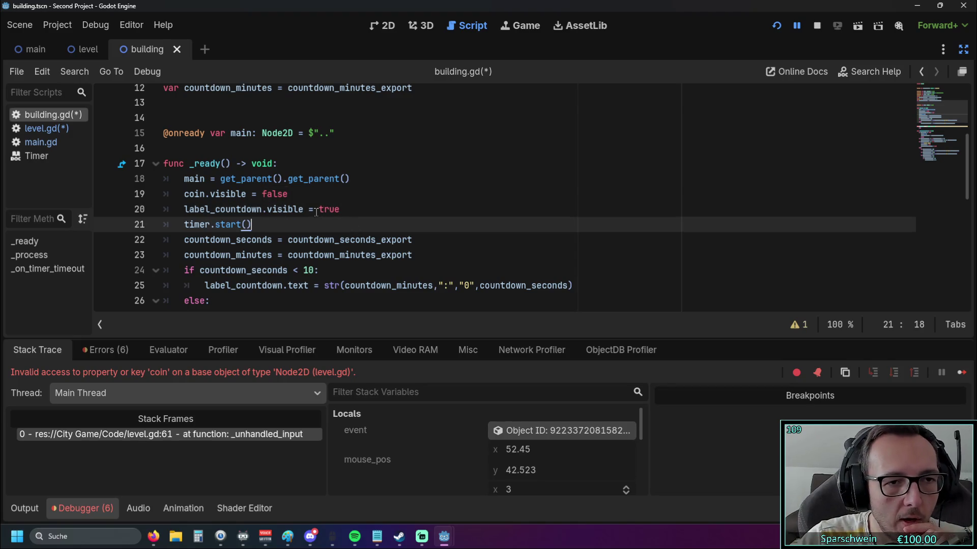
pyautogui.scroll(-1, 306, 212)
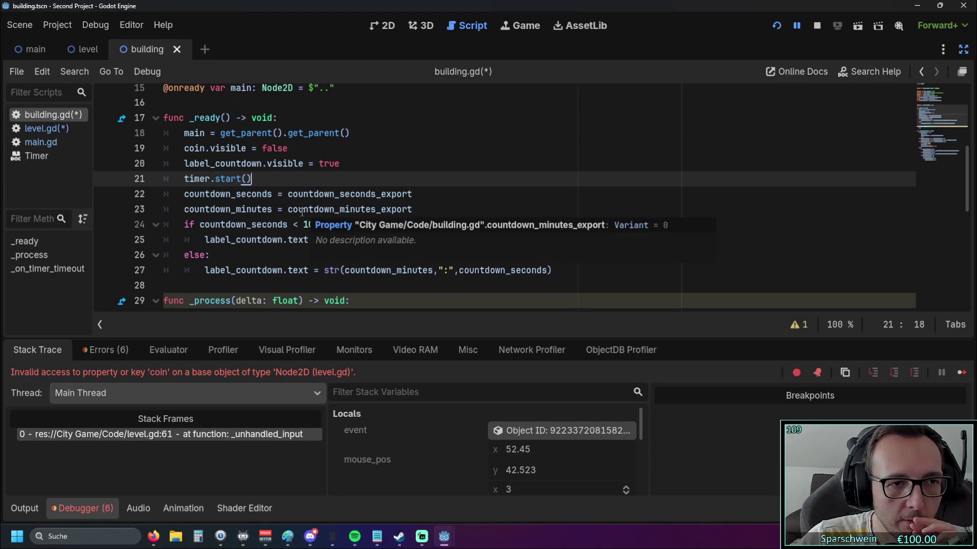
pyautogui.click(48, 129)
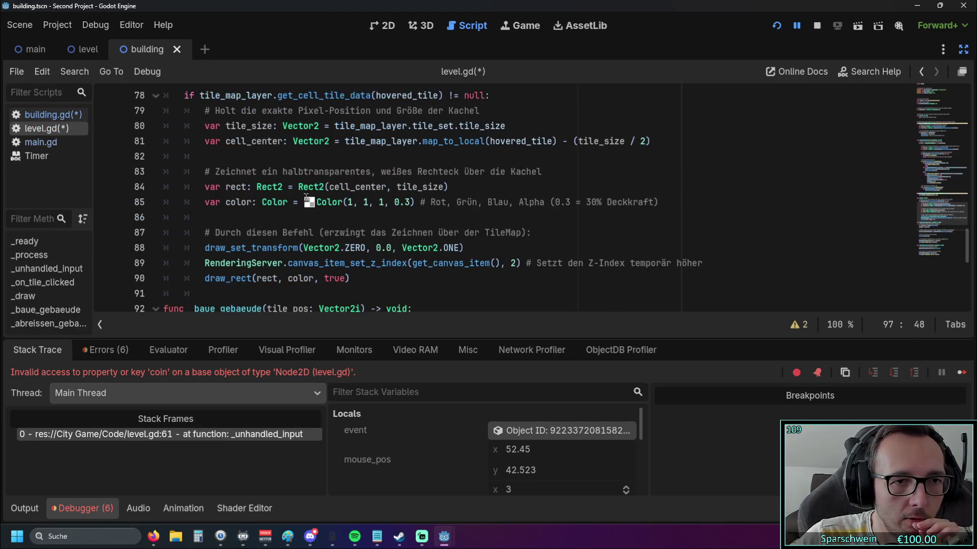
# Step: Delete the building = neues_haus line from _baue_gebaeude in level.gd
pyautogui.scroll(-7, 339, 189)
pyautogui.scroll(4, 339, 189)
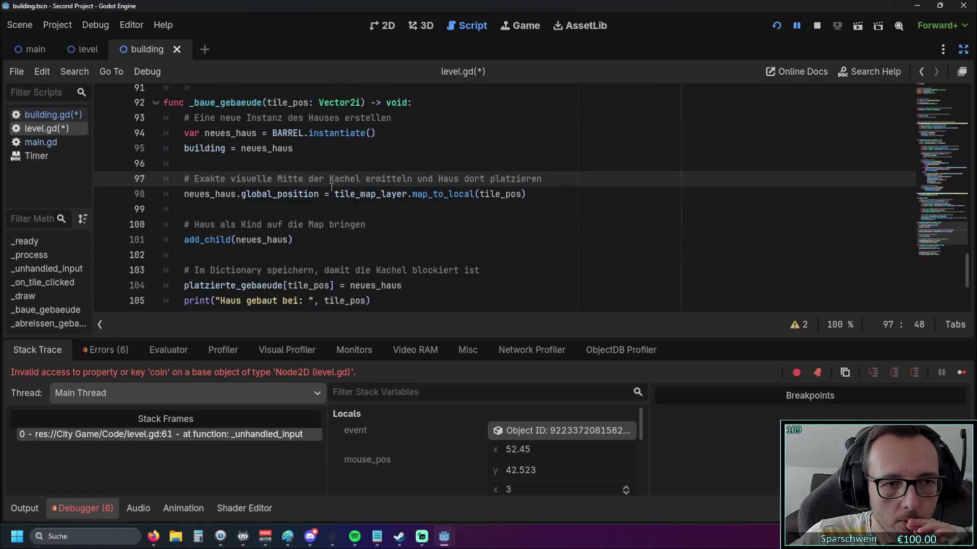
pyautogui.click(294, 195)
pyautogui.moveTo(294, 195); pyautogui.dragTo(164, 195)
pyautogui.press('BackSpace')
pyautogui.press('BackSpace')
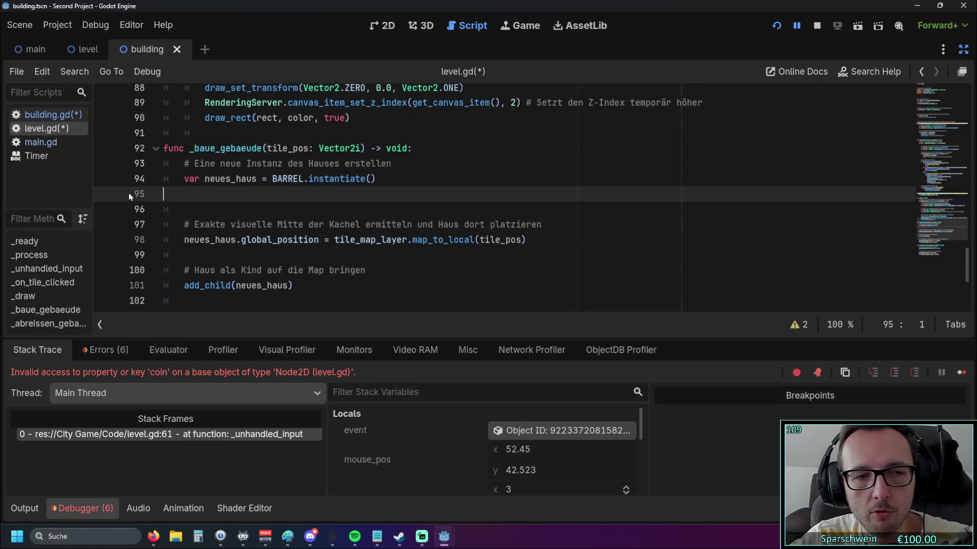
pyautogui.scroll(5, 310, 199)
pyautogui.scroll(6, 310, 199)
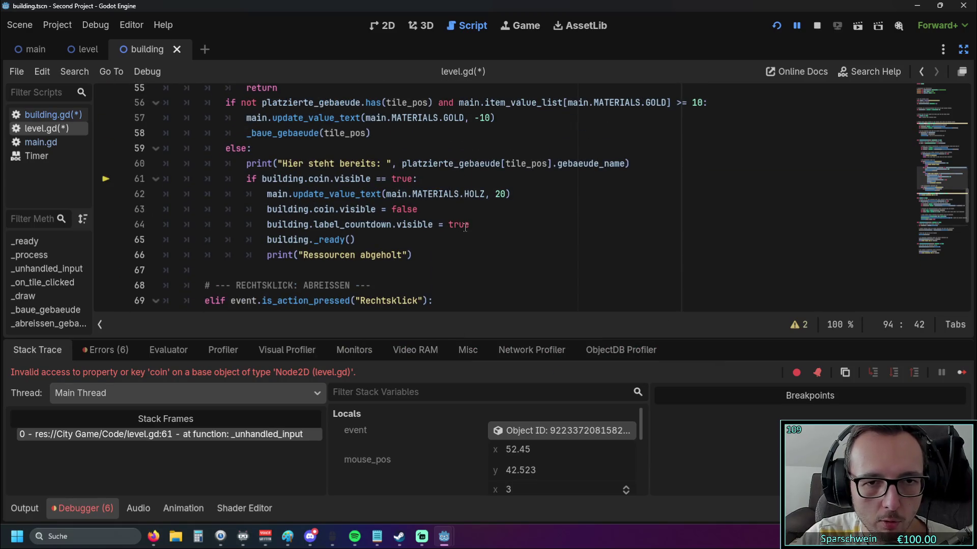
# Step: Remove the coin and countdown-label visibility resets after collecting wood, keep building._ready(), and run the game
pyautogui.click(476, 225)
pyautogui.hotkey('shift', 'Up')
pyautogui.hotkey('shift', 'Home')
pyautogui.hotkey('shift', 'Home')
pyautogui.press('BackSpace')
pyautogui.press('BackSpace')
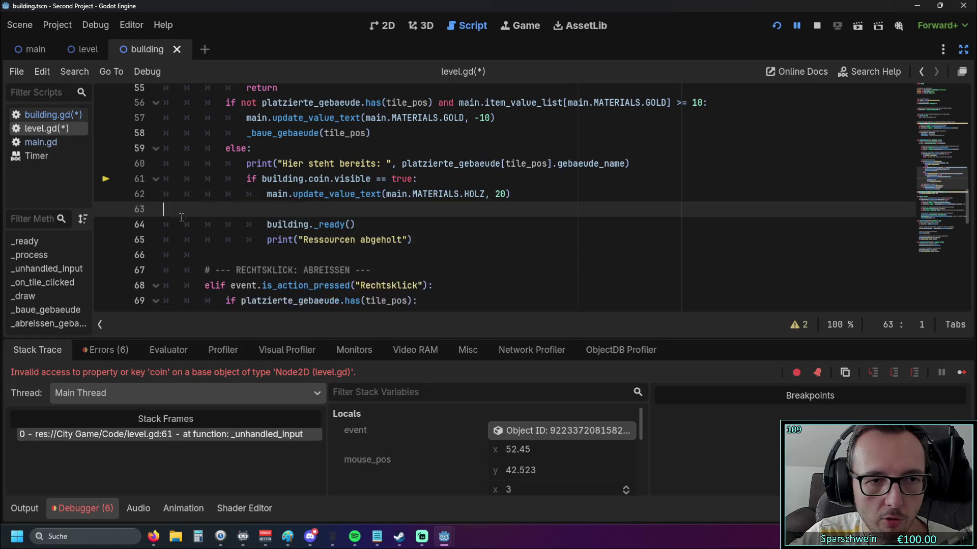
pyautogui.click(477, 224)
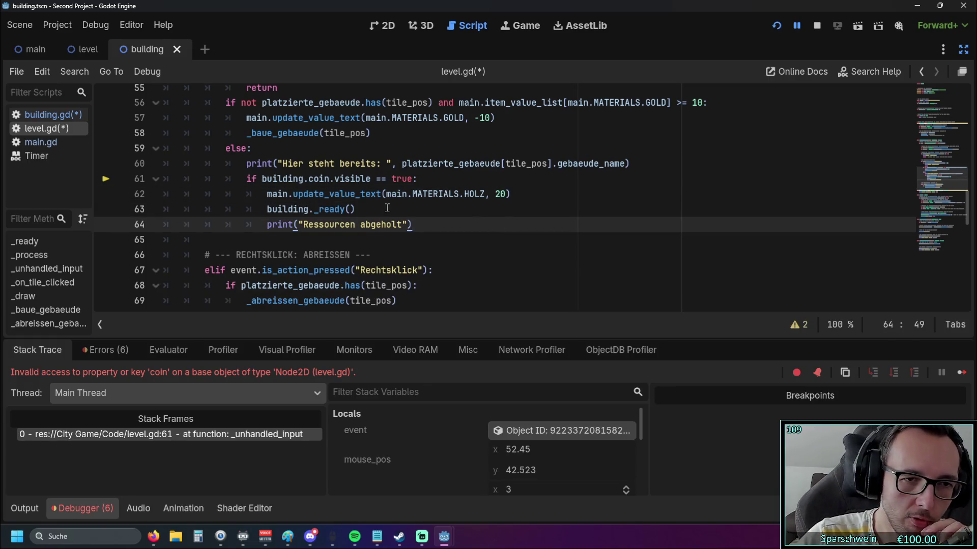
pyautogui.tripleClick(477, 212)
pyautogui.click(456, 211)
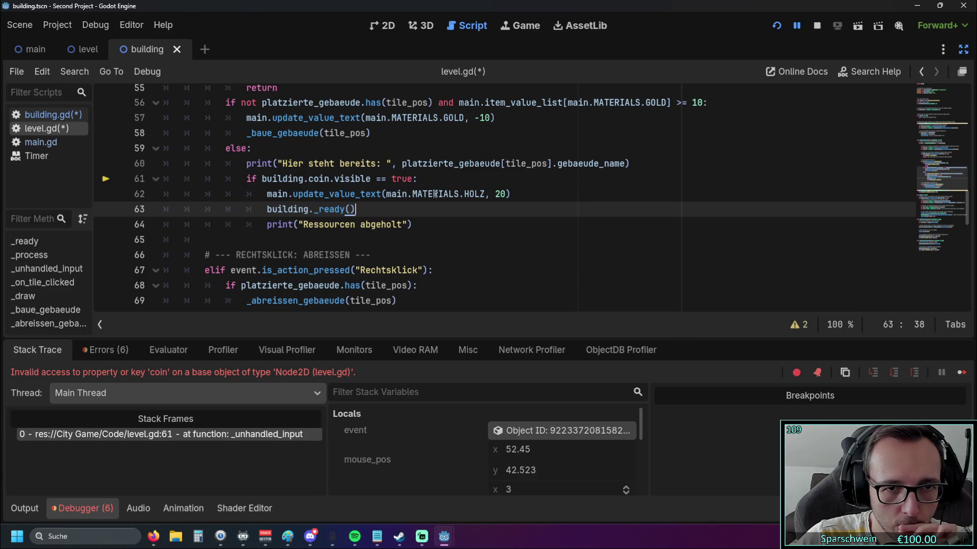
pyautogui.click(777, 26)
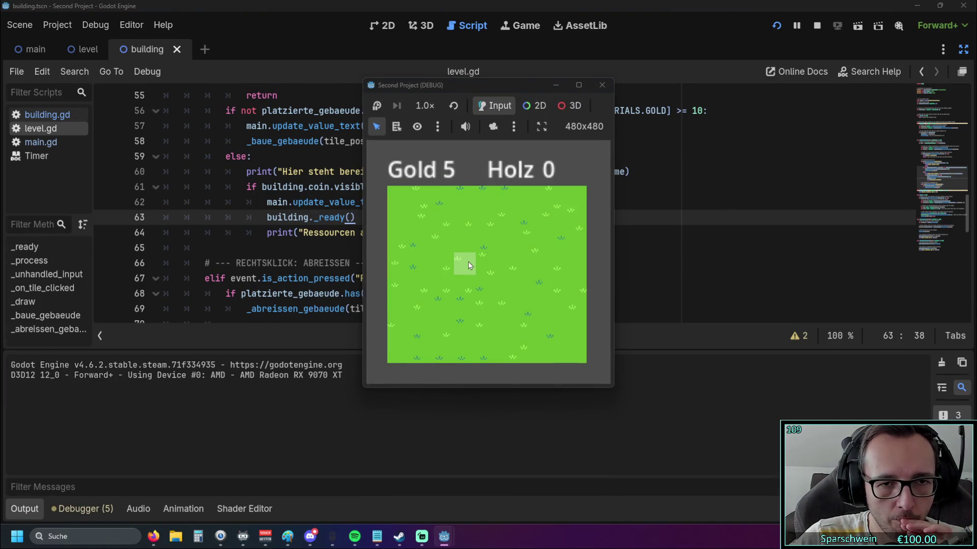
# Step: Build a barrel on grass and click it, hitting the 'coin' error at level.gd:61, then reopen building.gd
pyautogui.click(467, 261)
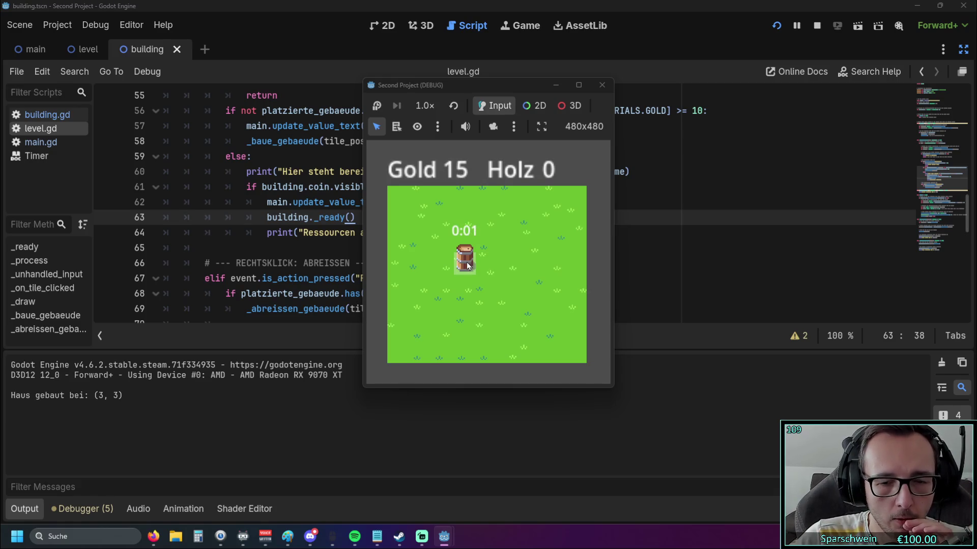
pyautogui.click(467, 264)
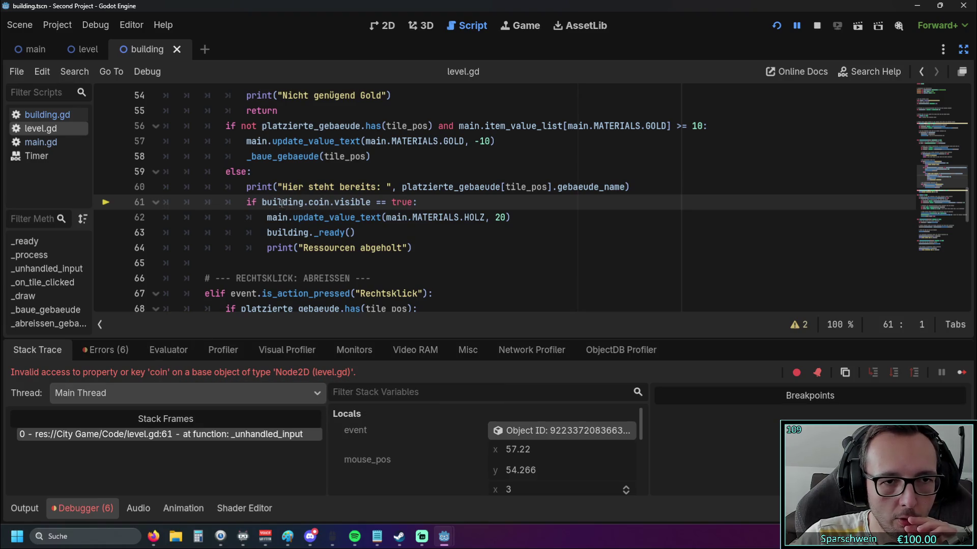
pyautogui.moveTo(285, 204)
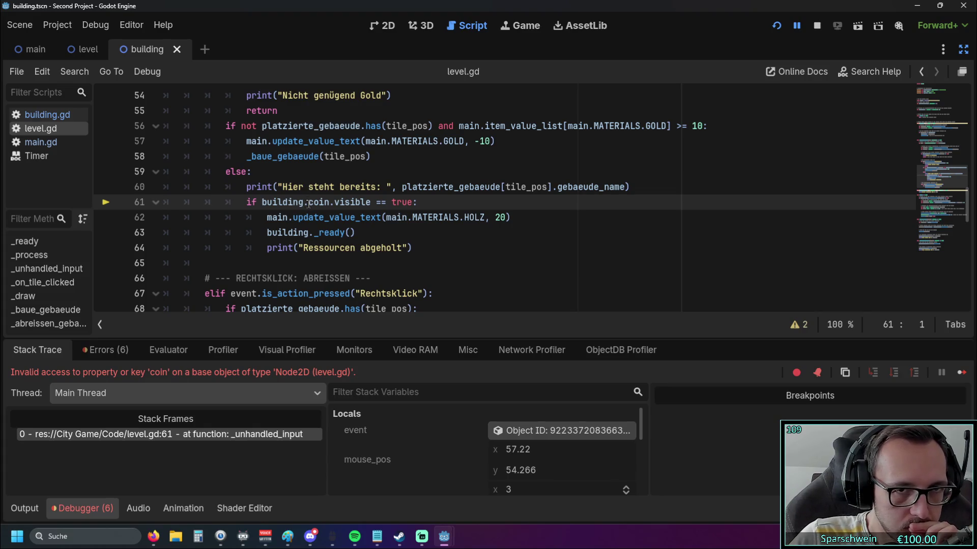
pyautogui.click(55, 116)
pyautogui.scroll(-1, 357, 187)
pyautogui.scroll(1, 356, 187)
pyautogui.scroll(1, 357, 187)
pyautogui.scroll(-5, 356, 187)
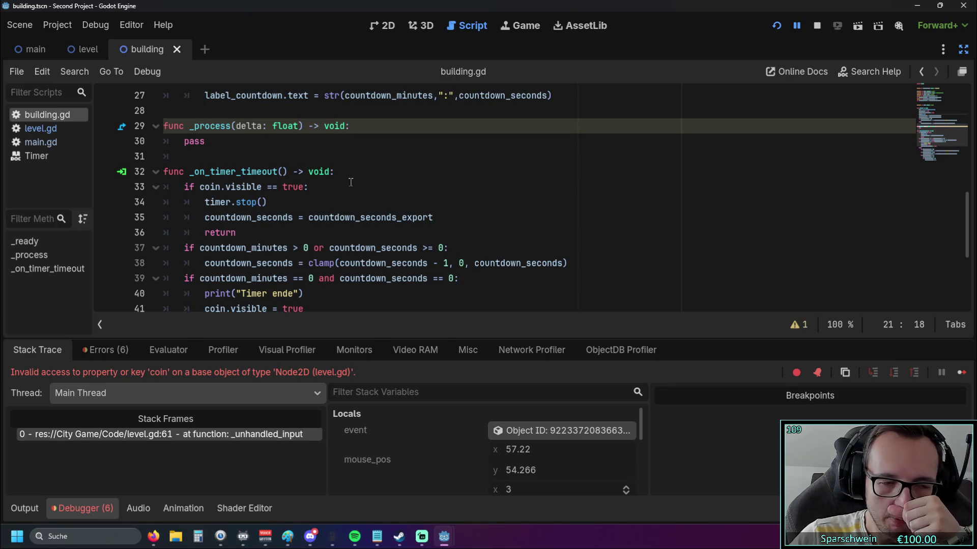
pyautogui.scroll(-2, 348, 178)
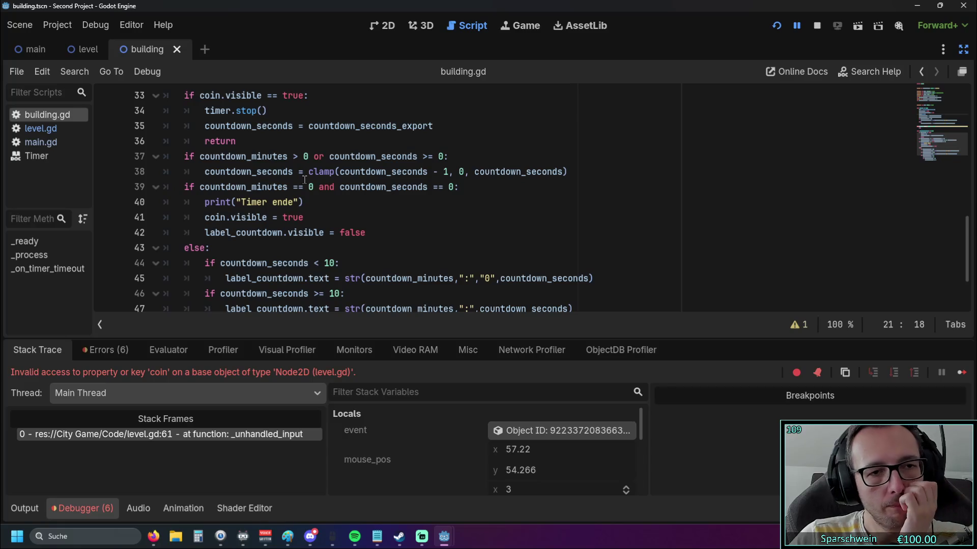
pyautogui.scroll(-1, 304, 179)
pyautogui.scroll(2, 305, 179)
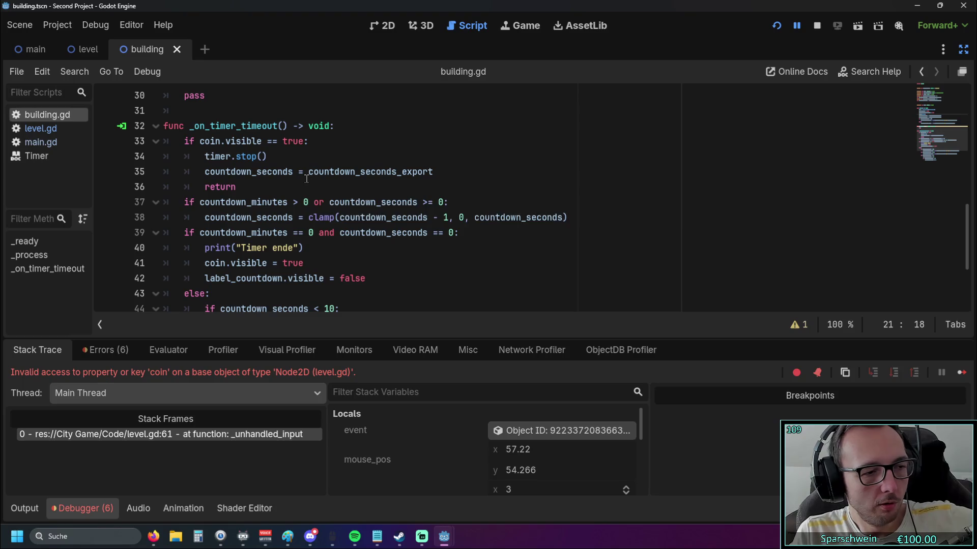
pyautogui.moveTo(306, 179)
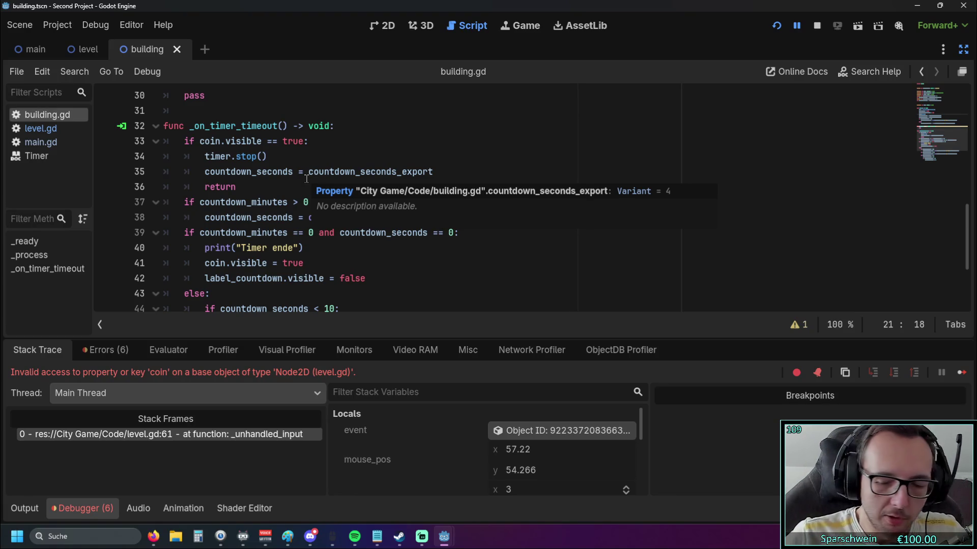
pyautogui.scroll(1, 397, 198)
pyautogui.click(397, 199)
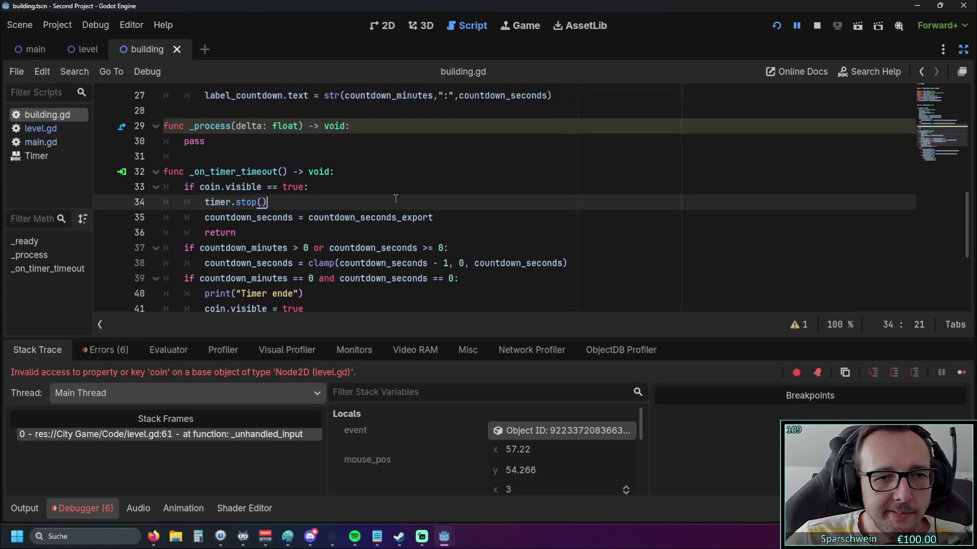
pyautogui.scroll(1, 398, 199)
pyautogui.scroll(2, 356, 202)
pyautogui.scroll(1, 356, 203)
pyautogui.scroll(-7, 356, 202)
pyautogui.moveTo(256, 193); pyautogui.dragTo(360, 278)
pyautogui.click(396, 255)
pyautogui.scroll(1, 396, 255)
pyautogui.scroll(1, 395, 255)
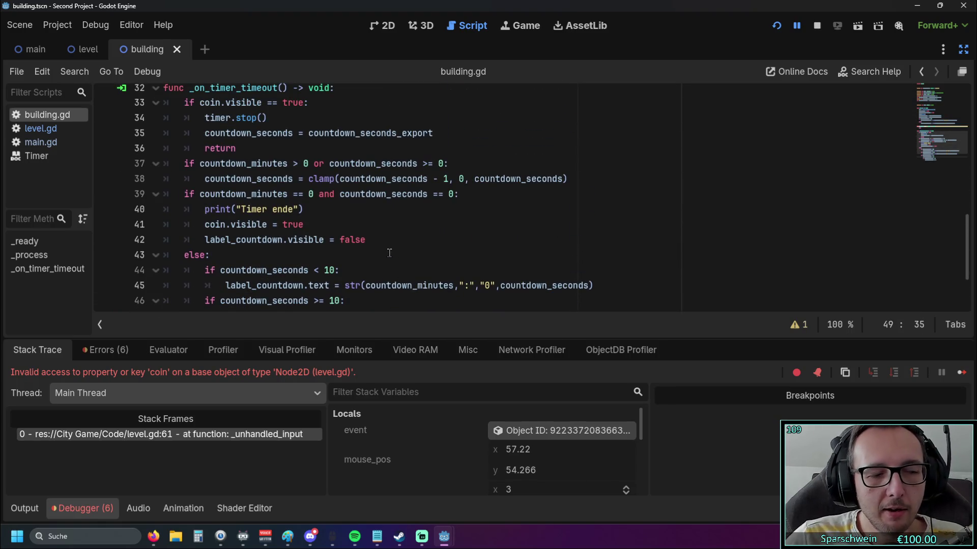
pyautogui.scroll(1, 391, 252)
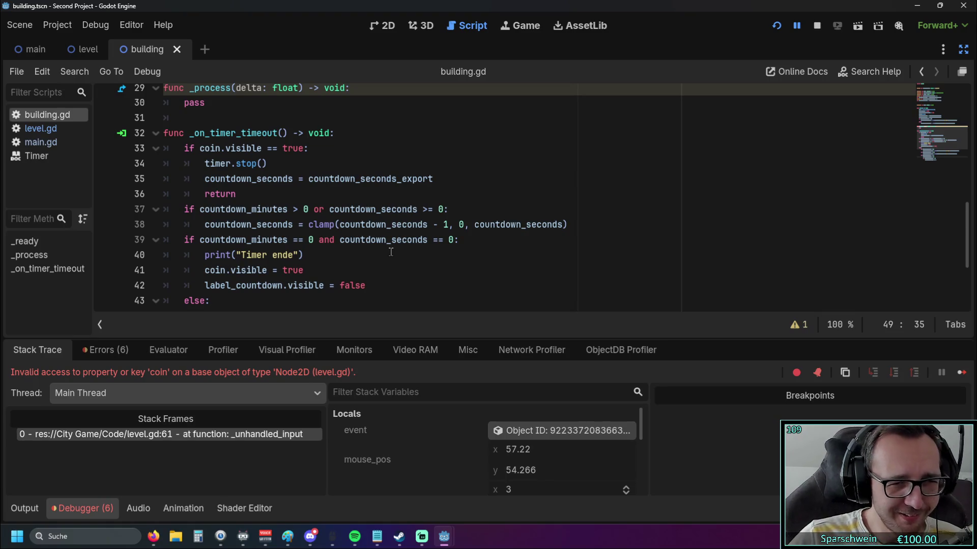
pyautogui.scroll(1, 390, 252)
pyautogui.scroll(1, 356, 203)
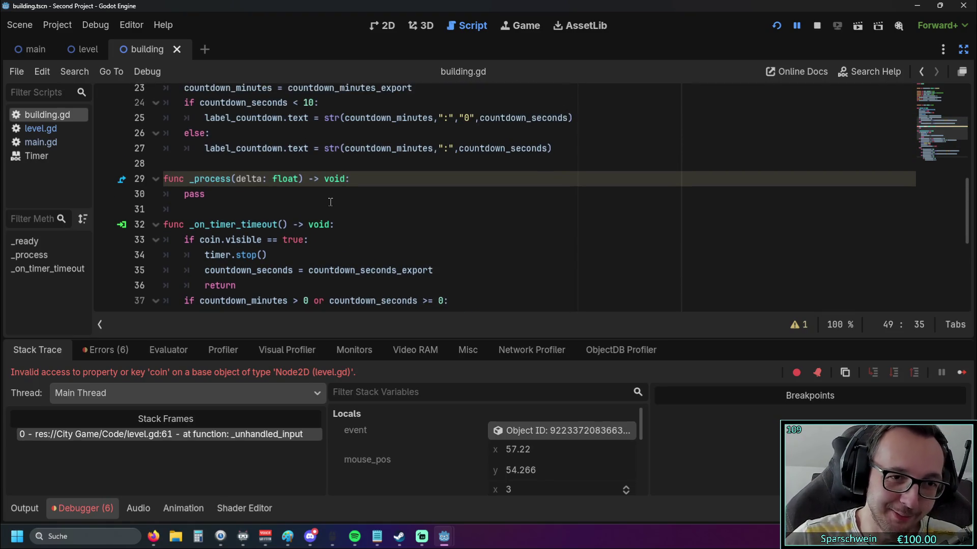
pyautogui.scroll(1, 330, 202)
pyautogui.scroll(1, 330, 206)
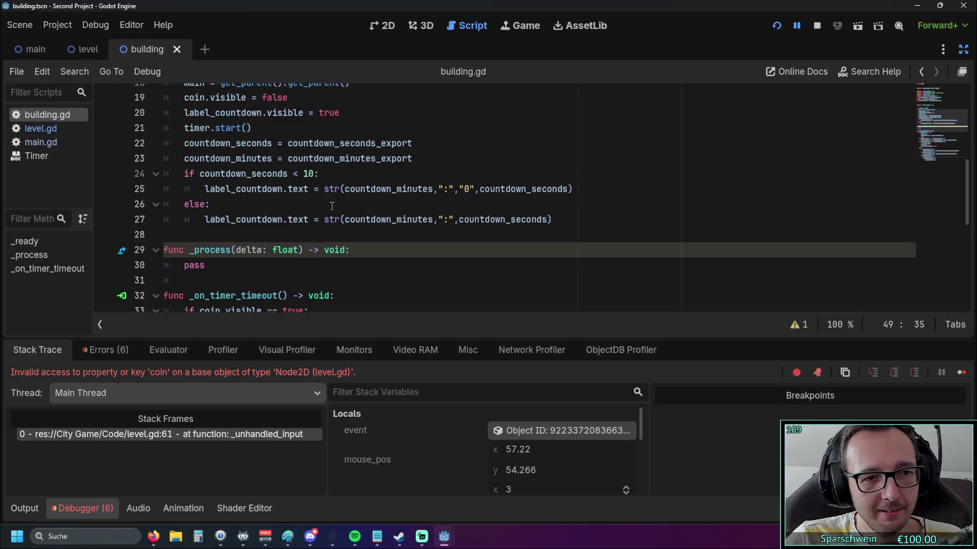
pyautogui.scroll(-1, 330, 206)
pyautogui.scroll(1, 332, 206)
pyautogui.scroll(1, 333, 206)
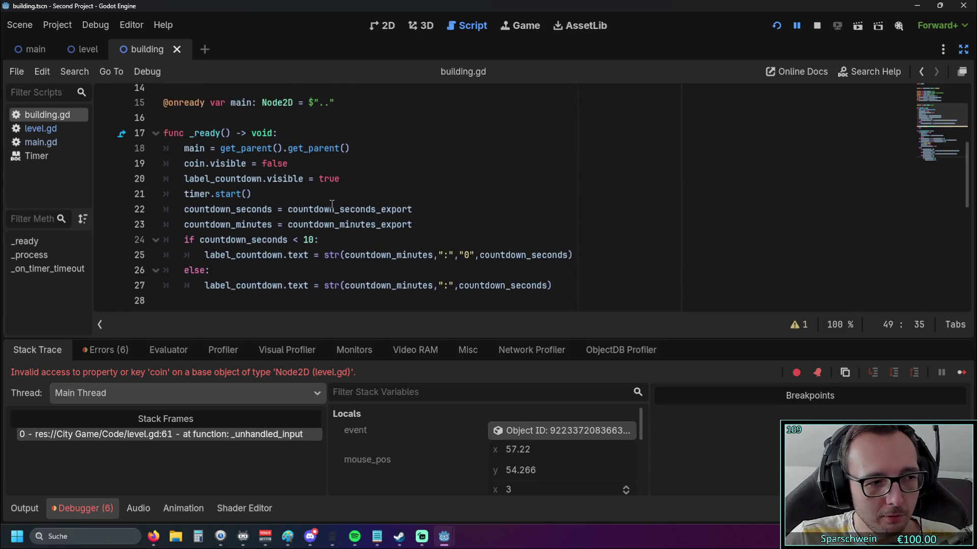
pyautogui.scroll(-1, 338, 206)
pyautogui.moveTo(345, 206)
pyautogui.scroll(1, 346, 205)
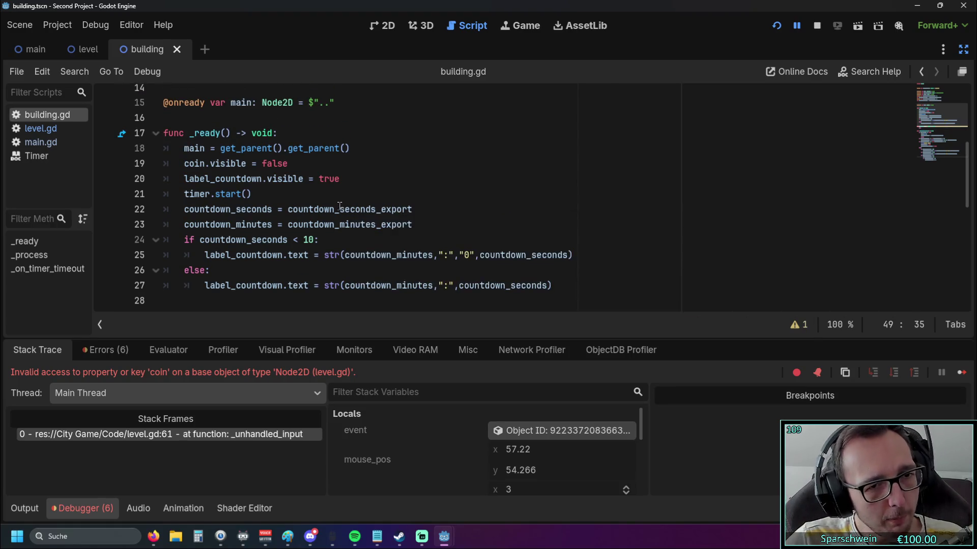
pyautogui.click(340, 270)
pyautogui.scroll(1, 342, 264)
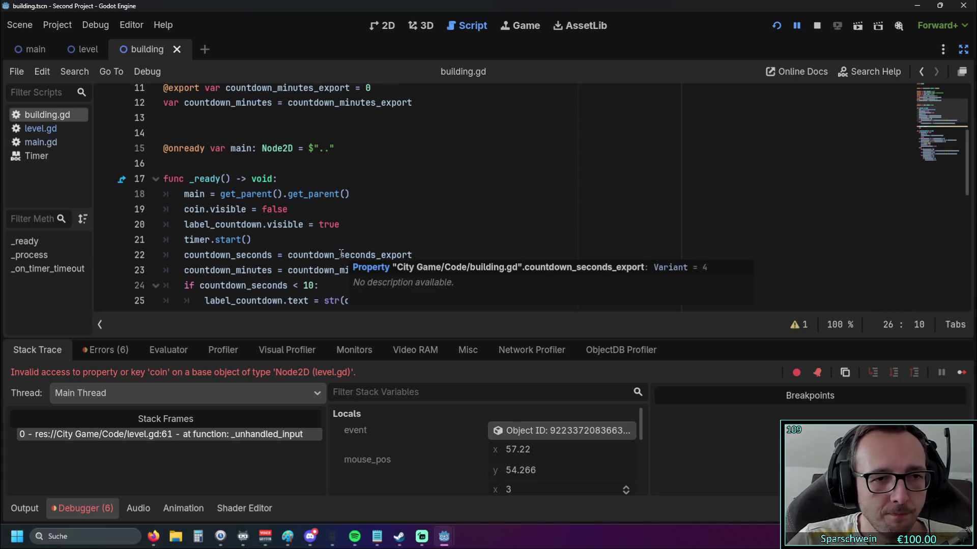
pyautogui.scroll(3, 344, 239)
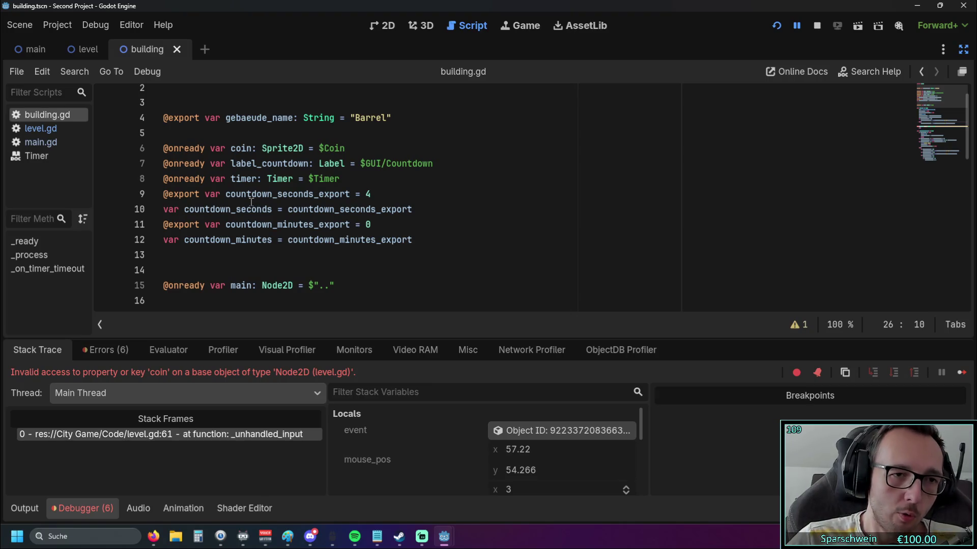
pyautogui.moveTo(185, 210); pyautogui.dragTo(273, 210)
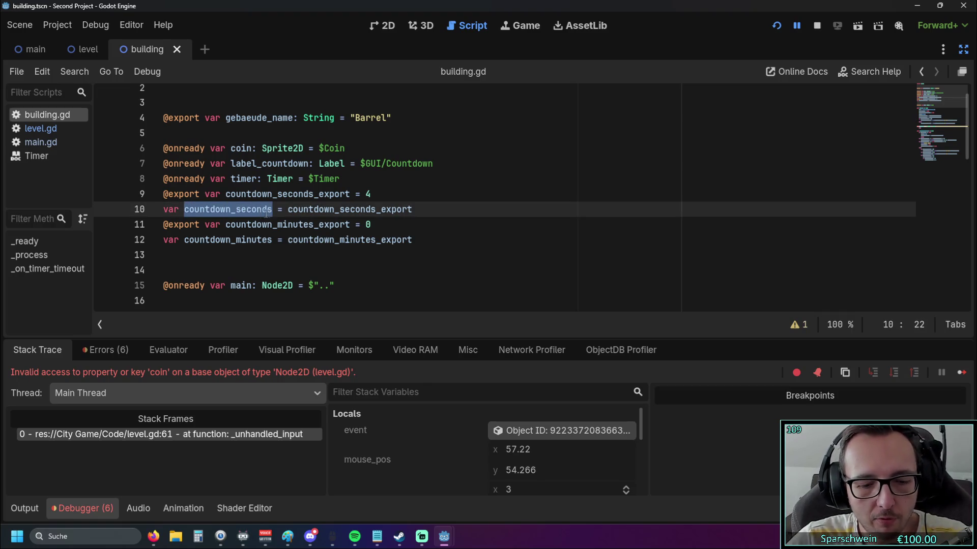